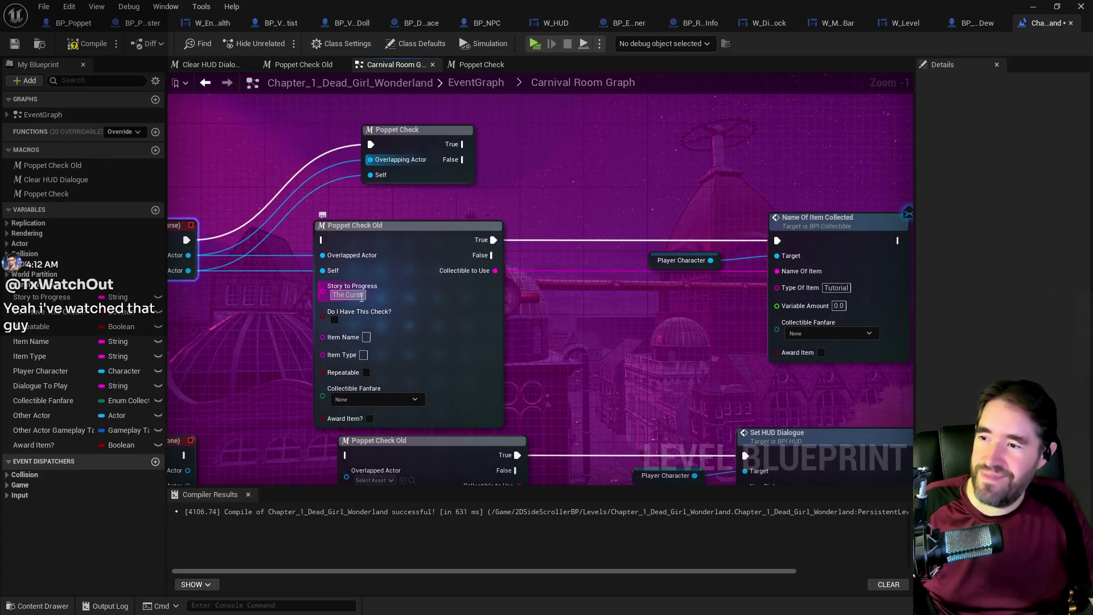
- Unwire Collectible to Use and set the collected item's Name Of Item to The Curse
left_click(348, 294)
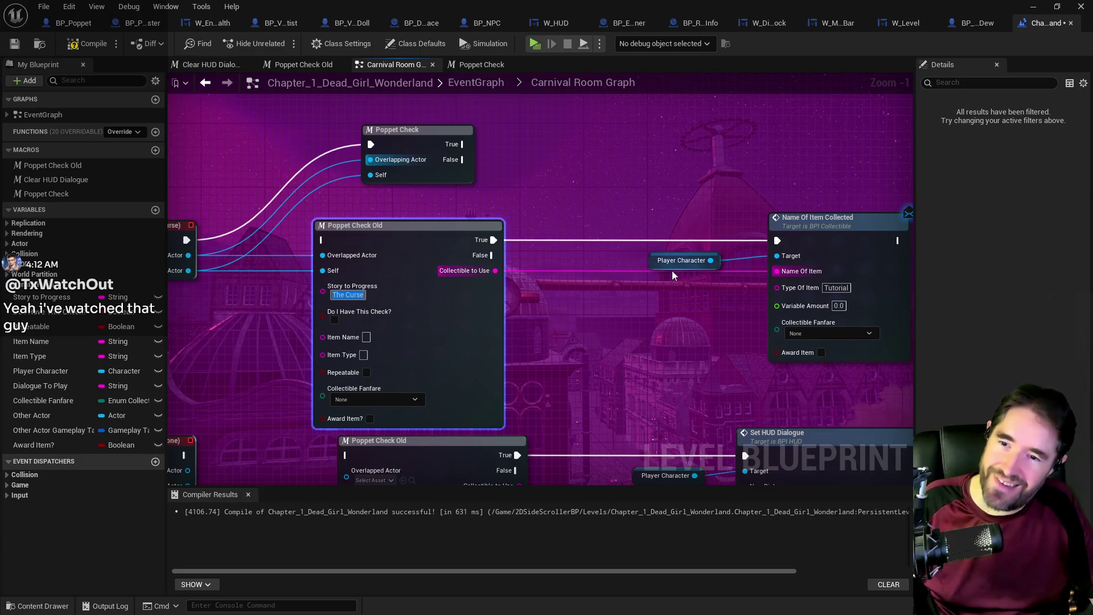
left_click(641, 271, "alt")
left_click(829, 273)
key("ctrl+v")
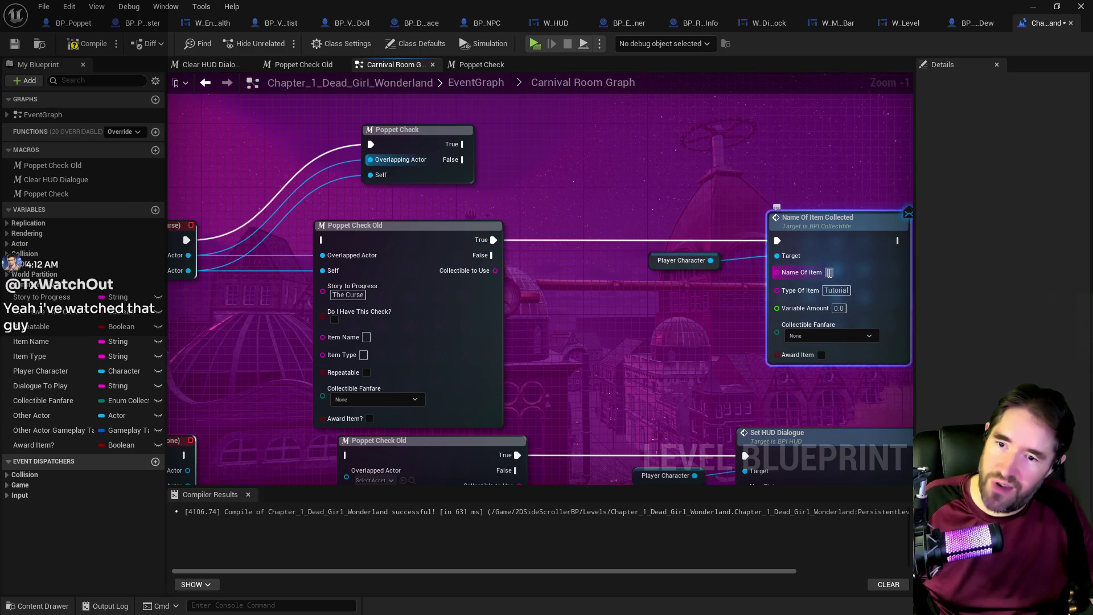
key("Return")
- Wire the new Poppet Check's True output to Name Of Item Collected and delete the old Poppet Check
scroll(562, 272, "down", 1)
left_click(575, 164)
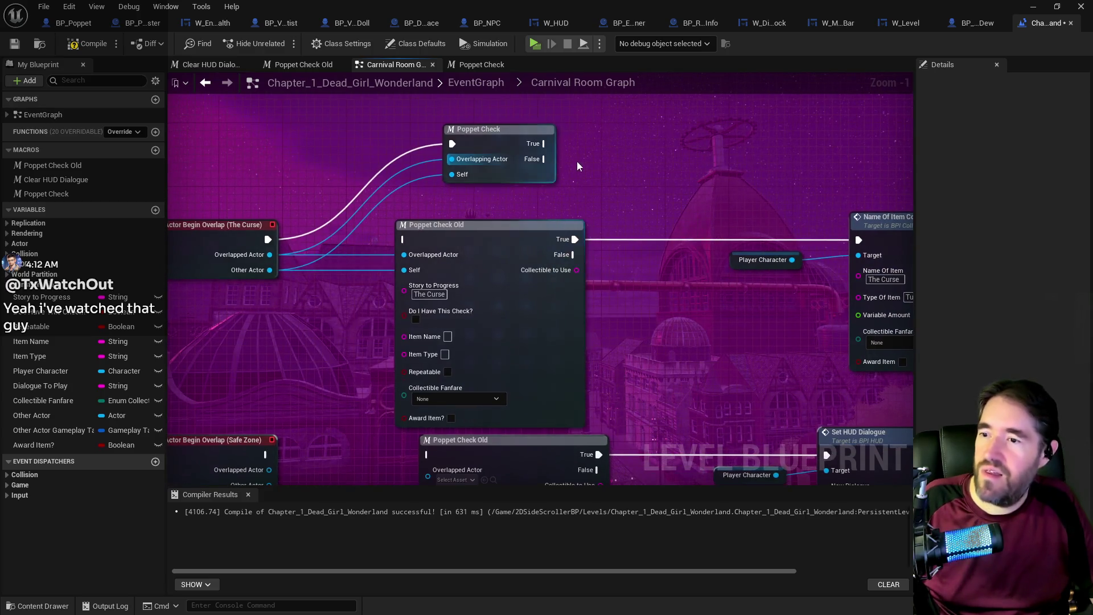
scroll(483, 172, "up", 1)
mouse_move(460, 156)
left_mouse_down()
mouse_move(712, 248)
mouse_move(775, 253)
left_mouse_up()
left_click(440, 251)
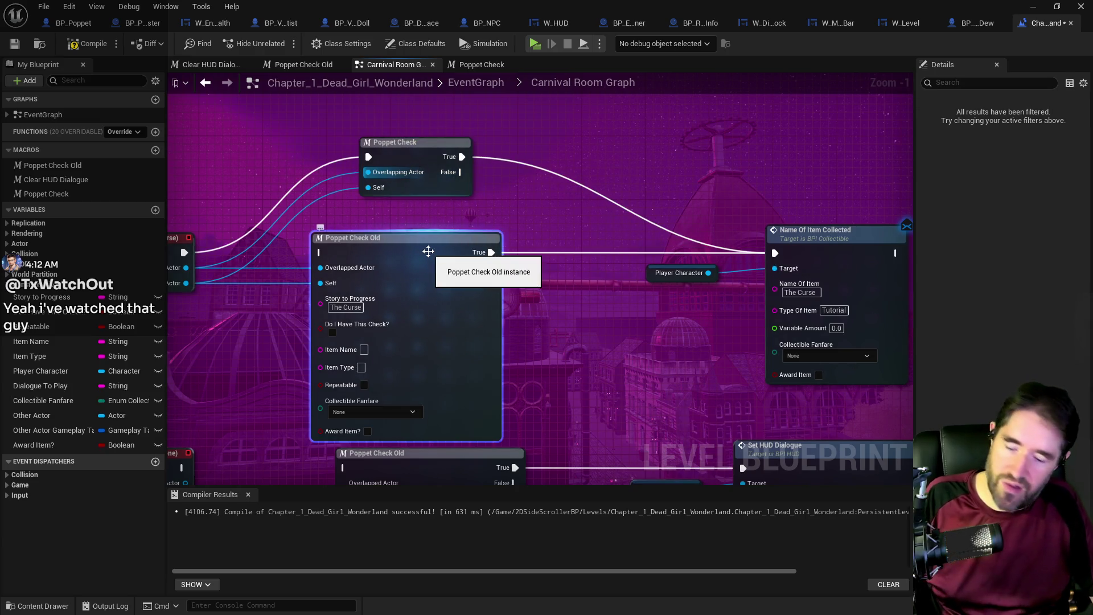
key("Delete")
- Move the Do I Have This? group beside Poppet Check and wire Poppet Check's True into it
mouse_move(402, 189)
left_mouse_down()
mouse_move(369, 284)
mouse_move(502, 406)
left_mouse_up()
scroll(399, 273, "down", 2)
left_click_drag(559, 141, 520, 237)
left_click_drag(475, 163, 679, 206)
mouse_move(638, 302)
left_mouse_down()
mouse_move(626, 176)
mouse_move(588, 234)
mouse_move(608, 166)
left_mouse_up()
mouse_move(479, 223)
left_mouse_down()
mouse_move(456, 207)
mouse_move(481, 188)
left_mouse_up()
mouse_move(363, 254)
left_mouse_down()
mouse_move(494, 185)
mouse_move(473, 203)
left_mouse_up()
scroll(516, 240, "up", 2)
mouse_move(535, 249)
left_mouse_down()
mouse_move(669, 270)
mouse_move(868, 278)
mouse_move(822, 263)
mouse_move(834, 260)
left_mouse_up()
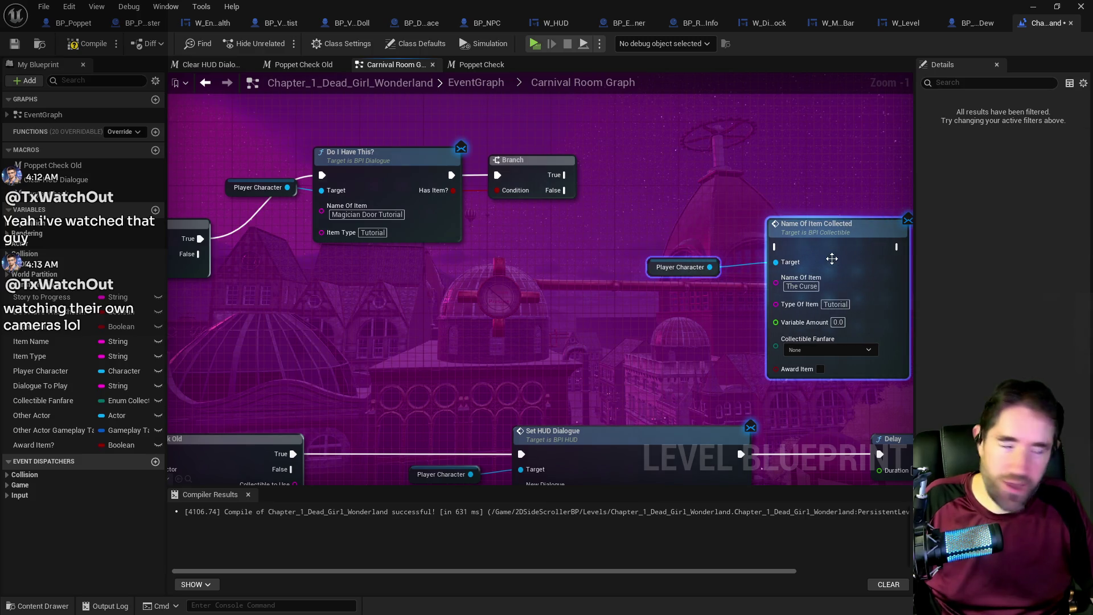
- Connect Branch's False output to Name Of Item Collected, then compile and save
left_click_drag(565, 191, 776, 246)
mouse_move(514, 166)
left_mouse_down()
mouse_move(546, 166)
mouse_move(531, 166)
left_mouse_up()
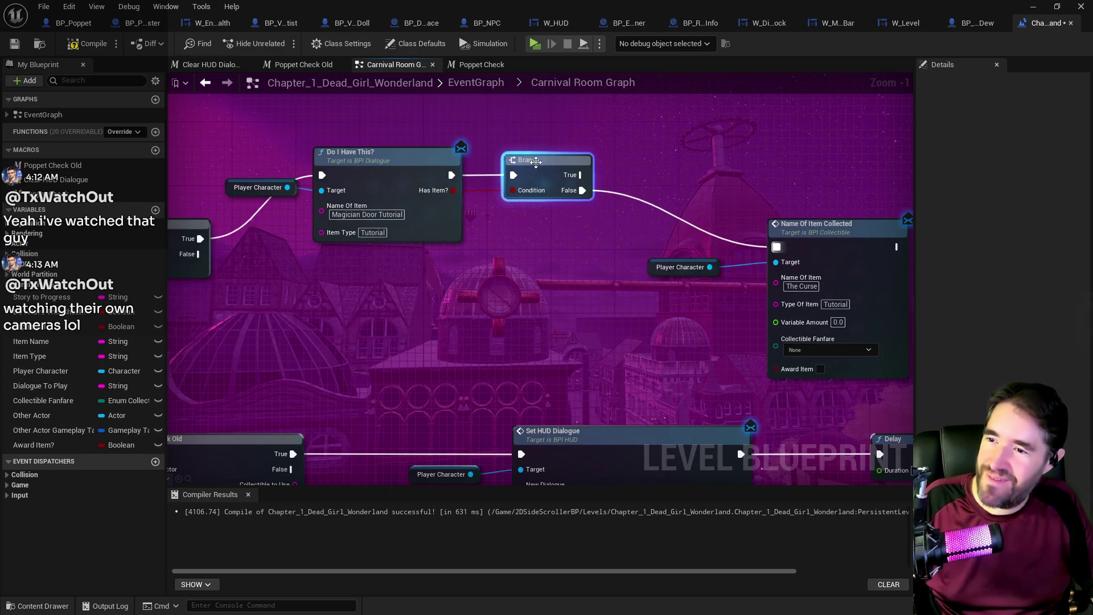
key("F7")
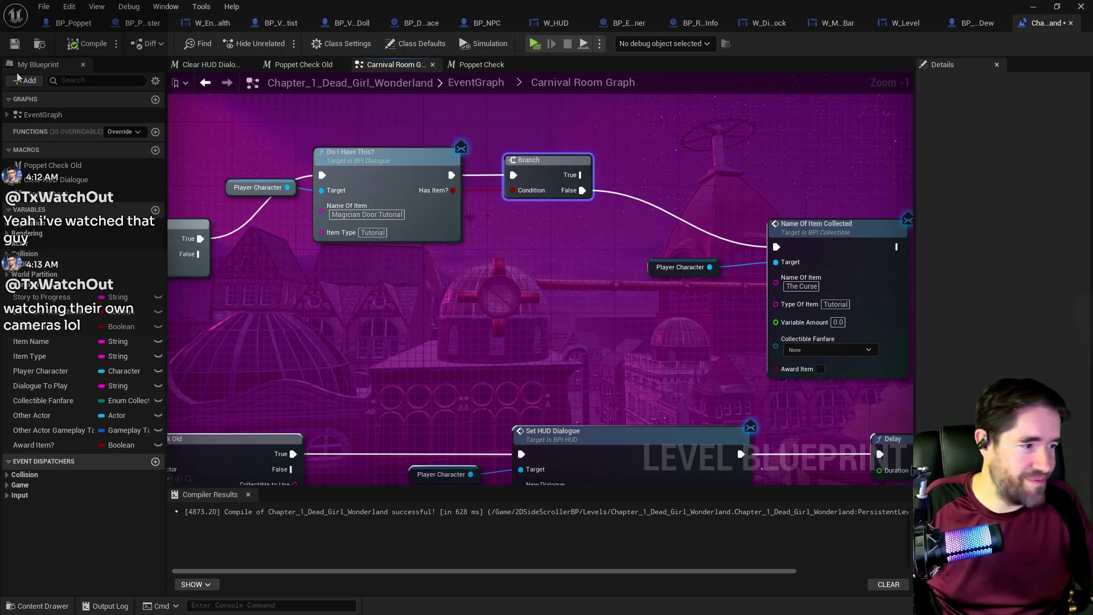
key("ctrl+s")
- Line up the Do I Have This? group with Player Character and Name Of Item Collected
left_click_drag(241, 116, 547, 233)
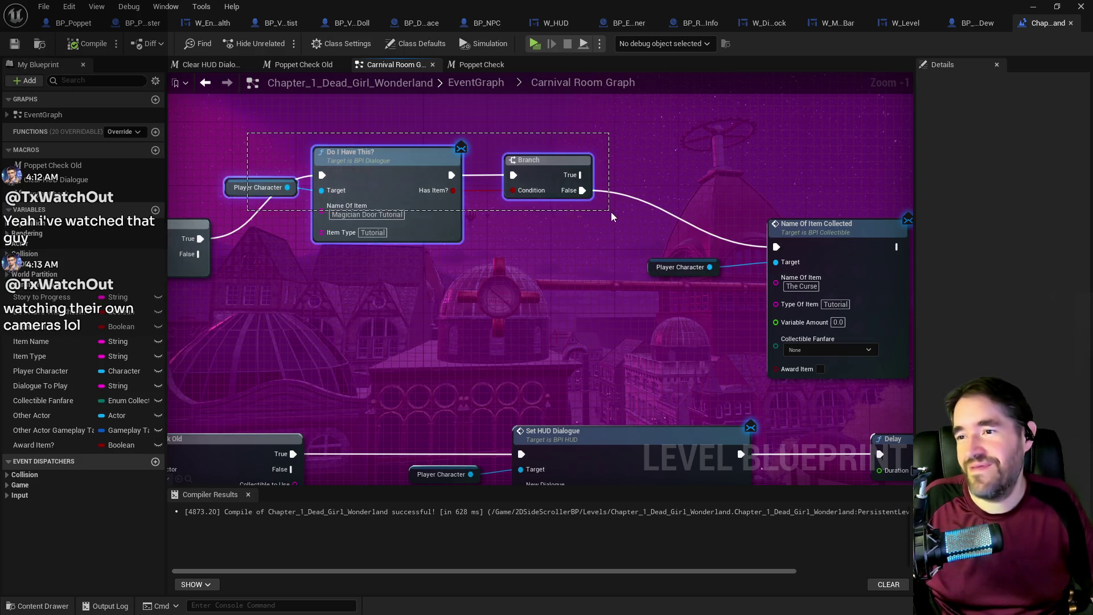
mouse_move(538, 169)
left_mouse_down()
mouse_move(558, 234)
mouse_move(757, 287)
left_mouse_up()
right_click(768, 280)
mouse_move(621, 200)
left_mouse_down()
mouse_move(764, 276)
mouse_move(793, 254)
mouse_move(802, 262)
left_mouse_up()
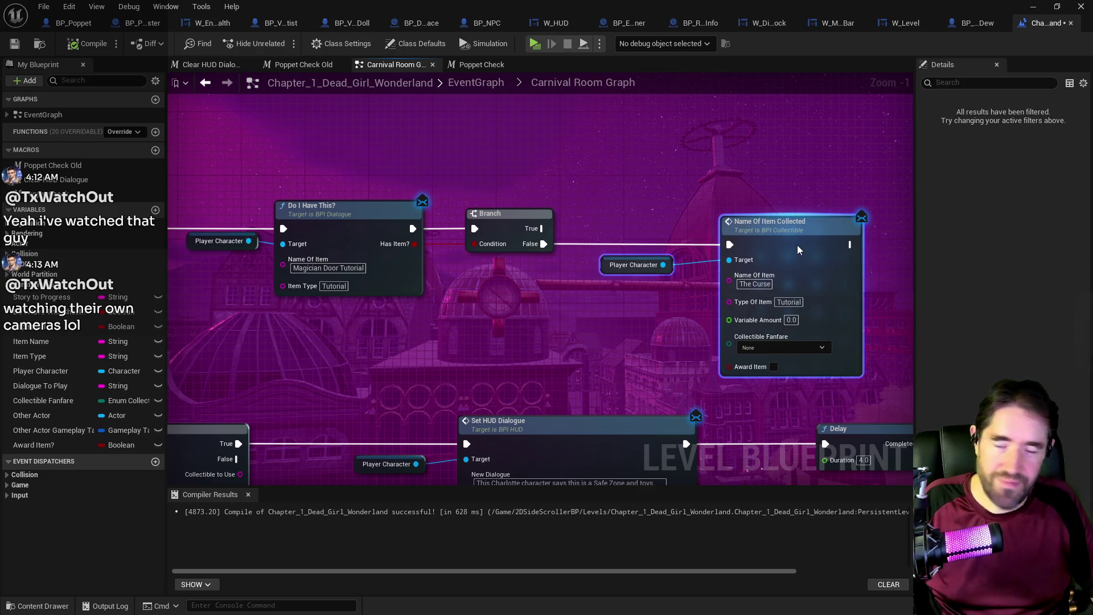
left_click(582, 348)
scroll(527, 364, "down", 3)
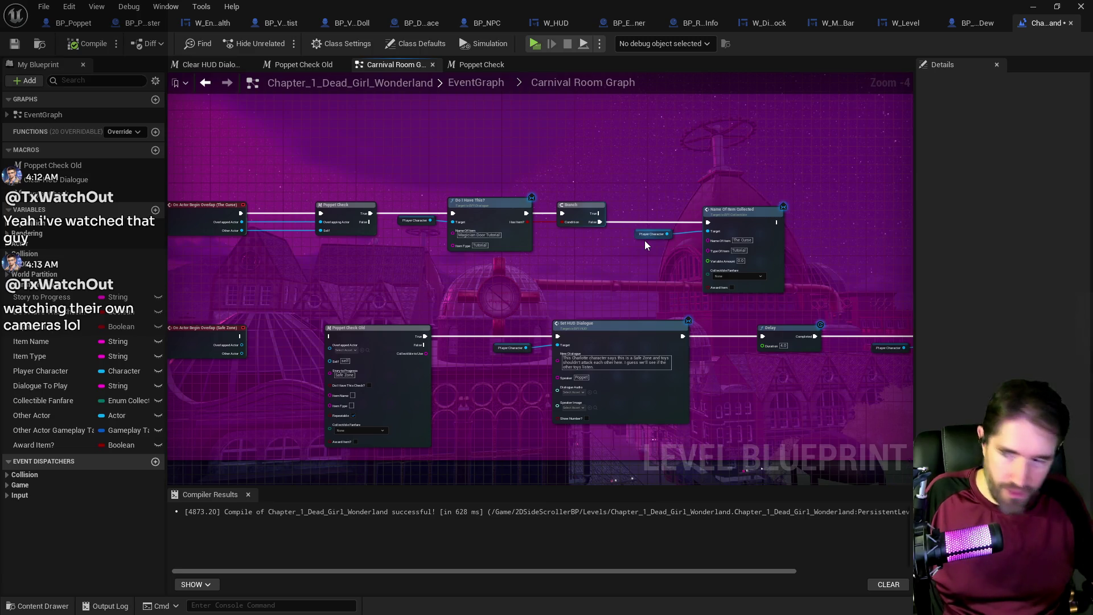
scroll(467, 327, "up", 1)
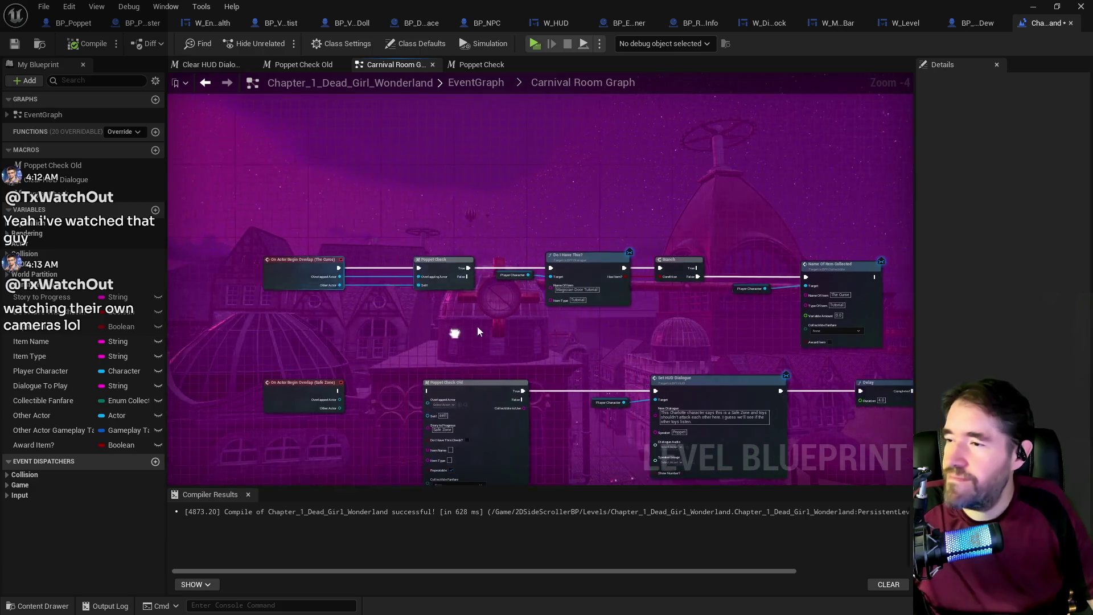
left_click_drag(557, 354, 307, 314)
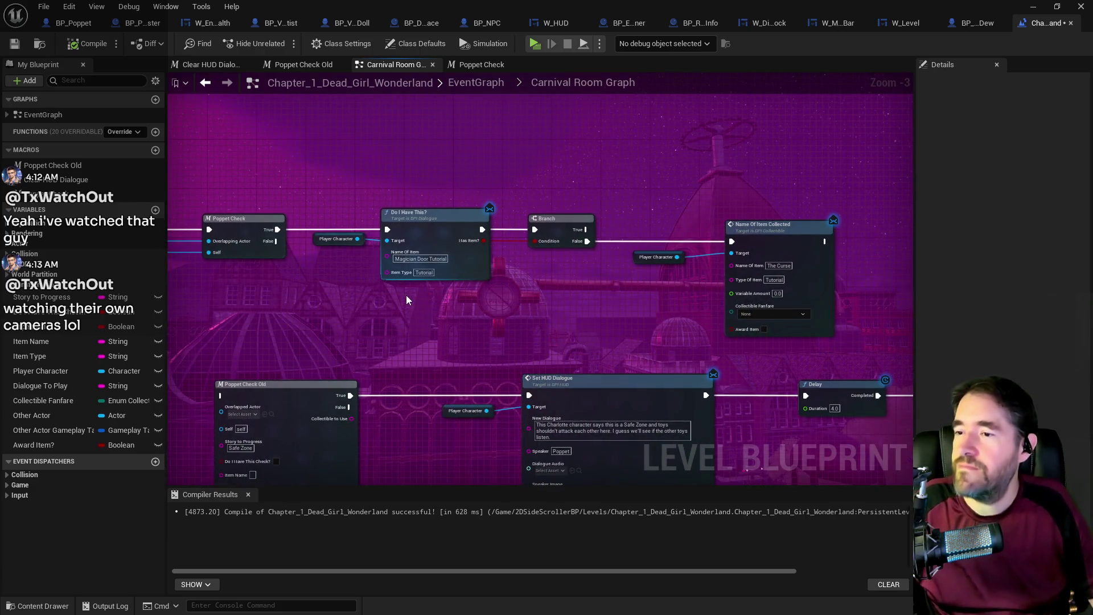
mouse_move(502, 296)
left_mouse_down()
mouse_move(434, 280)
mouse_move(467, 291)
left_mouse_up()
- Make Do I Have This? check for The Curse, then compile and save the level
left_click(744, 260)
left_click(369, 253)
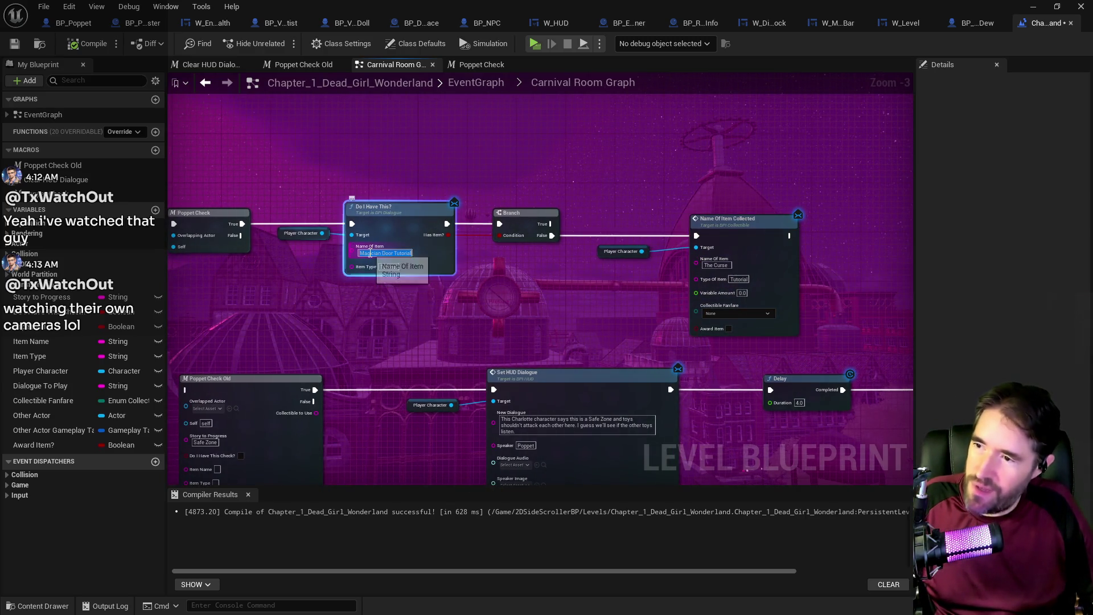
type("The Curse")
left_click(366, 313)
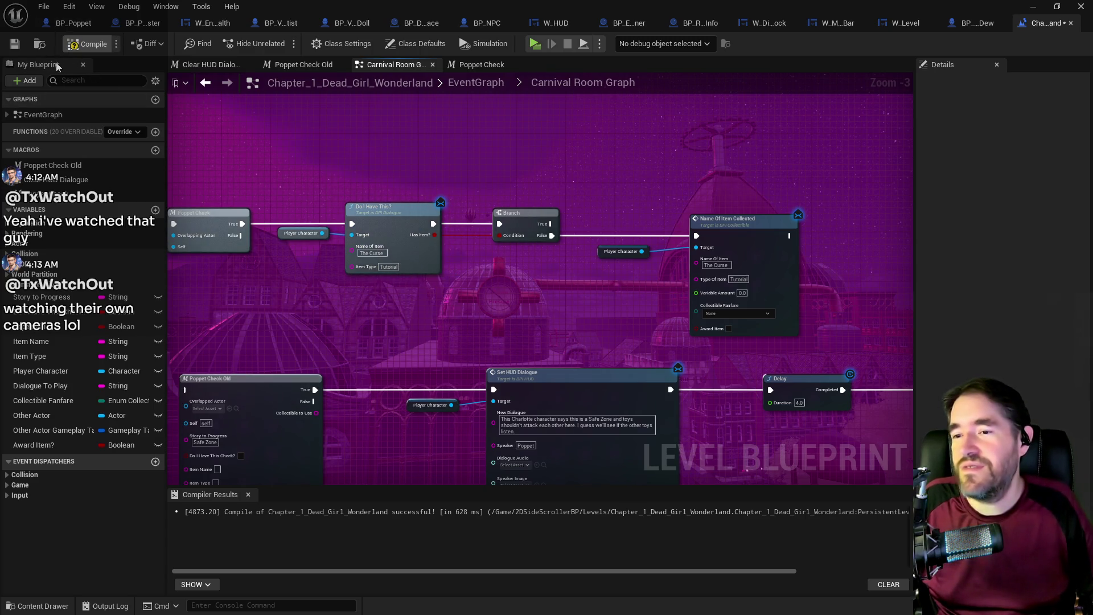
key("F7")
key("ctrl+s")
scroll(416, 335, "down", 3)
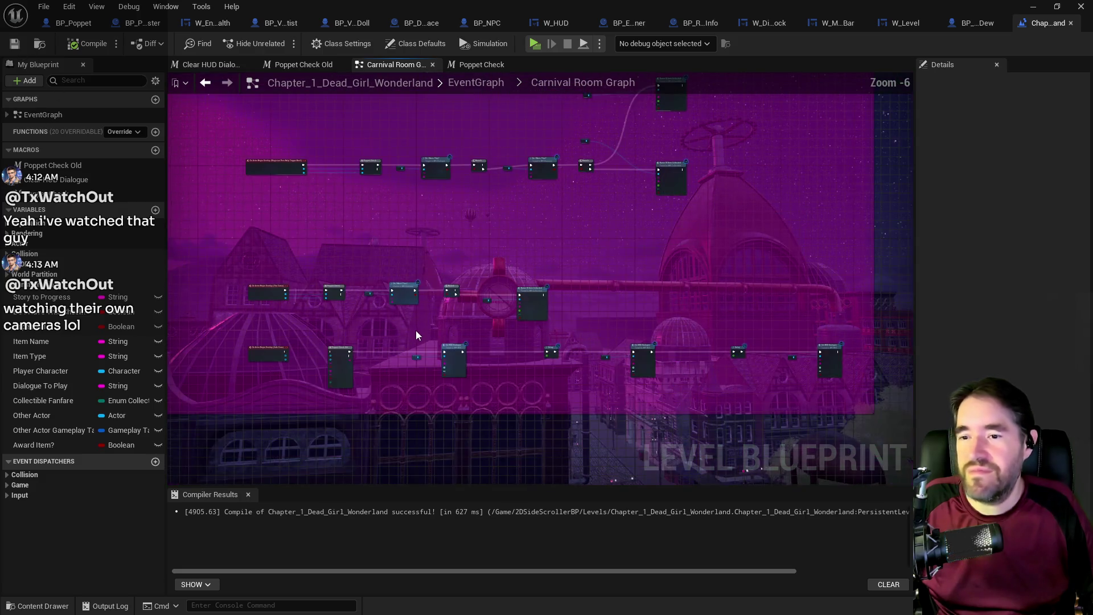
- Move the middle room's five-node chain up
scroll(257, 284, "up", 1)
left_click_drag(241, 260, 679, 334)
left_click_drag(495, 293, 480, 235)
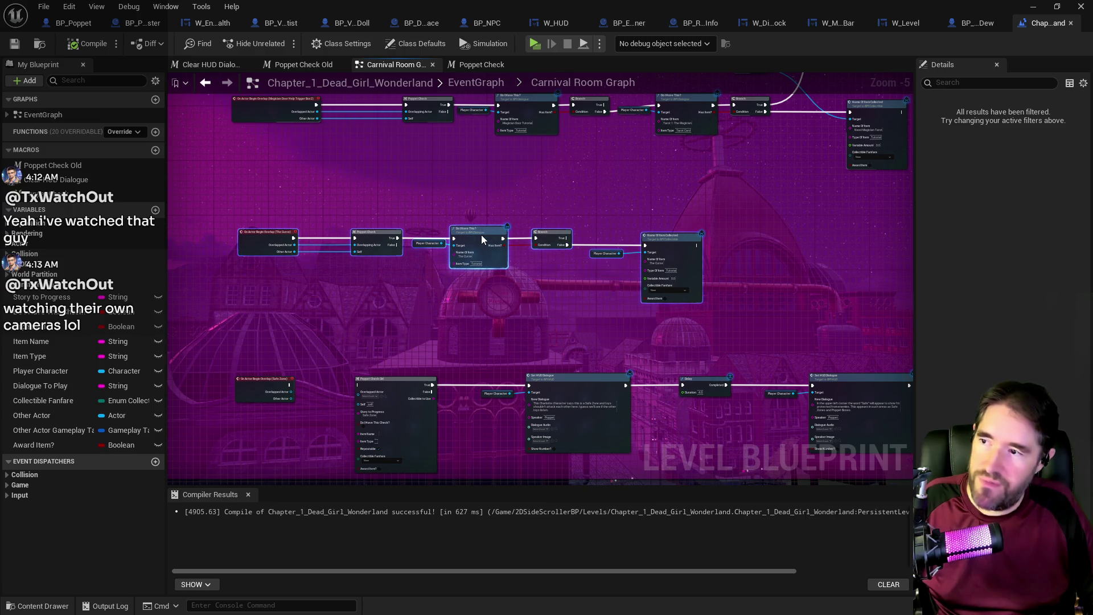
left_click(459, 349)
- In the goodie box chain, shift Player Character and Name Of Item Collected right to make room
scroll(509, 317, "down", 2)
scroll(657, 320, "up", 3)
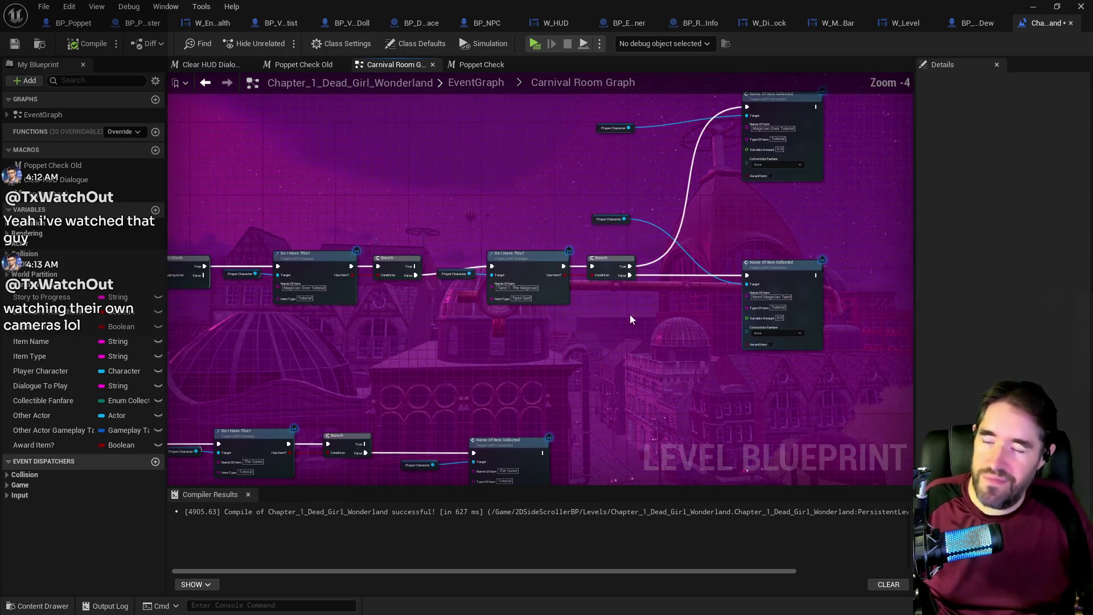
left_click_drag(657, 320, 638, 428)
scroll(467, 299, "up", 2)
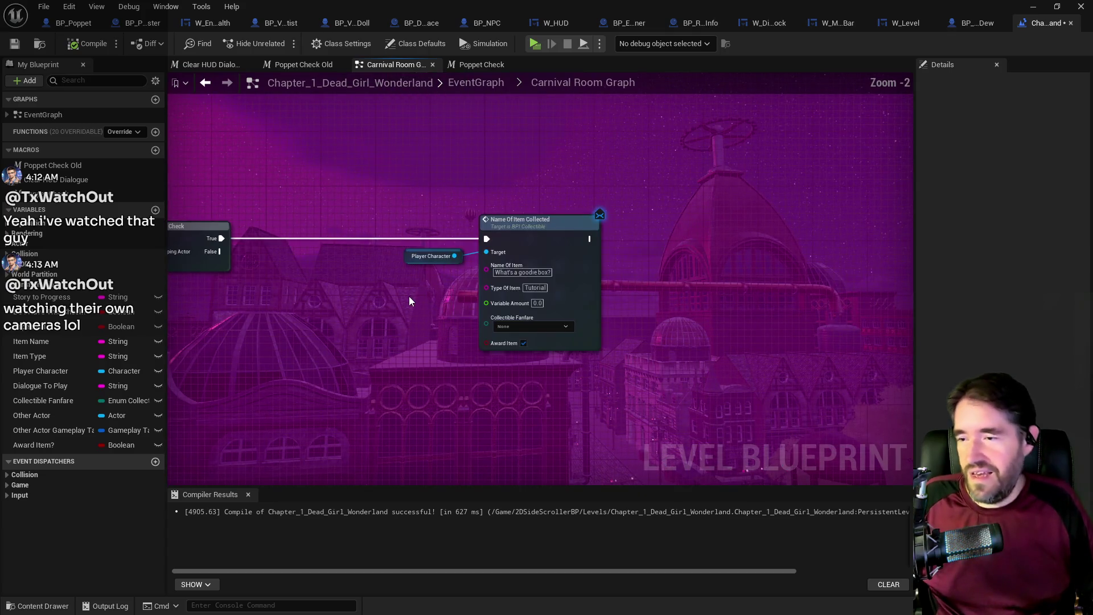
left_click_drag(408, 296, 499, 275)
scroll(498, 273, "down", 2)
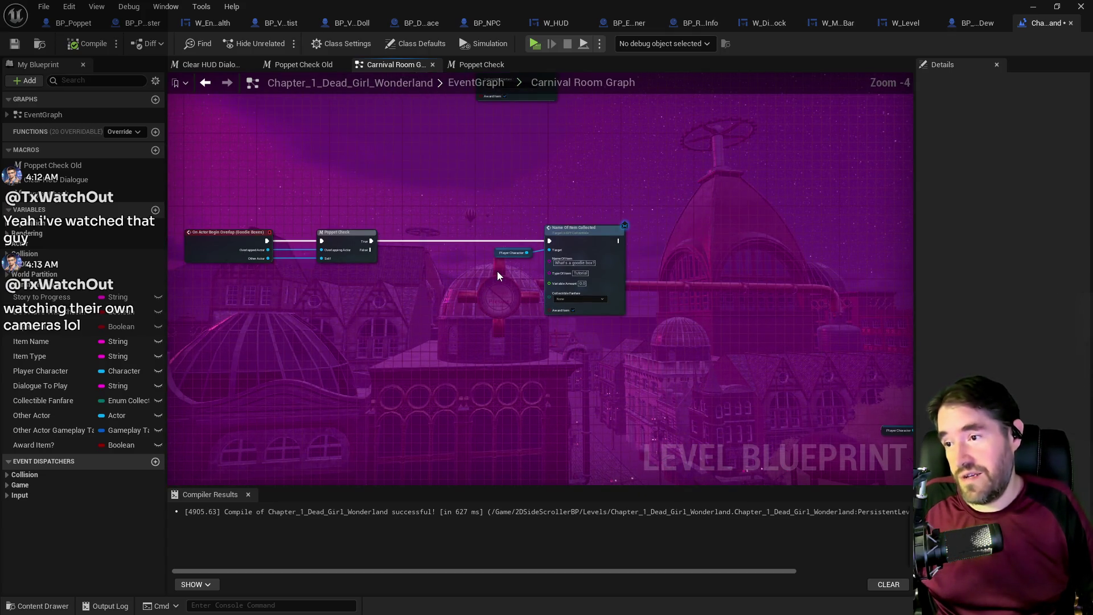
scroll(497, 271, "up", 2)
left_click_drag(529, 245, 701, 330)
left_click_drag(691, 257, 779, 255)
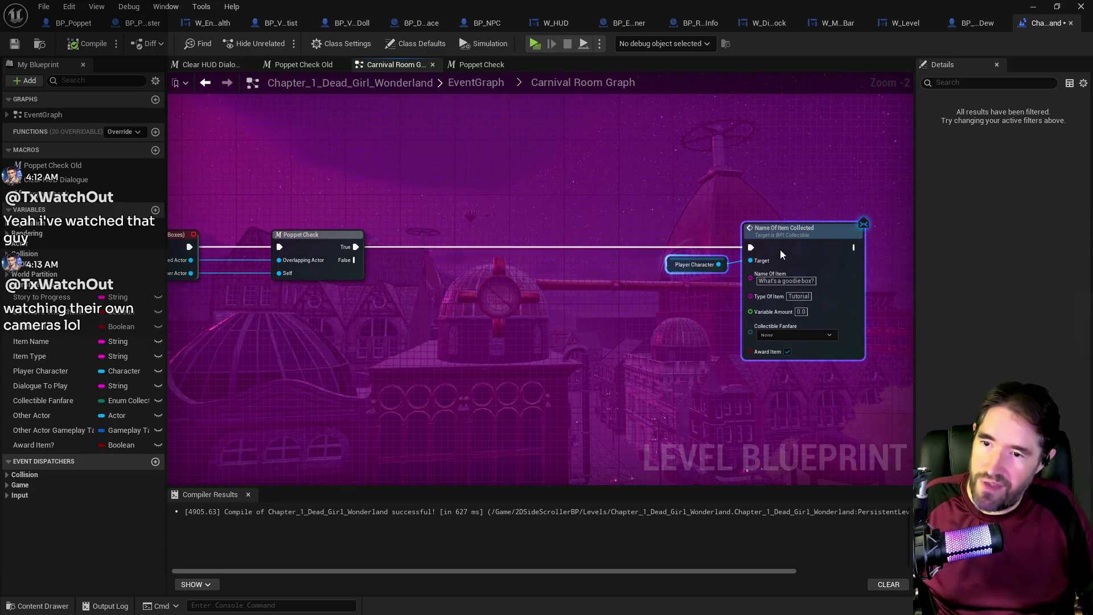
- Copy the Player Character, Do I Have This? and Branch group into the goodie box chain
scroll(673, 276, "down", 3)
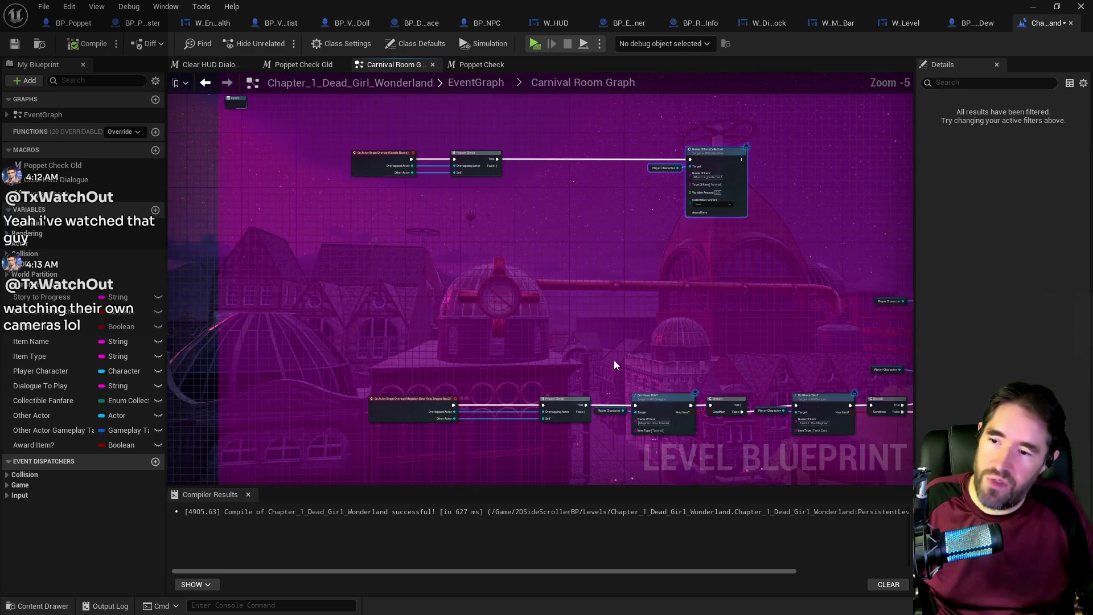
scroll(503, 312, "up", 3)
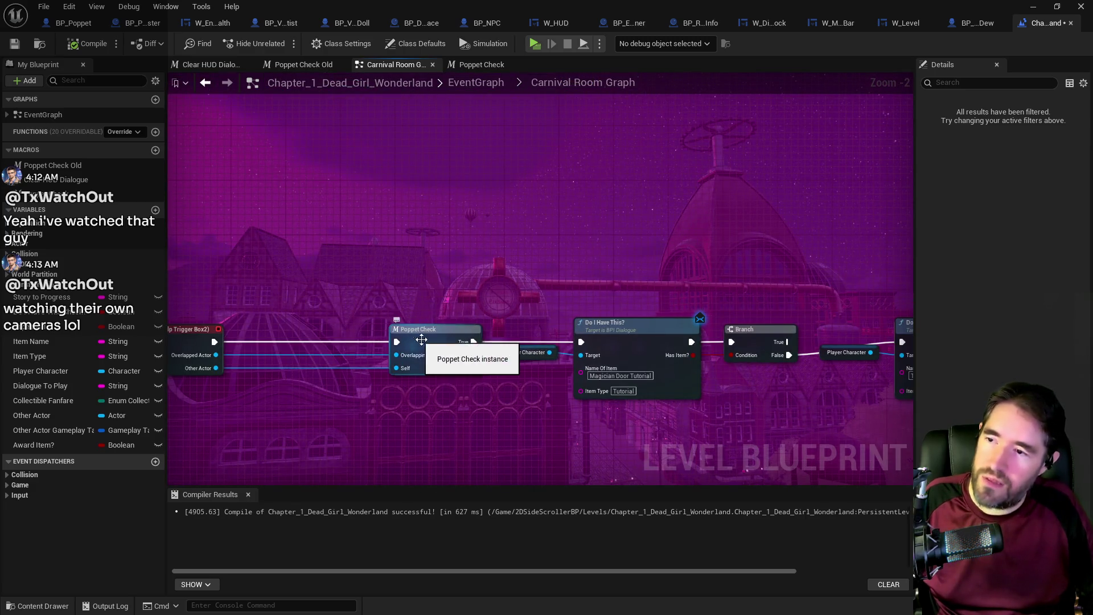
left_click_drag(500, 279, 730, 377)
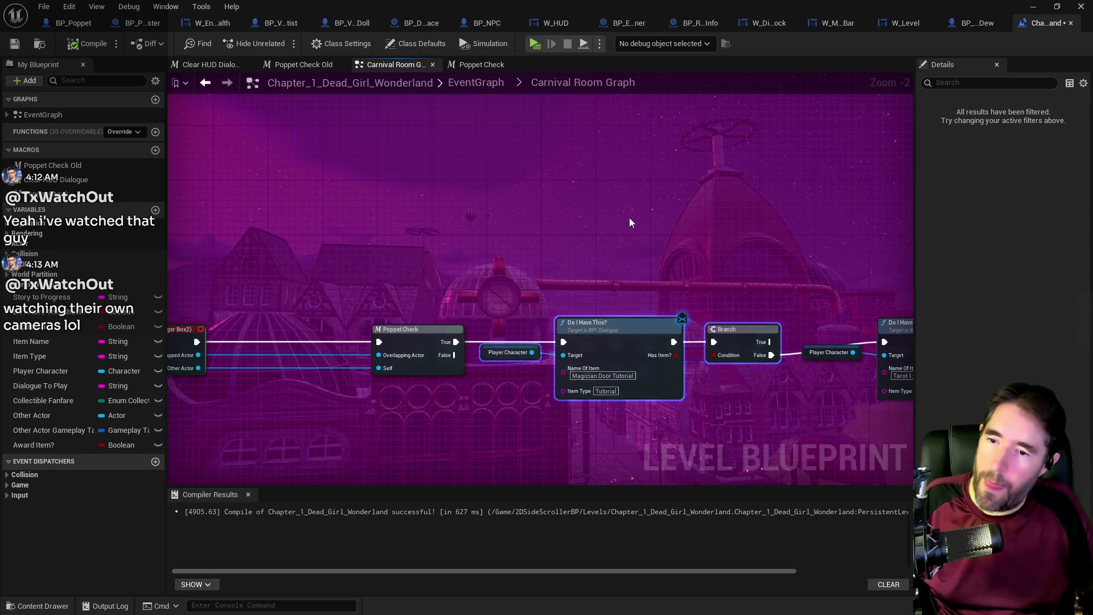
key("ctrl+z")
key("ctrl+z")
key("ctrl+z")
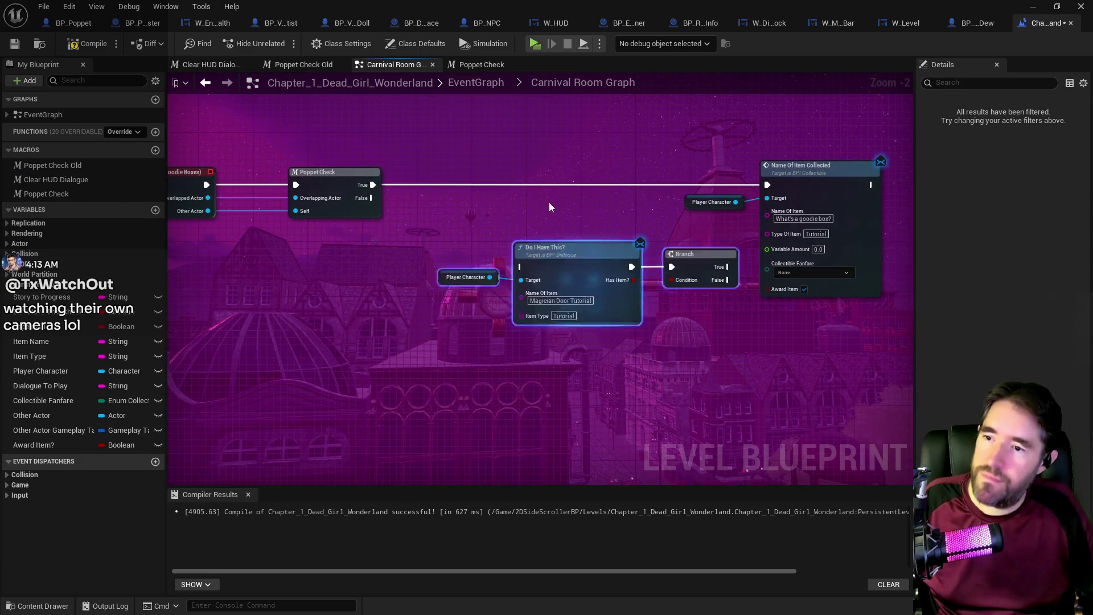
key("ctrl+z")
key("ctrl+z")
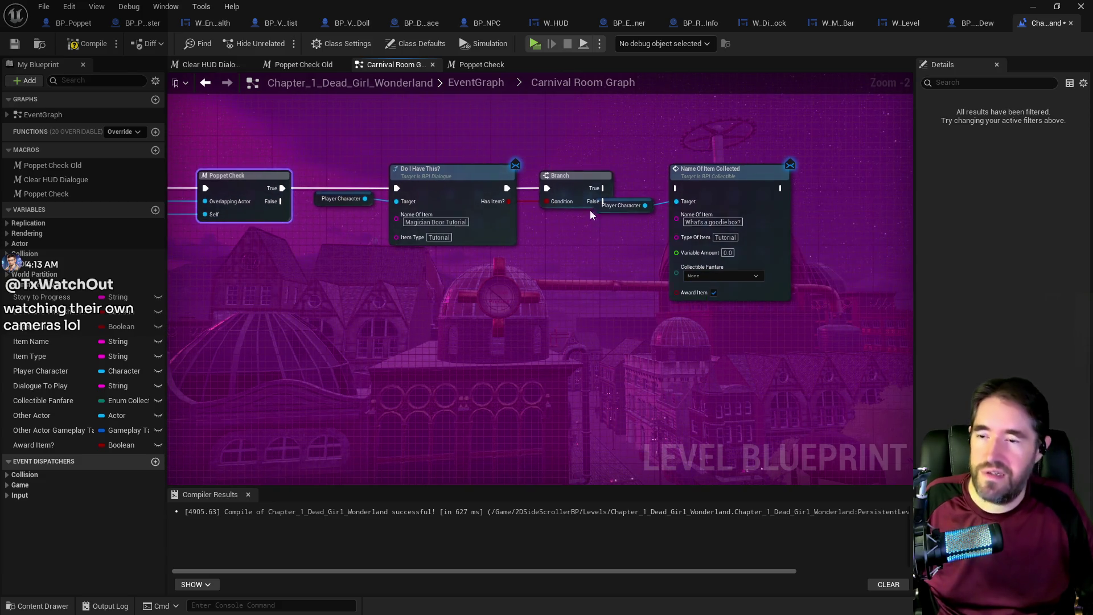
- Connect the pasted Branch's False output to Name Of Item Collected and tidy the nodes
left_click_drag(626, 156, 757, 257)
left_click_drag(734, 193, 778, 193)
scroll(777, 194, "down", 3)
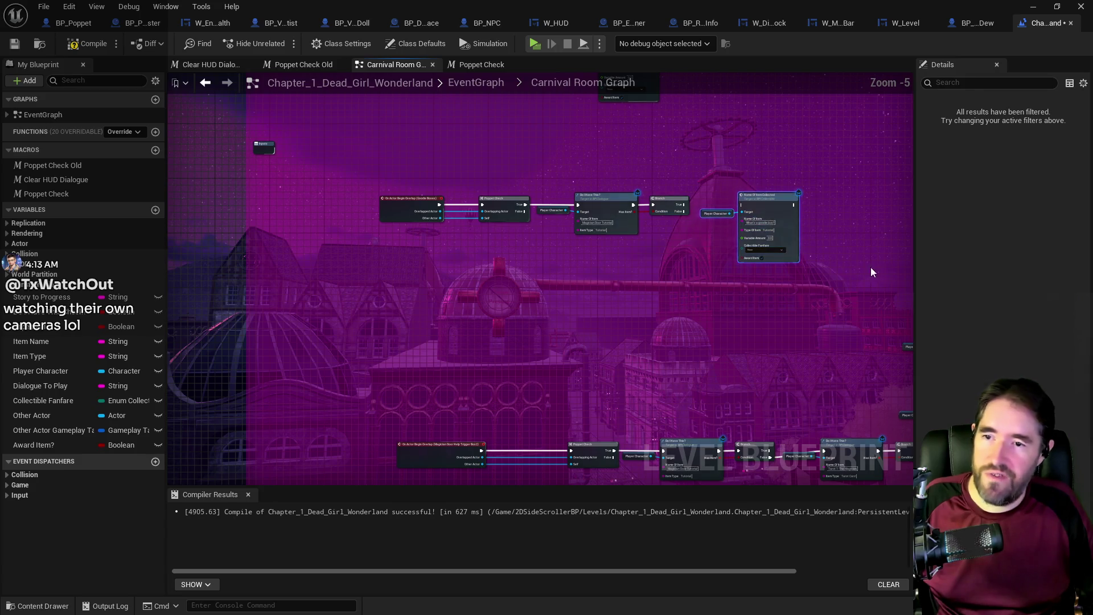
scroll(502, 210, "up", 2)
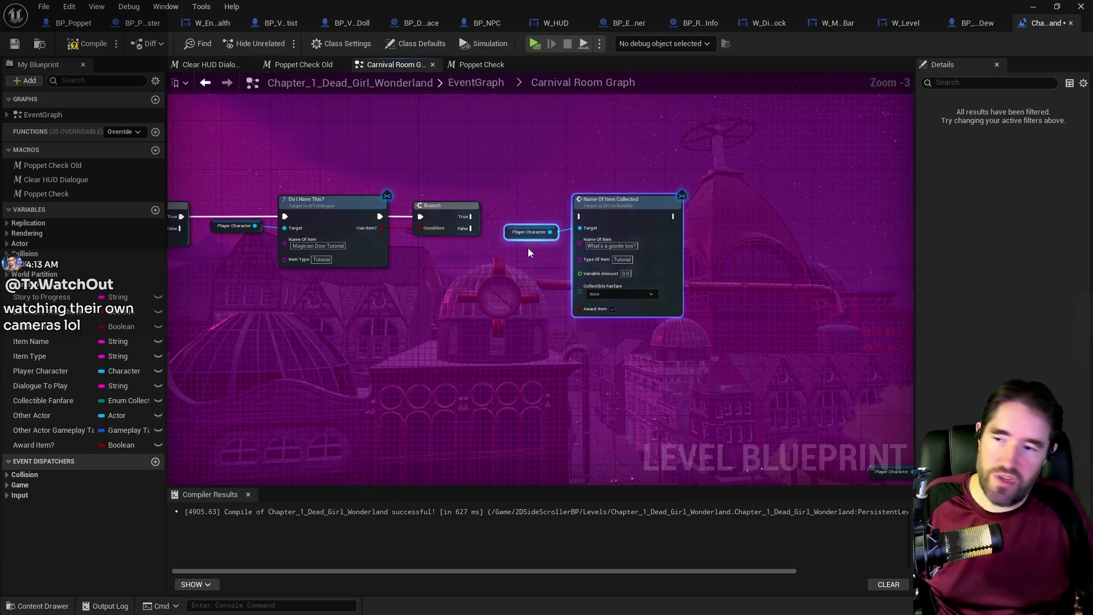
scroll(529, 261, "up", 3)
mouse_move(537, 230)
left_mouse_down()
mouse_move(639, 231)
mouse_move(697, 213)
left_mouse_up()
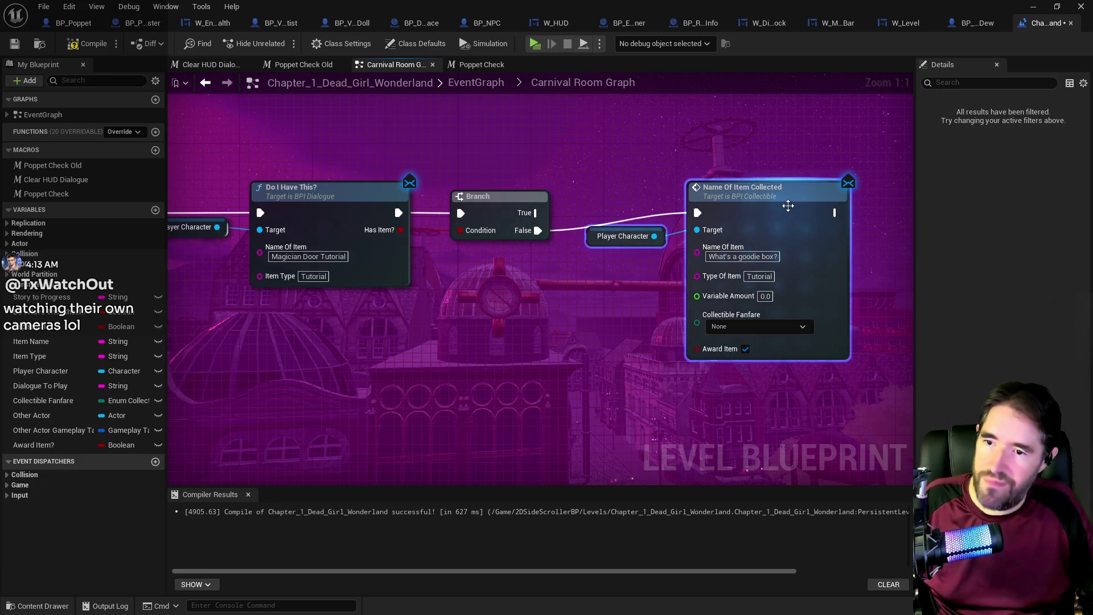
left_click_drag(788, 206, 797, 223)
- Make Do I Have This? check for What's a goodie box?
left_click(759, 274)
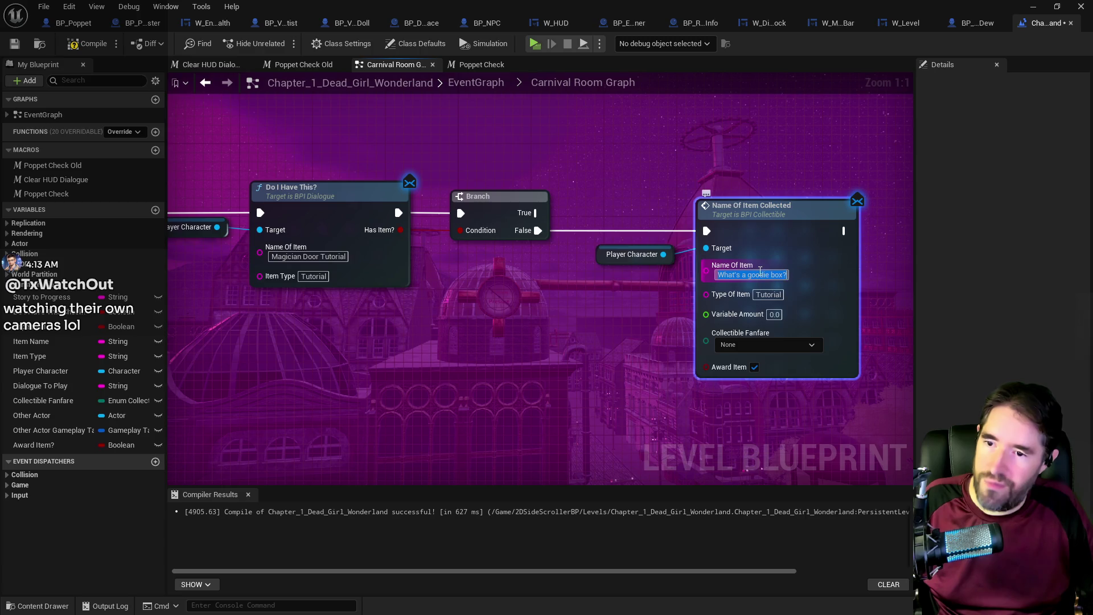
left_click(334, 256)
type("What's a goodie box?")
left_click(398, 327)
scroll(439, 364, "down", 3)
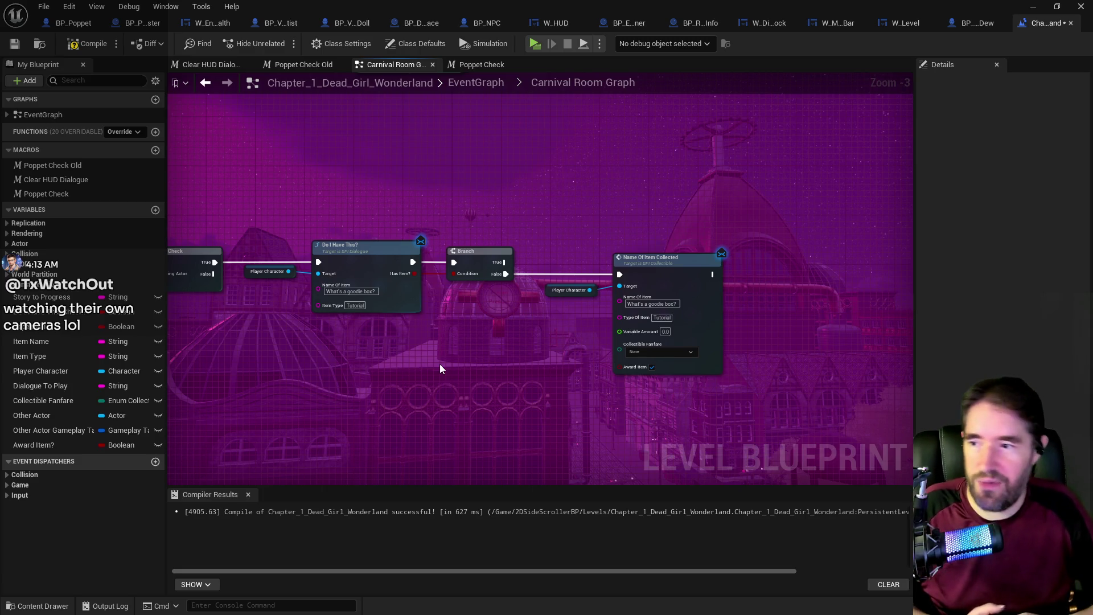
scroll(440, 364, "down", 2)
mouse_move(440, 371)
left_mouse_down()
mouse_move(509, 297)
mouse_move(556, 365)
left_mouse_up()
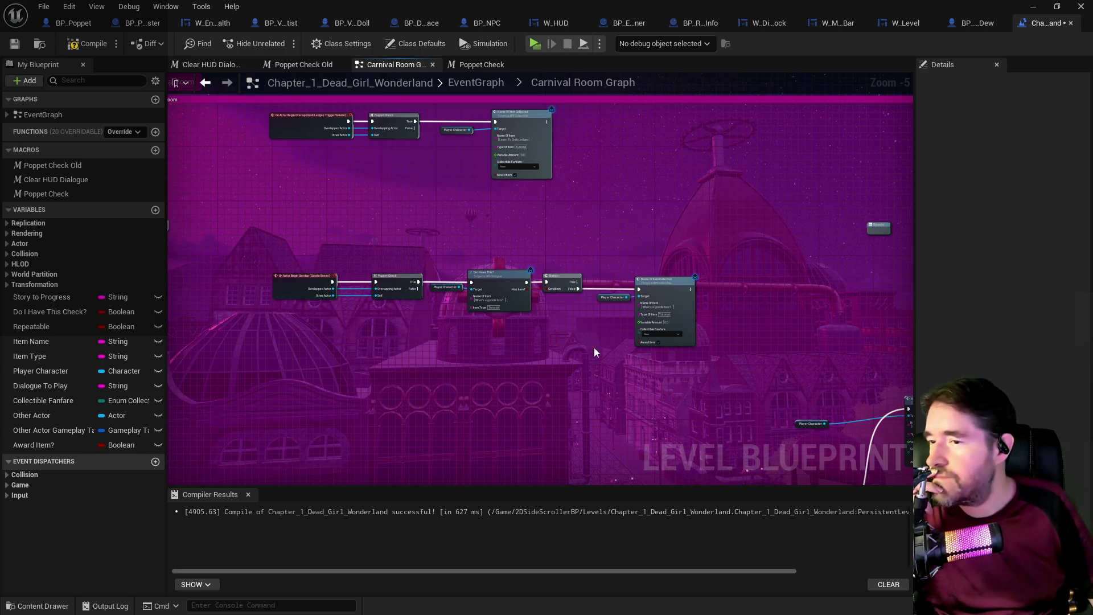
scroll(537, 230, "up", 1)
scroll(537, 231, "up", 1)
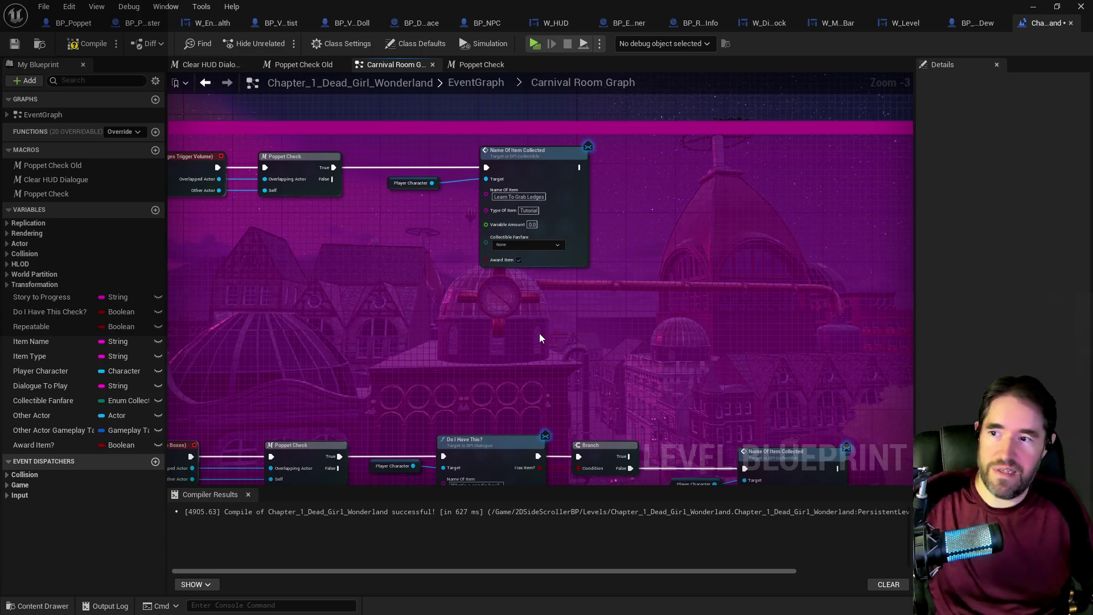
scroll(539, 333, "down", 1)
- Reuse the goodie box check nodes and connect the ledge Poppet Check's True to Do I Have This?
mouse_move(543, 324)
left_mouse_down()
mouse_move(531, 192)
mouse_move(542, 241)
mouse_move(454, 300)
mouse_move(473, 316)
mouse_move(427, 201)
left_mouse_up()
left_click_drag(415, 357, 589, 436)
scroll(415, 267, "up", 3)
left_click_drag(354, 140, 397, 333)
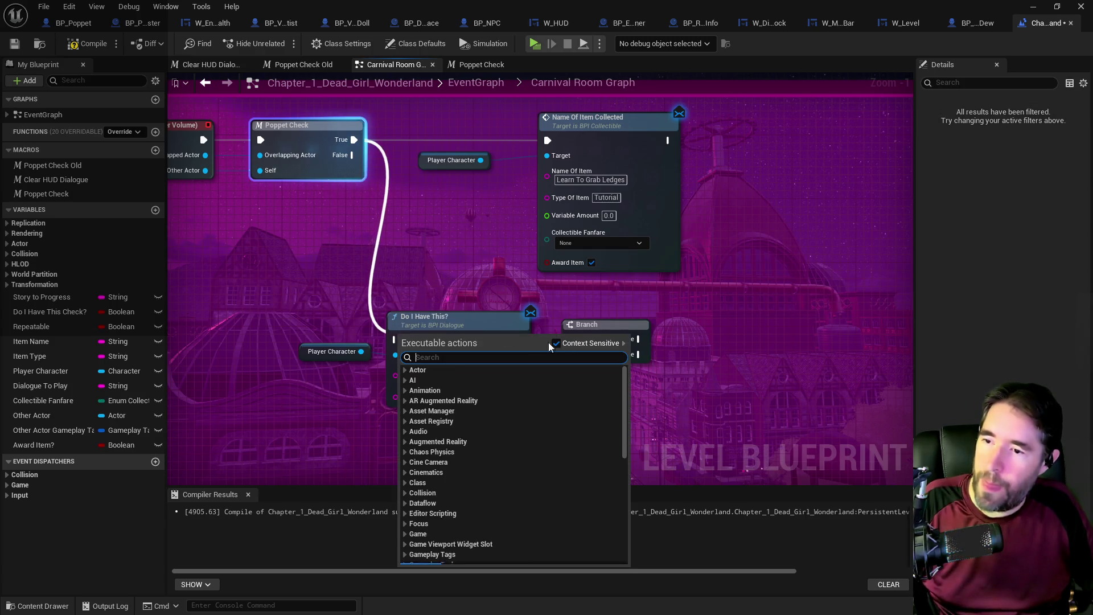
left_click(431, 307)
left_click_drag(354, 140, 392, 338)
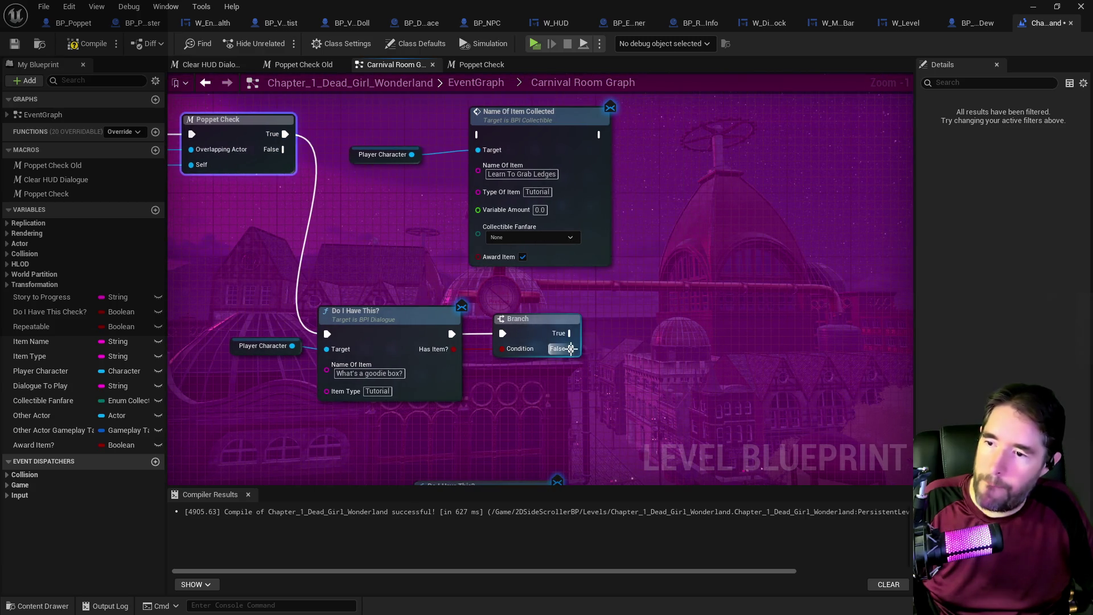
- Connect Branch False to the Learn To Grab Ledges award node, arrange it beside the Branch, and save
left_click_drag(571, 348, 477, 135)
left_click_drag(569, 273, 405, 122)
mouse_move(533, 141)
left_mouse_down()
mouse_move(717, 259)
mouse_move(731, 317)
mouse_move(764, 348)
left_mouse_up()
left_click(677, 295)
left_click_drag(361, 162, 577, 402)
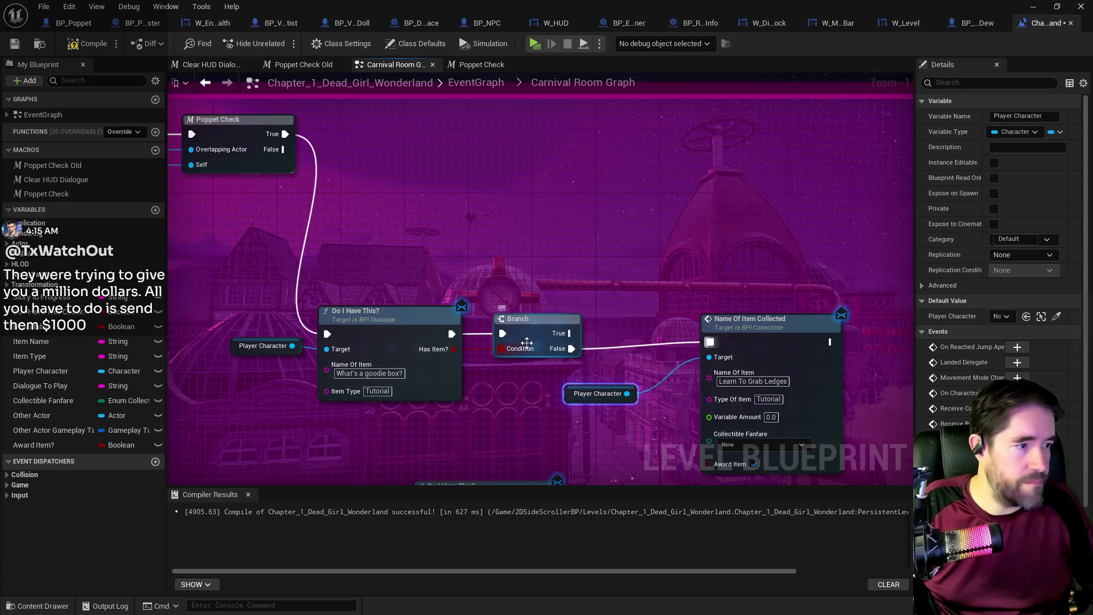
left_click_drag(315, 305, 238, 335)
mouse_move(531, 323)
left_mouse_down()
mouse_move(606, 189)
mouse_move(591, 271)
mouse_move(547, 323)
left_mouse_up()
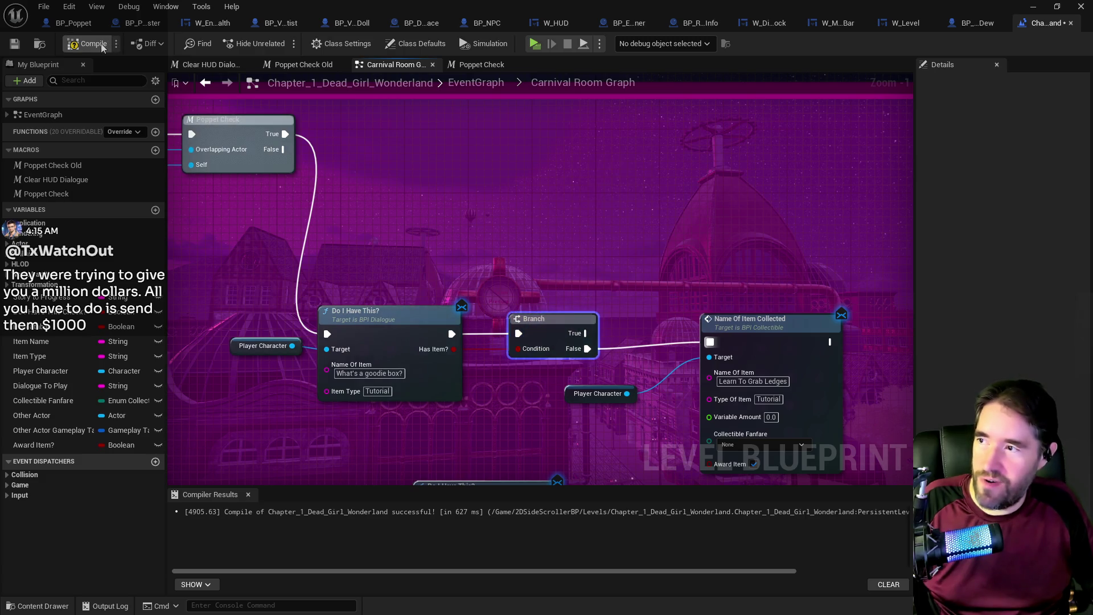
left_click(14, 44)
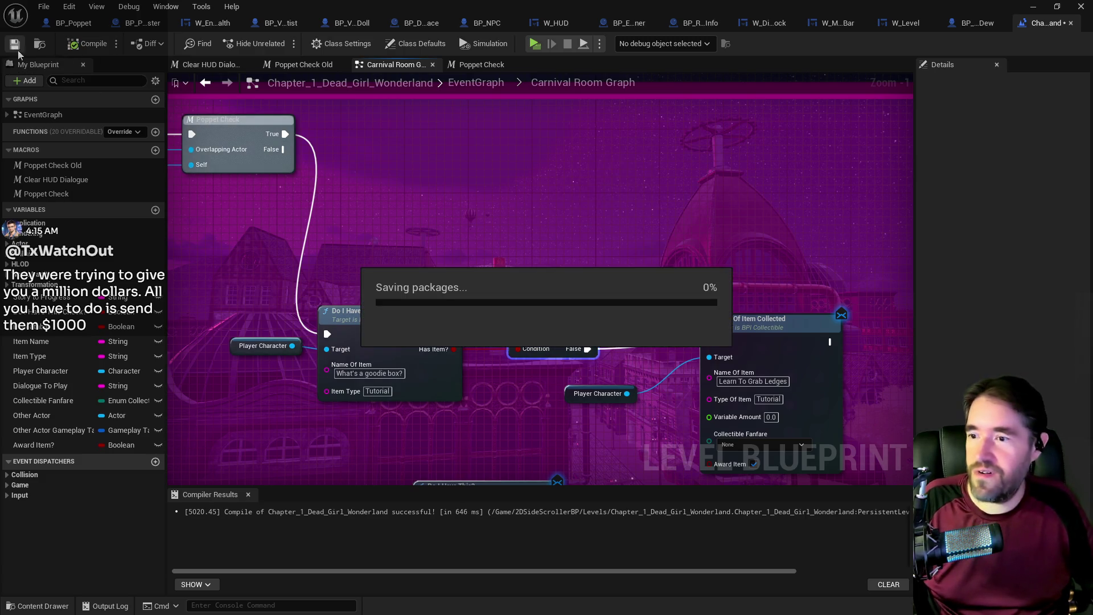
- Move the check, Branch, award node and Player Character target into one ledge row
left_click_drag(238, 278, 541, 370)
mouse_move(549, 326)
left_mouse_down()
mouse_move(600, 175)
mouse_move(634, 123)
mouse_move(644, 132)
left_mouse_up()
mouse_move(484, 433)
left_mouse_down()
mouse_move(583, 348)
mouse_move(706, 353)
mouse_move(849, 145)
left_mouse_up()
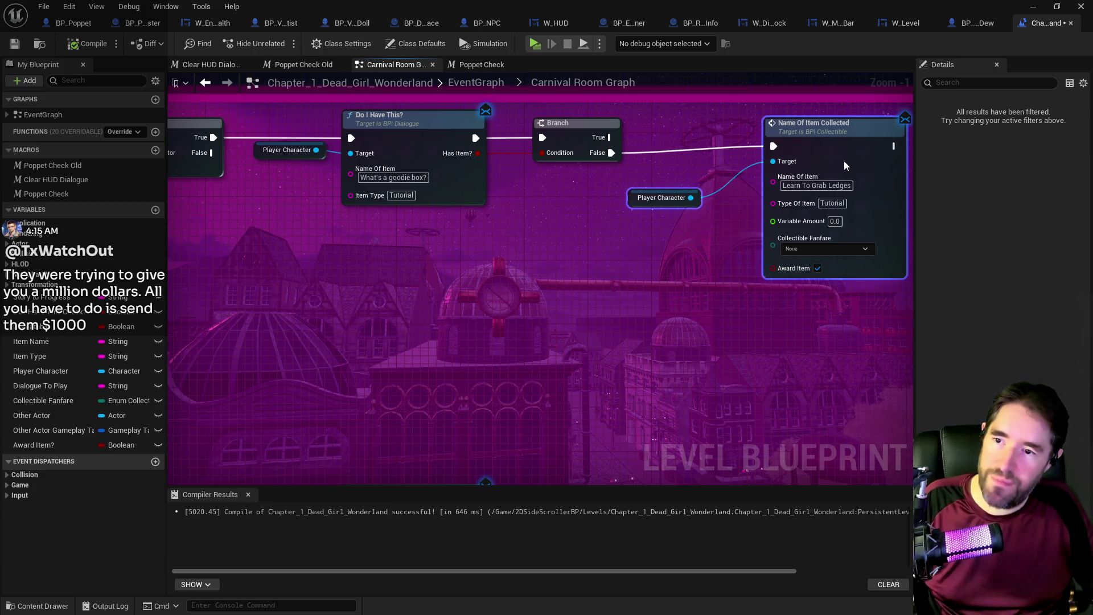
left_click(603, 206)
left_click_drag(635, 211, 662, 185)
left_click_drag(742, 241, 743, 240)
left_click_drag(791, 189, 799, 200)
left_click(624, 297)
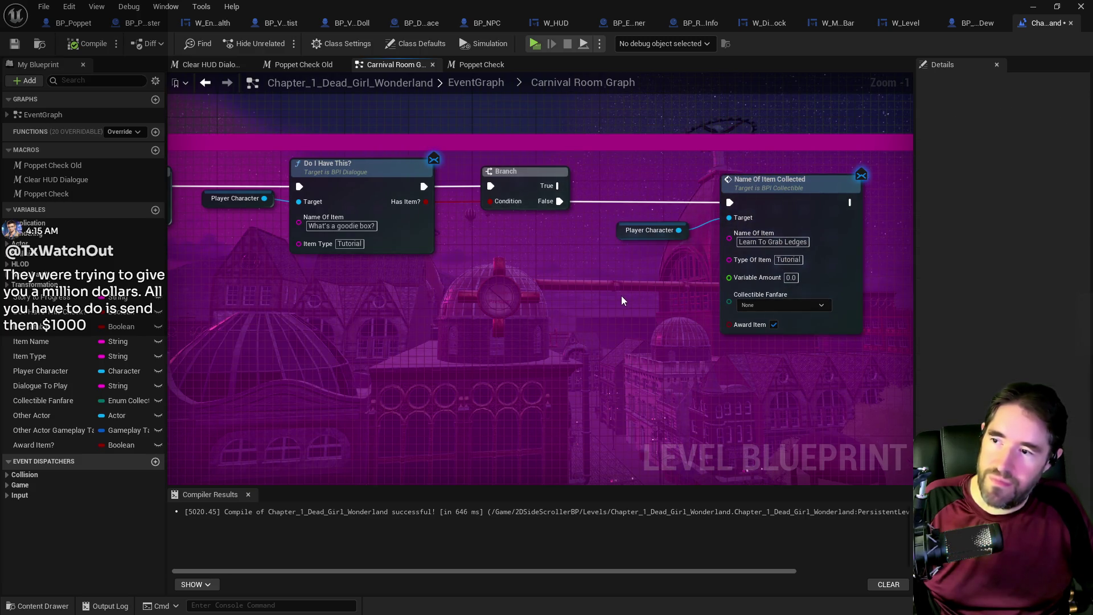
- Replace the check's What's a goodie box? name with Learn To Grab Ledges, then compile and save
left_click(768, 242)
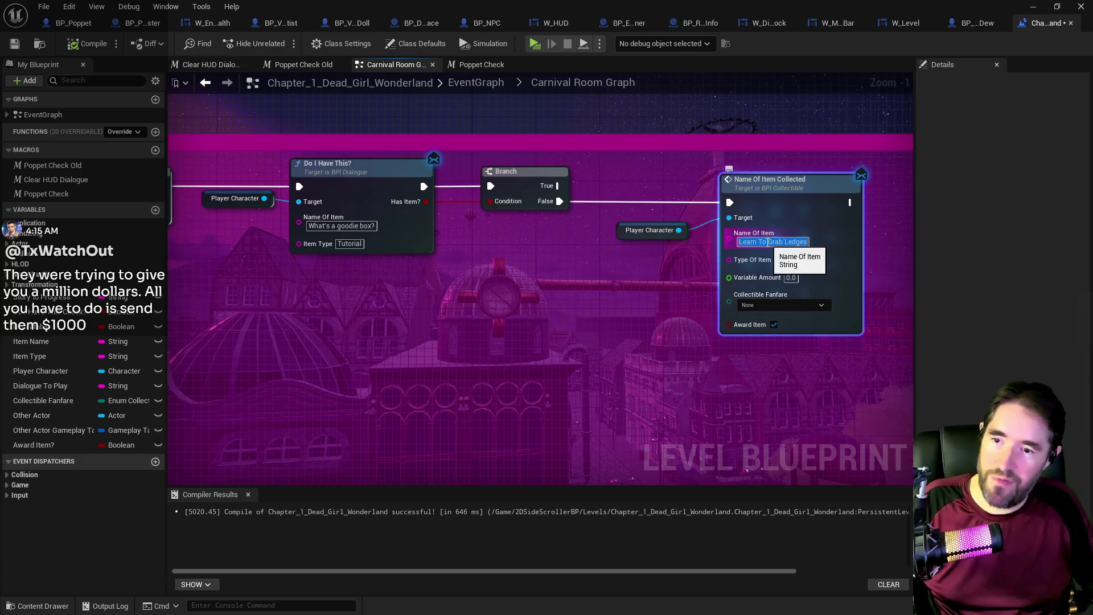
left_click(353, 226)
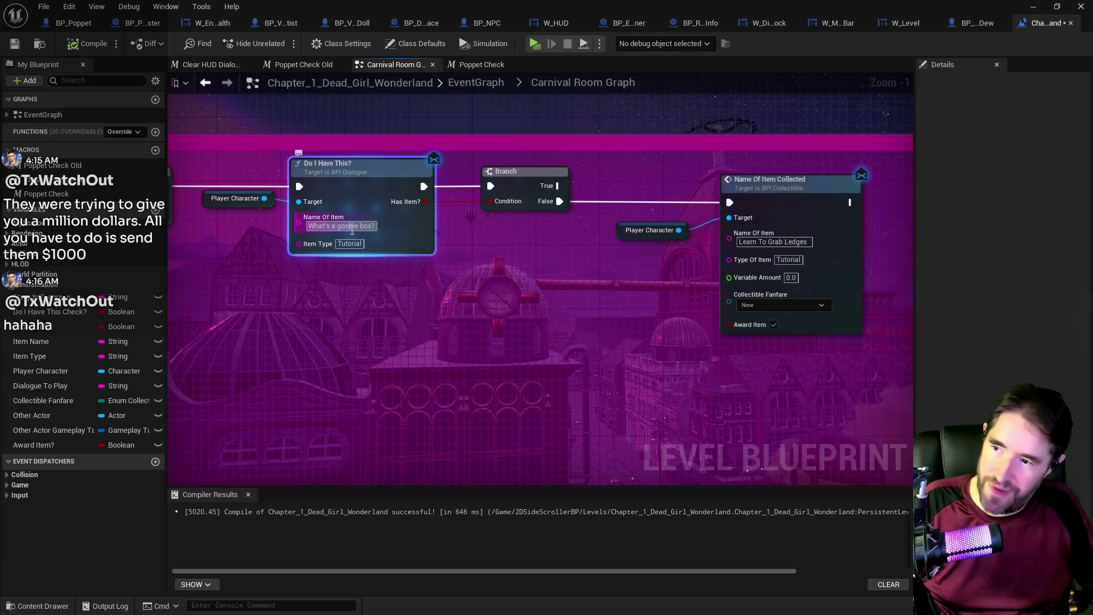
type("Learn To Grab Ledges")
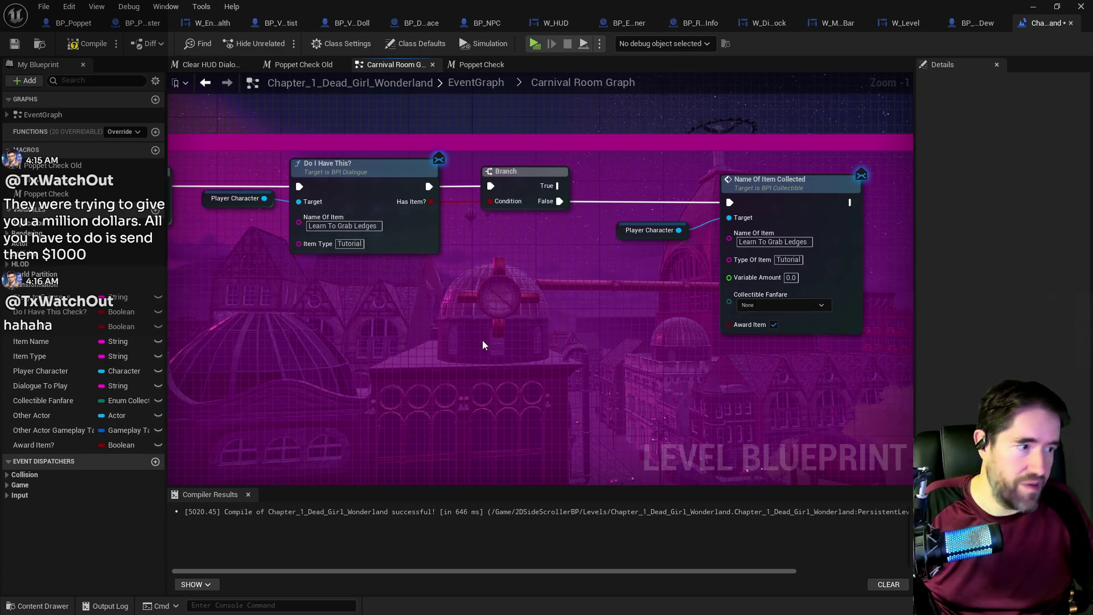
left_click(483, 340)
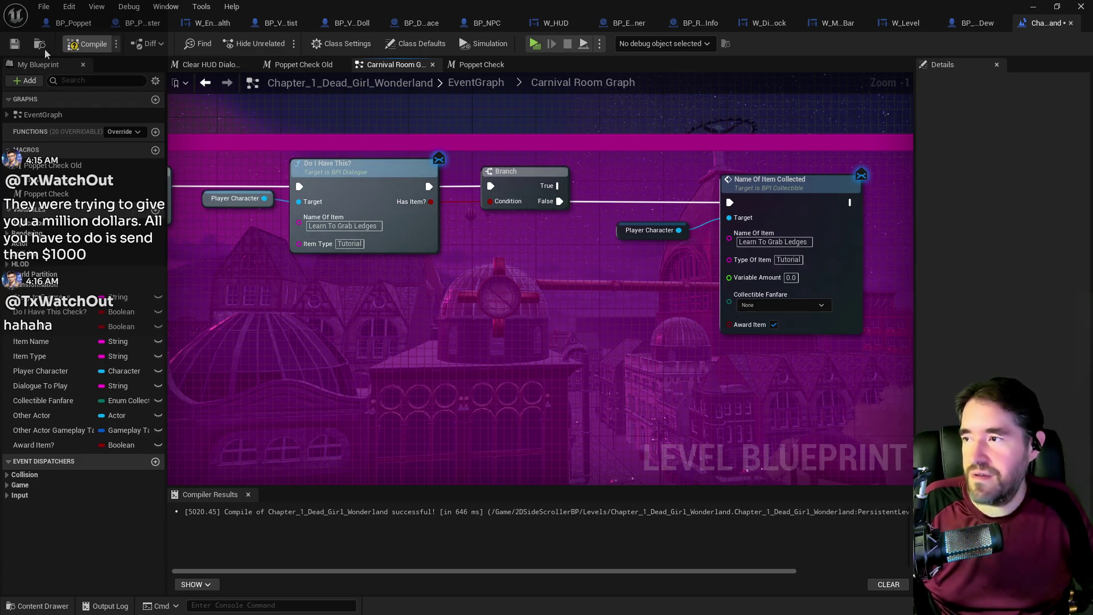
left_click(15, 44)
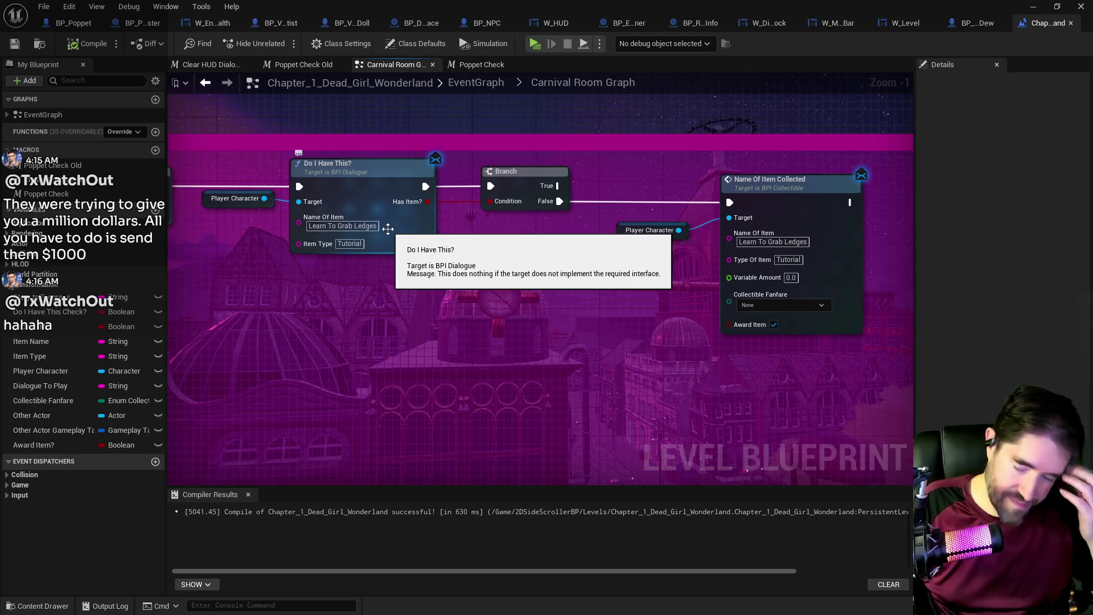
scroll(561, 340, "down", 2)
mouse_move(627, 360)
left_mouse_down()
mouse_move(472, 292)
mouse_move(583, 234)
left_mouse_up()
- Place both Name Of Item Collected nodes and their Player Character targets beside the last Branch, then save
scroll(583, 234, "down", 2)
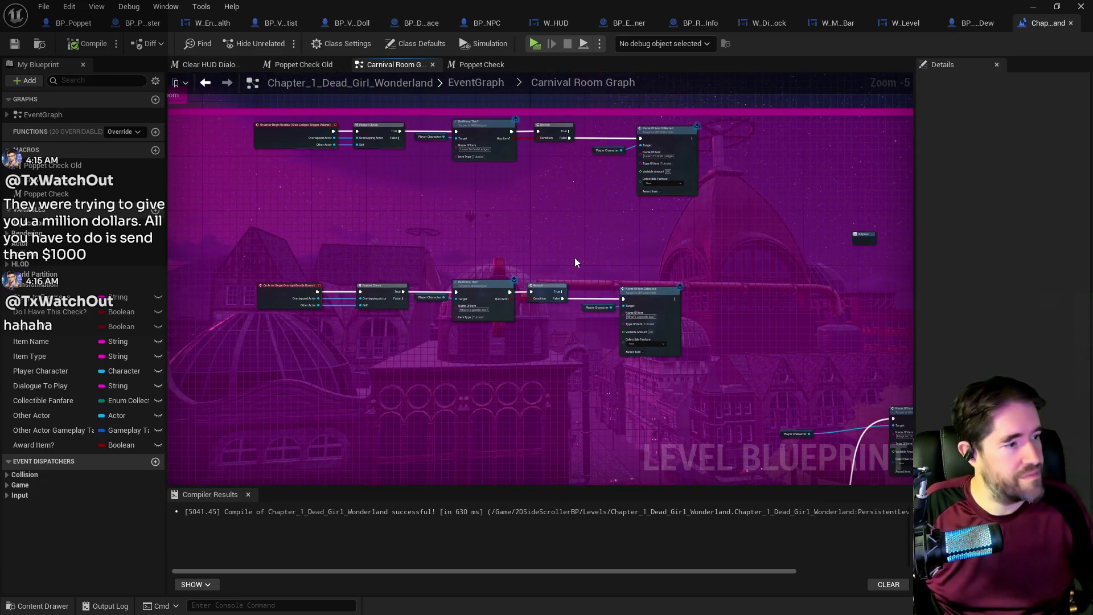
left_click_drag(575, 259, 509, 255)
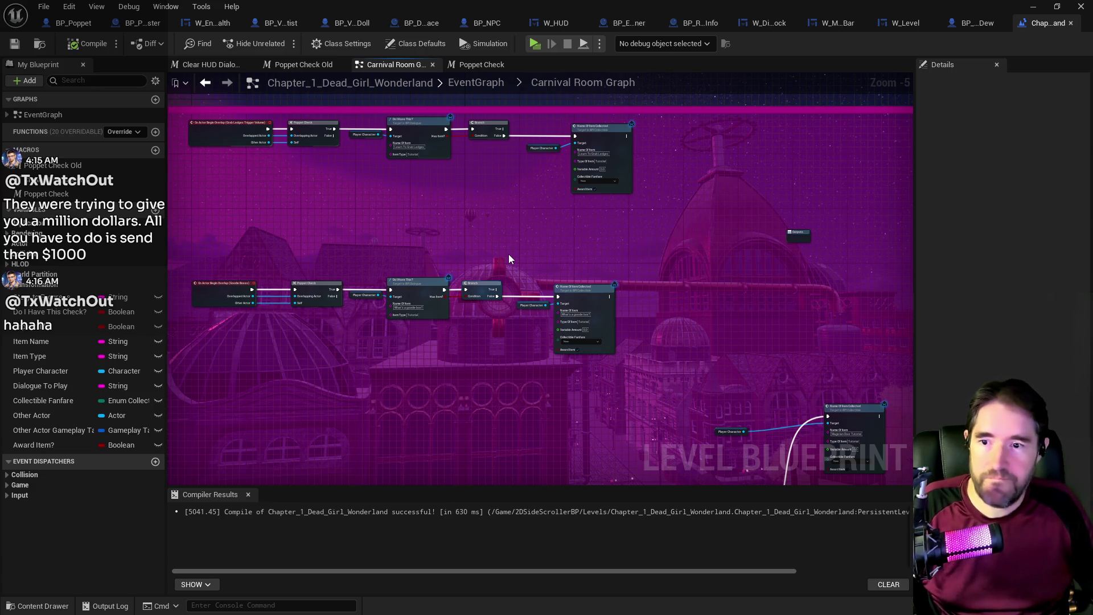
mouse_move(730, 273)
left_mouse_down()
mouse_move(637, 227)
mouse_move(607, 246)
mouse_move(617, 173)
mouse_move(771, 257)
left_mouse_up()
mouse_move(764, 196)
left_mouse_down()
mouse_move(811, 250)
mouse_move(778, 241)
left_mouse_up()
left_click(658, 261)
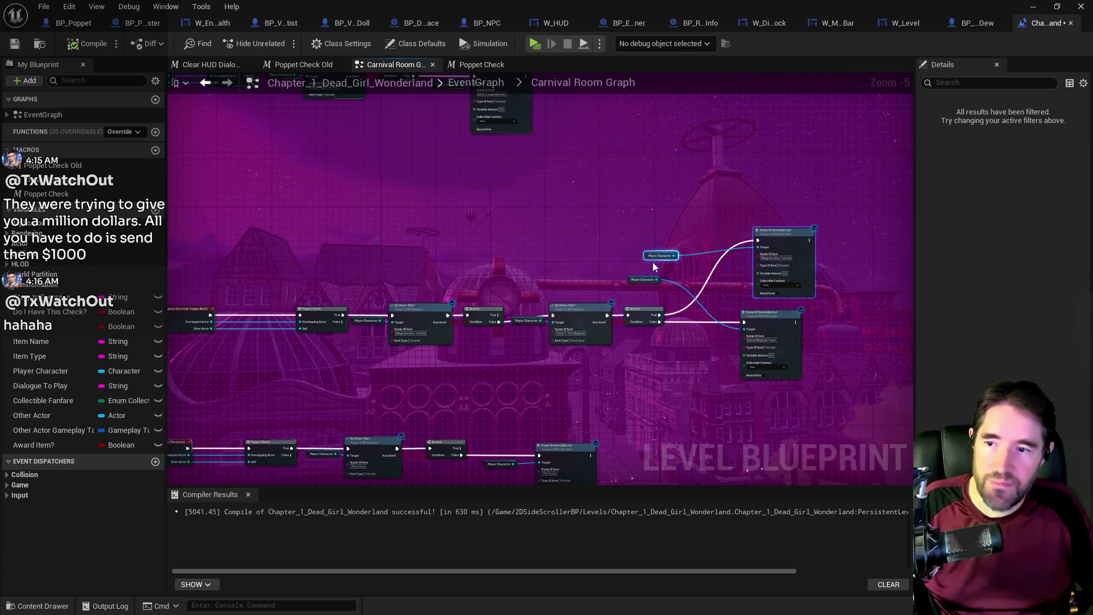
mouse_move(644, 256)
left_mouse_down()
mouse_move(691, 272)
mouse_move(712, 262)
left_mouse_up()
mouse_move(633, 281)
left_mouse_down()
mouse_move(674, 342)
mouse_move(697, 332)
left_mouse_up()
left_click_drag(502, 194, 797, 332)
left_click_drag(743, 288, 752, 295)
left_click(683, 333)
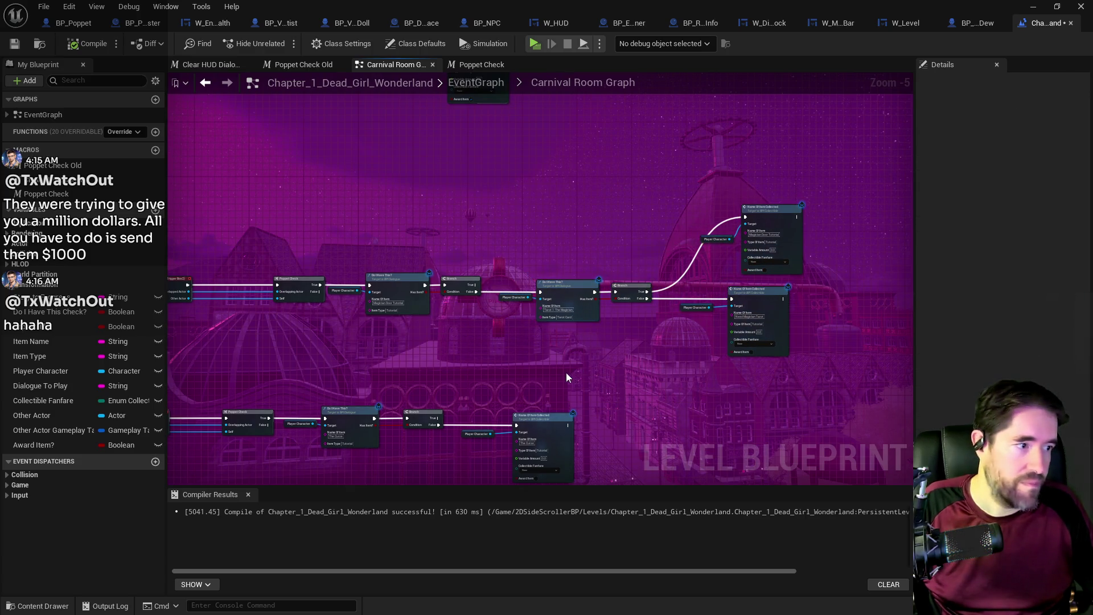
key("ctrl+s")
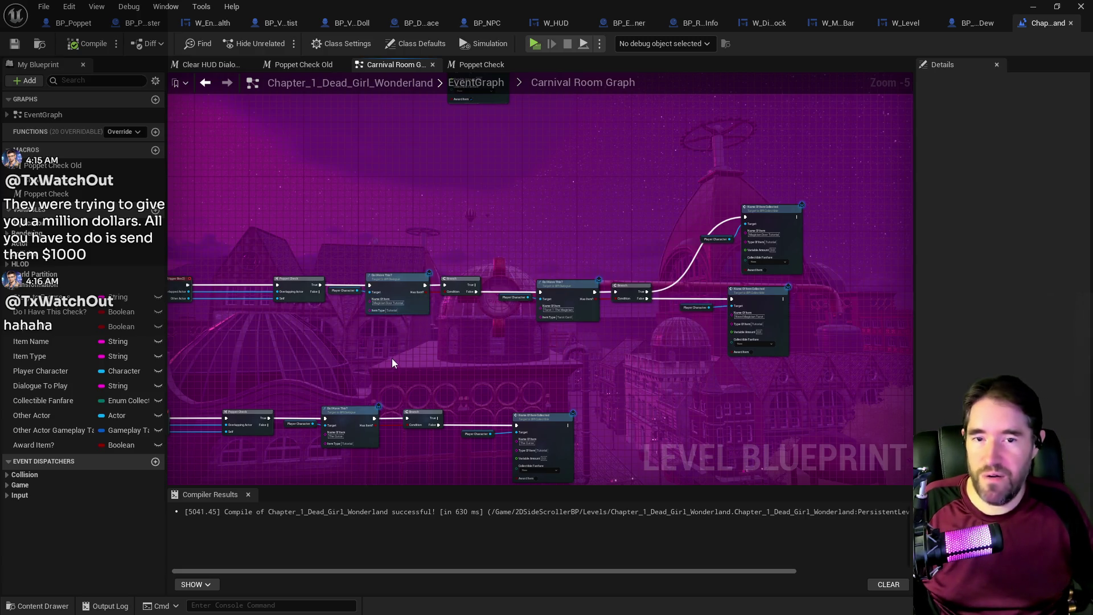
- Pan and zoom out over all room chains, centring on the magician chain's checks
mouse_move(411, 343)
left_mouse_down()
mouse_move(634, 293)
mouse_move(568, 286)
left_mouse_up()
scroll(541, 312, "up", 2)
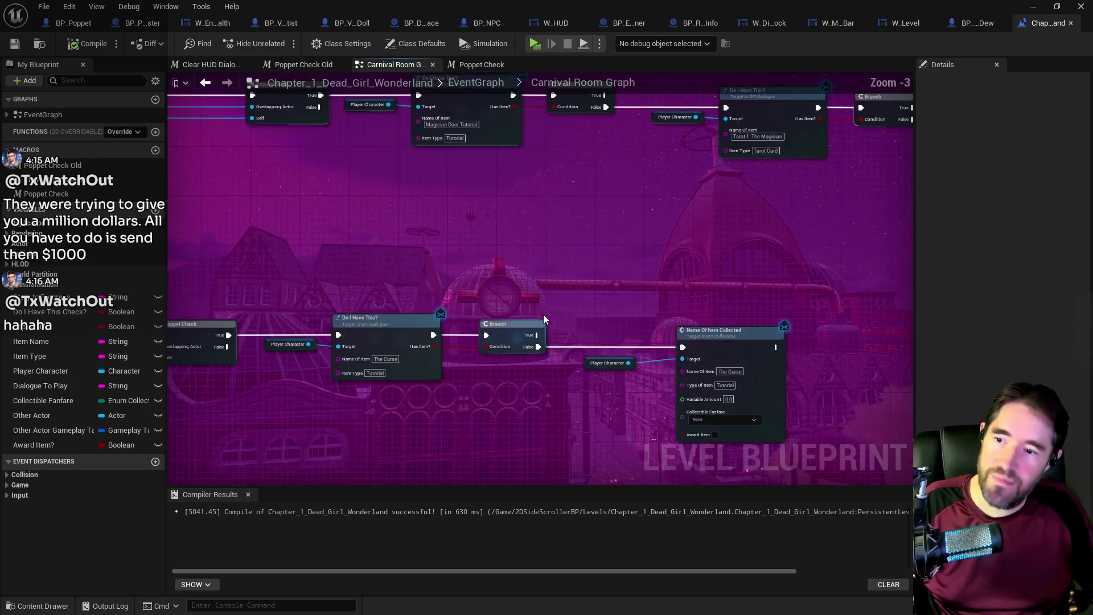
scroll(596, 396, "down", 2)
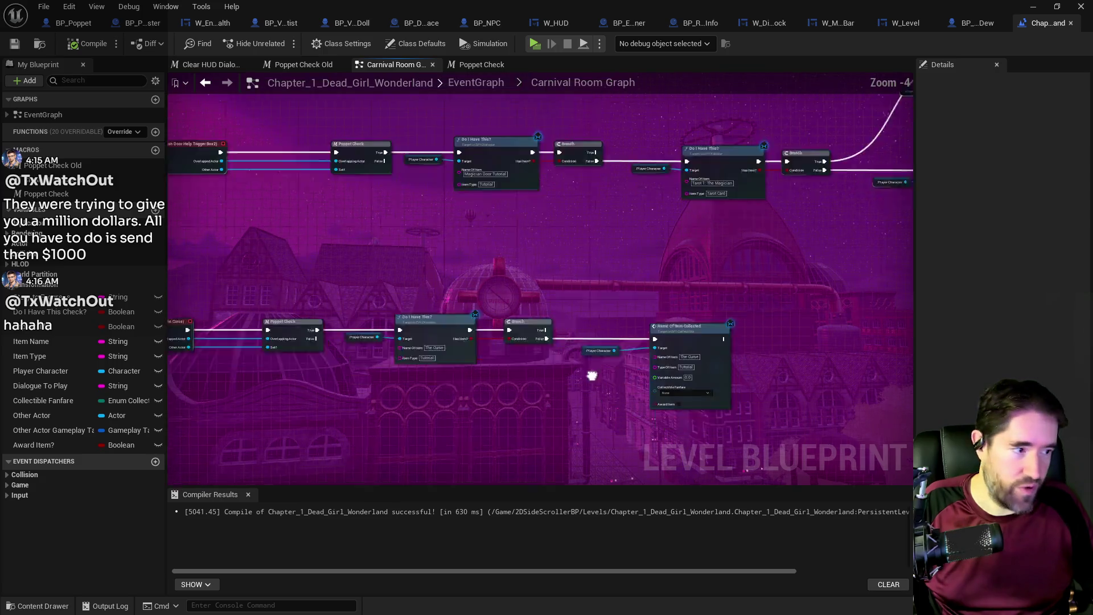
scroll(554, 216, "down", 1)
left_click_drag(543, 271, 544, 292)
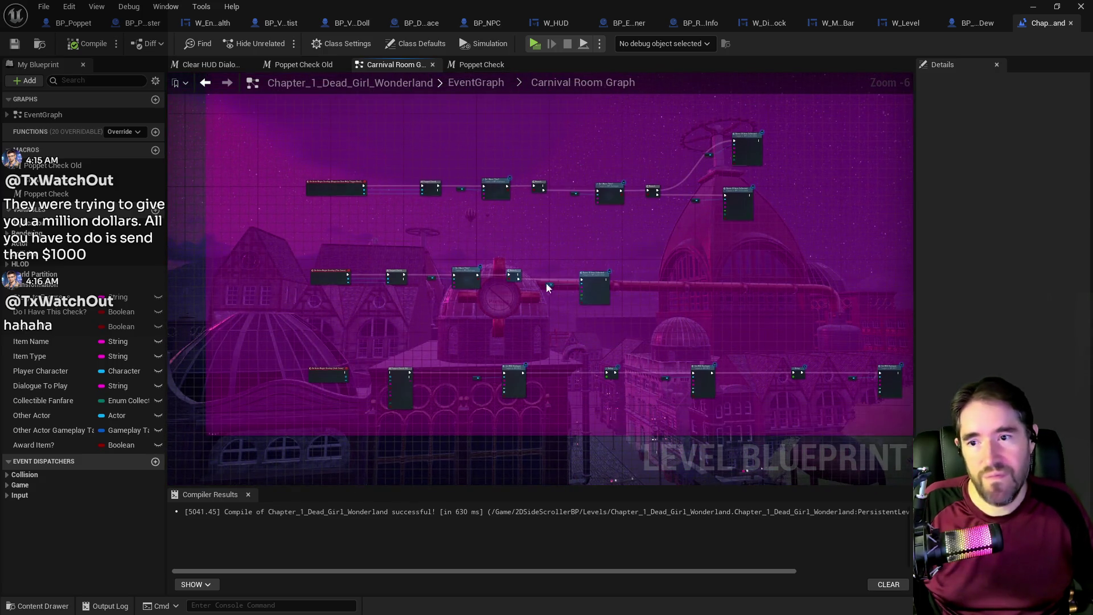
left_click_drag(543, 164, 616, 264)
scroll(616, 264, "up", 3)
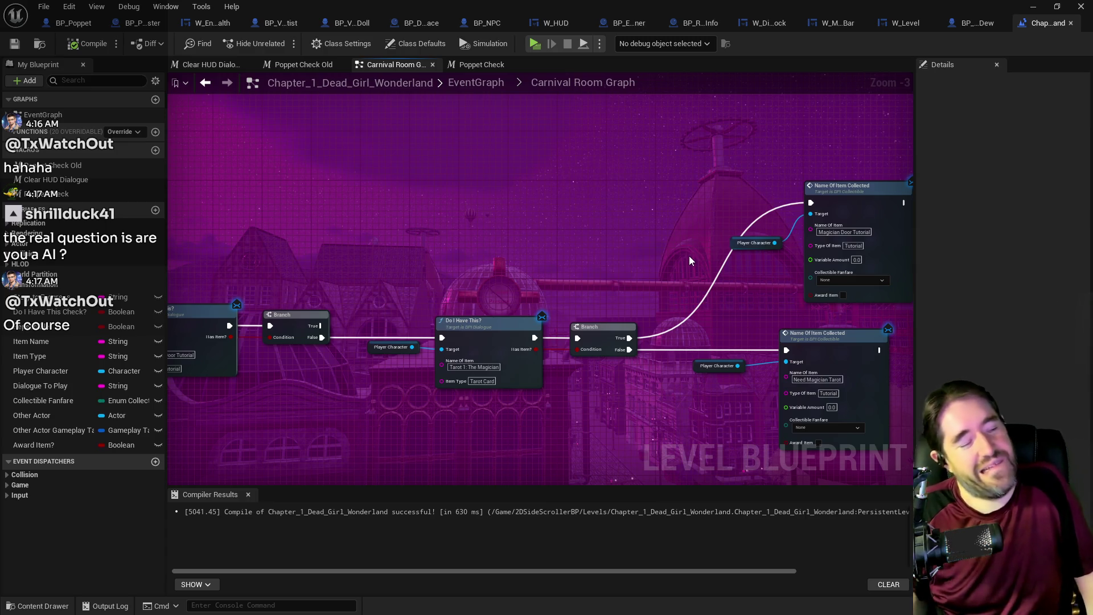
left_click_drag(662, 374, 512, 342)
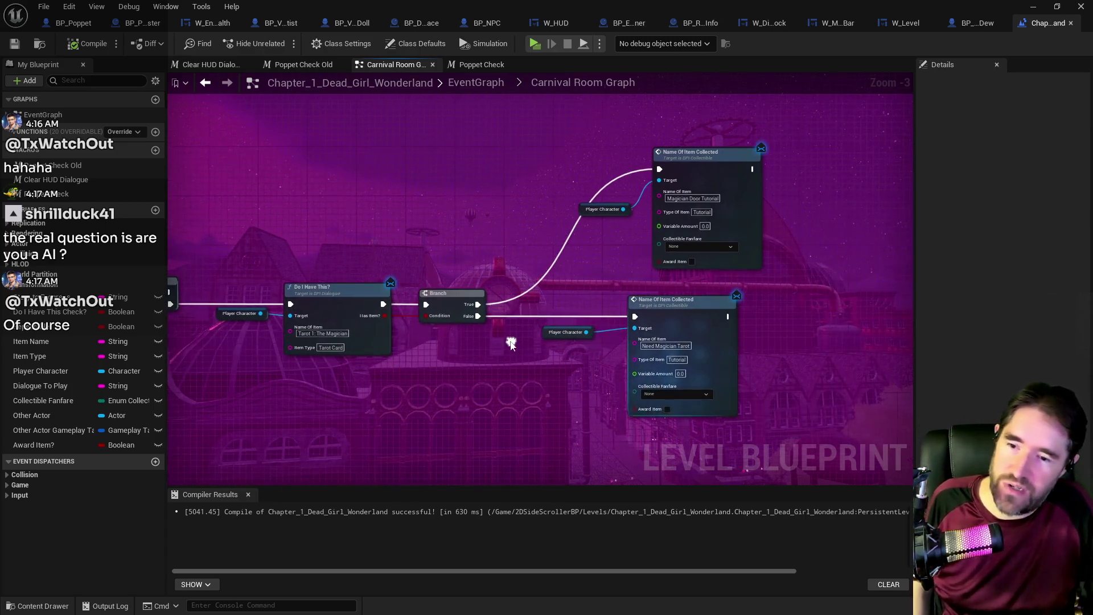
- Find the Learn To Grab Ledges Name Of Item Collected node and uncheck its Award Item
scroll(515, 335, "down", 2)
left_click_drag(449, 298, 450, 139)
mouse_move(461, 388)
left_mouse_down()
mouse_move(464, 210)
mouse_move(469, 227)
mouse_move(415, 255)
mouse_move(418, 368)
mouse_move(463, 342)
left_mouse_up()
left_click_drag(520, 227, 514, 197)
scroll(514, 197, "up", 1)
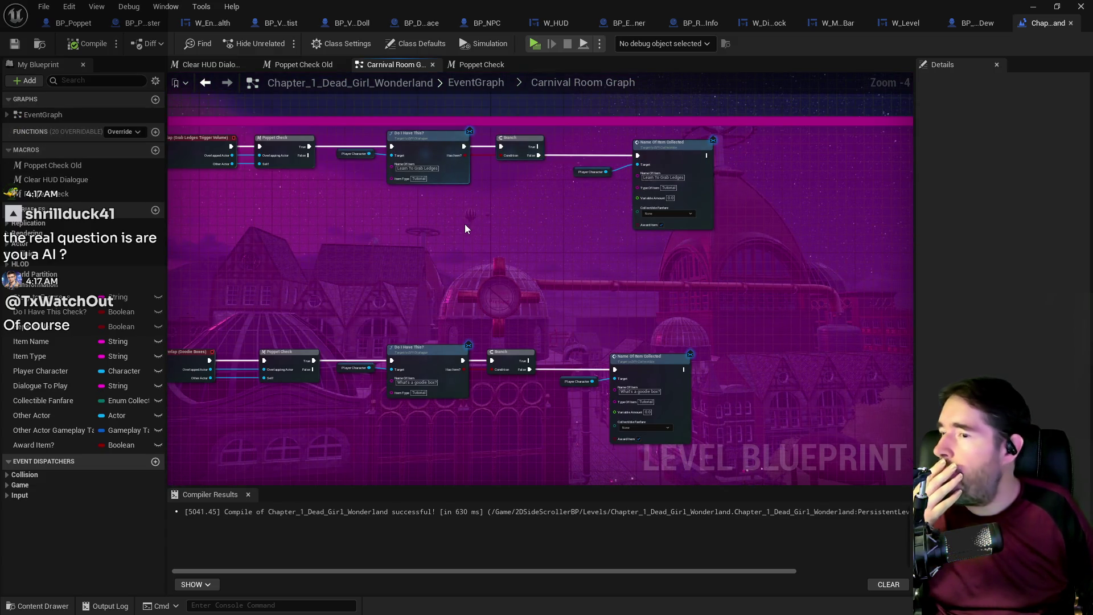
scroll(467, 225, "up", 3)
left_click_drag(569, 198, 546, 204)
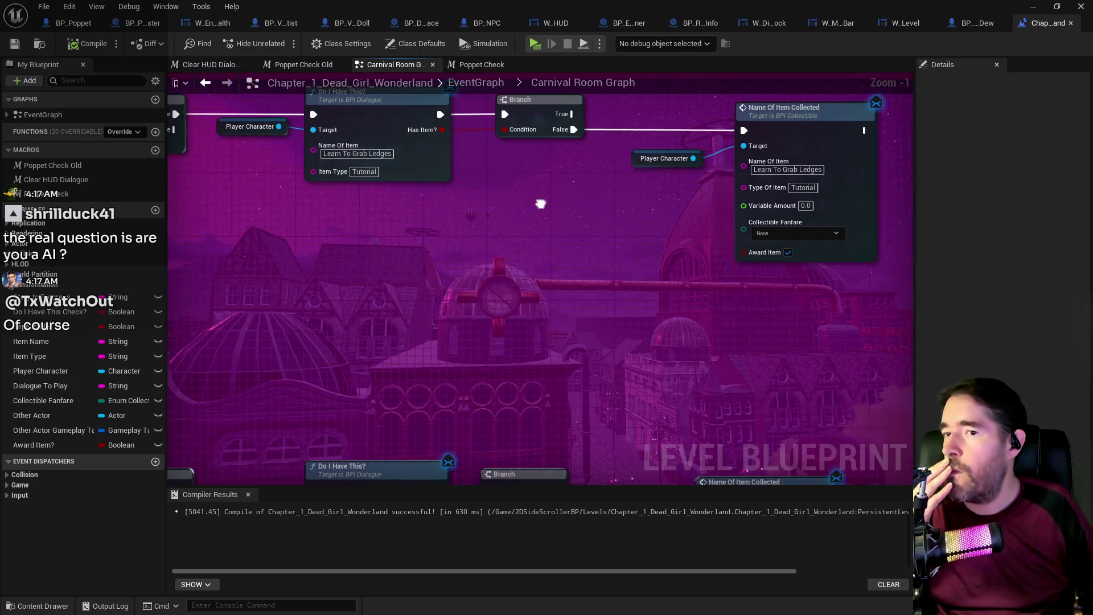
scroll(586, 258, "down", 1)
left_click_drag(521, 274, 570, 124)
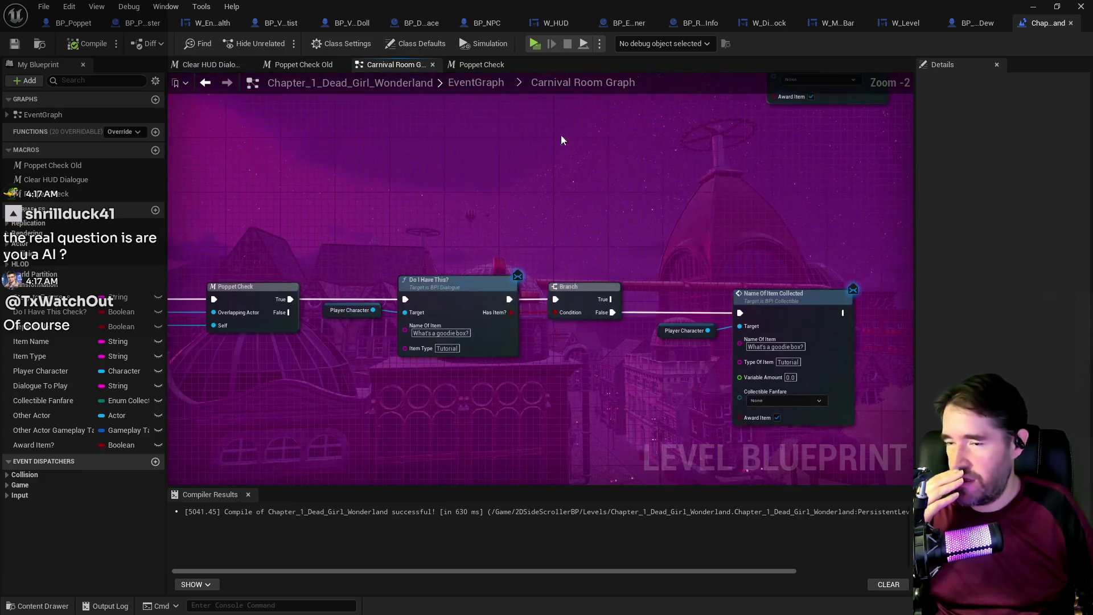
scroll(596, 342, "down", 1)
mouse_move(620, 387)
left_mouse_down()
mouse_move(567, 427)
mouse_move(632, 346)
mouse_move(620, 212)
left_mouse_up()
left_click_drag(512, 255, 559, 390)
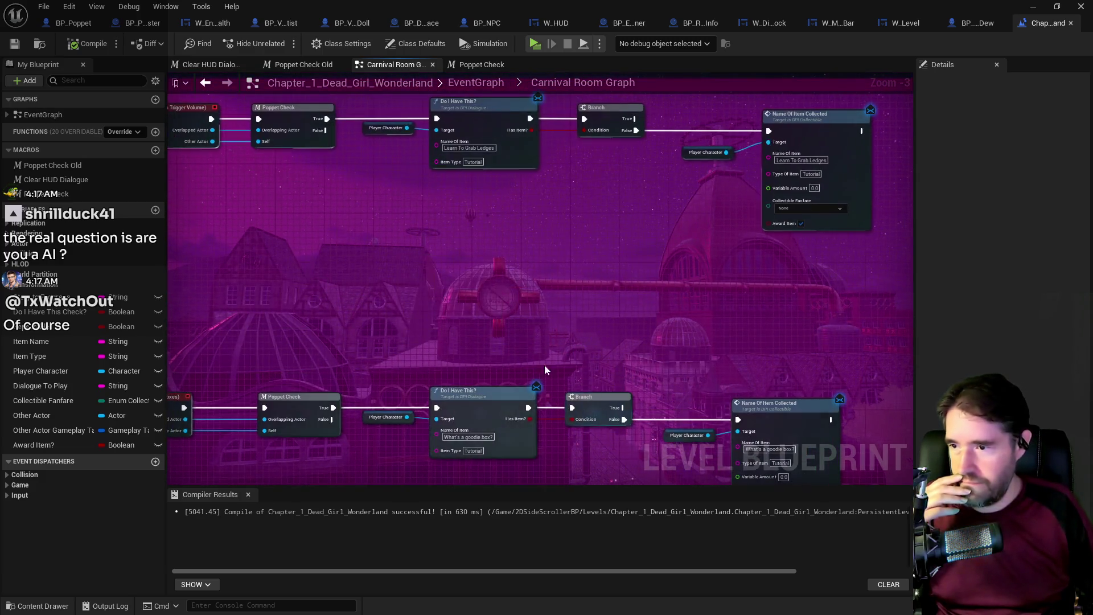
scroll(479, 176, "up", 1)
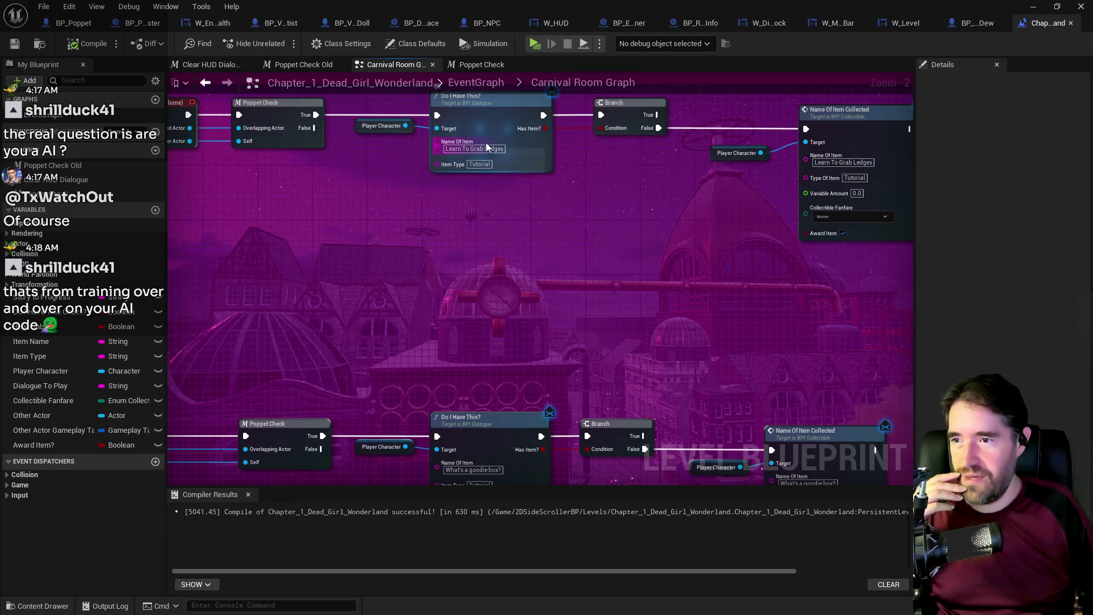
left_click_drag(500, 162, 321, 162)
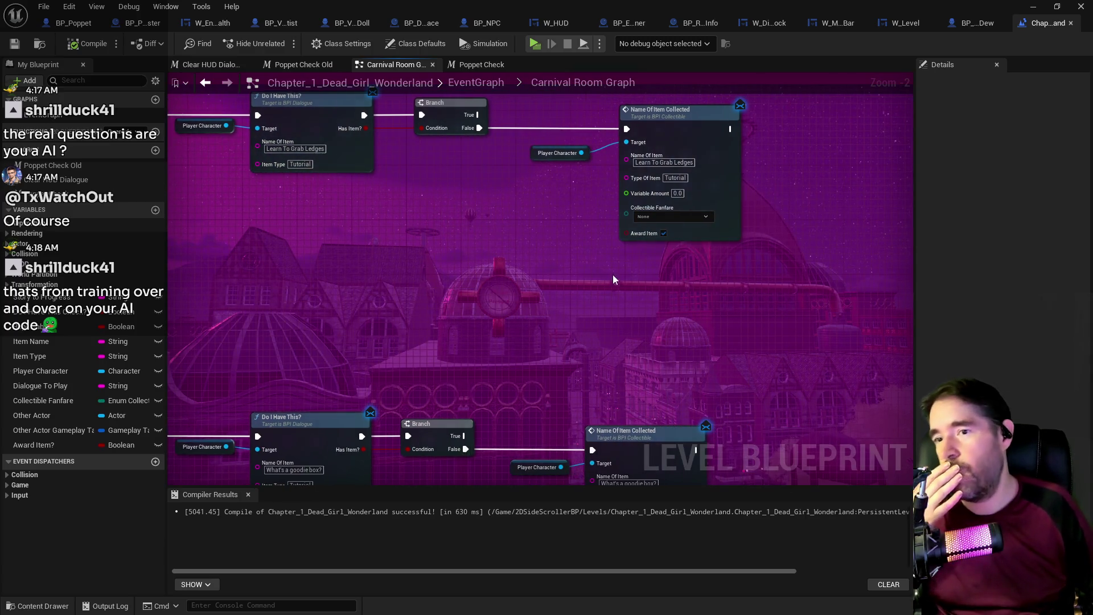
left_click(664, 233)
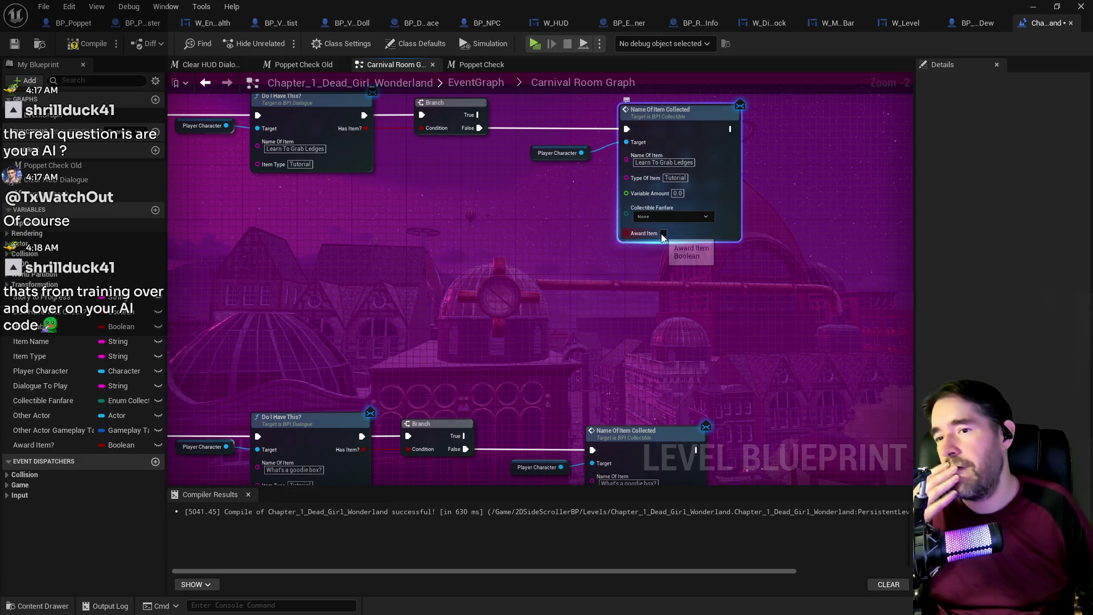
scroll(589, 275, "down", 1)
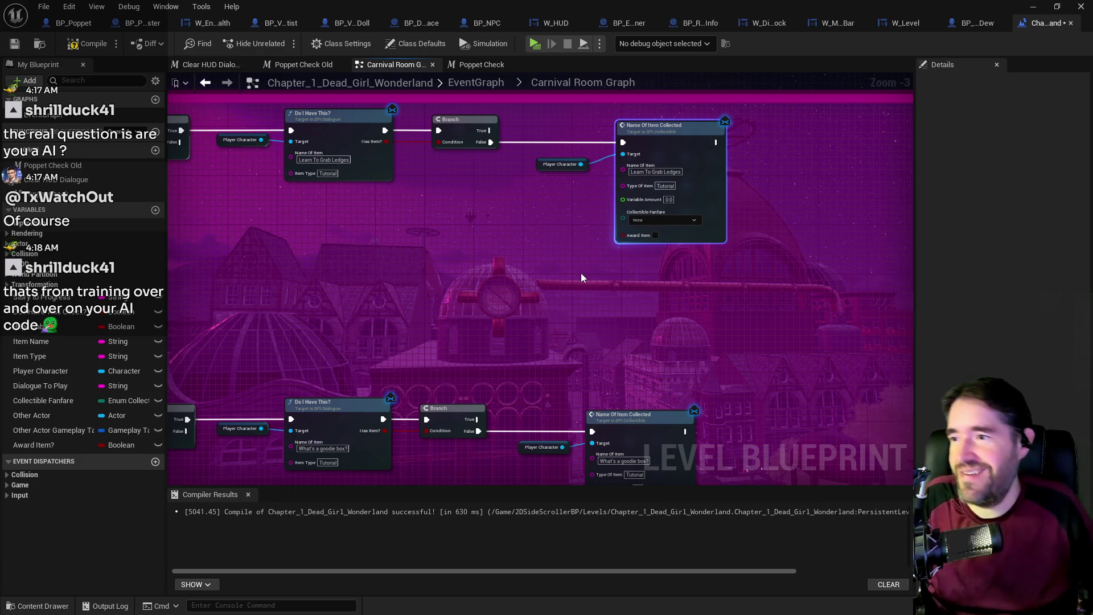
left_click_drag(511, 183, 450, 196)
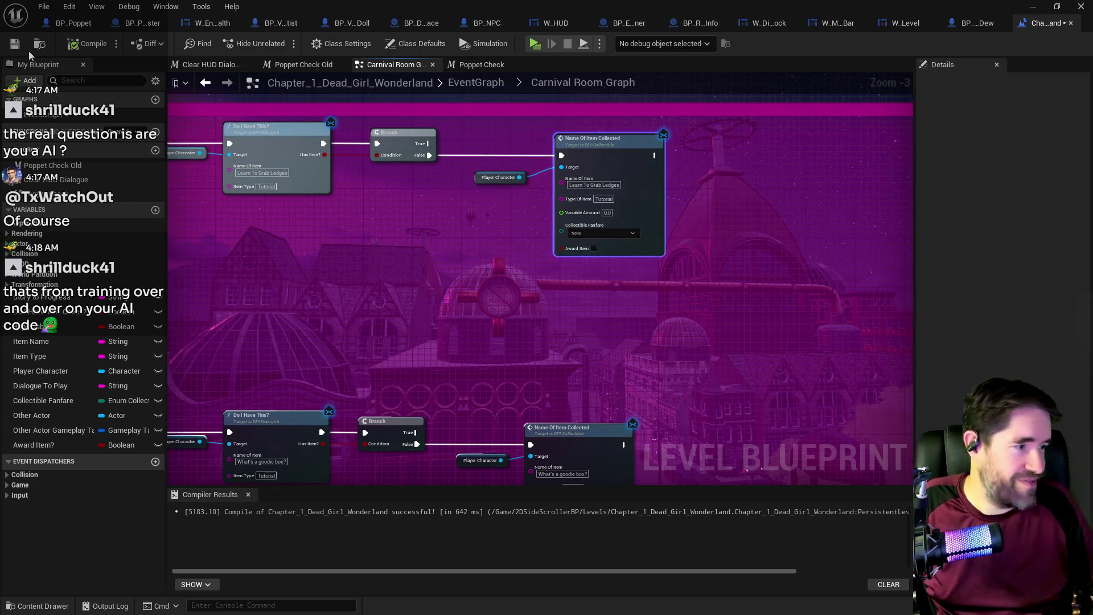
- Compile and save the level blueprint, then return to the main EventGraph
left_click(15, 43)
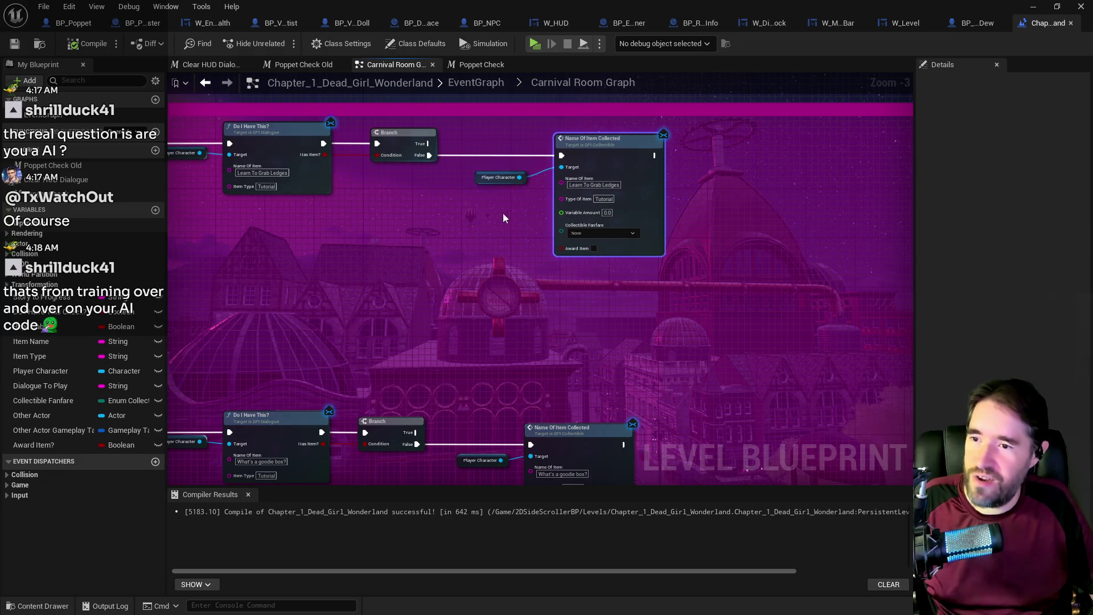
left_click(504, 178)
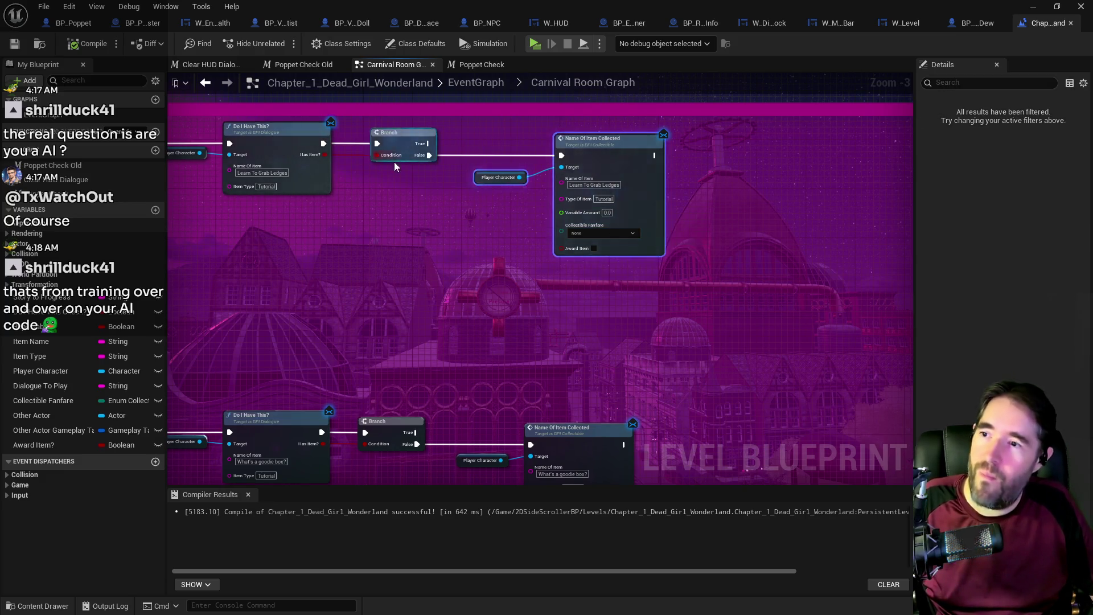
mouse_move(265, 167)
left_mouse_down()
mouse_move(528, 261)
mouse_move(695, 276)
left_mouse_up()
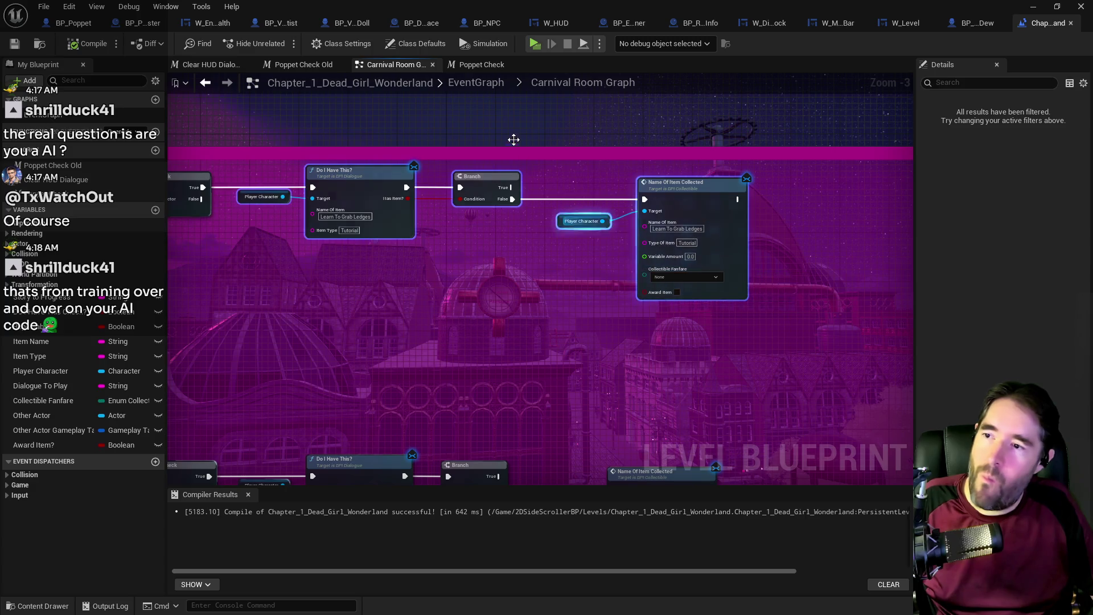
left_click(477, 83)
scroll(420, 195, "up", 6)
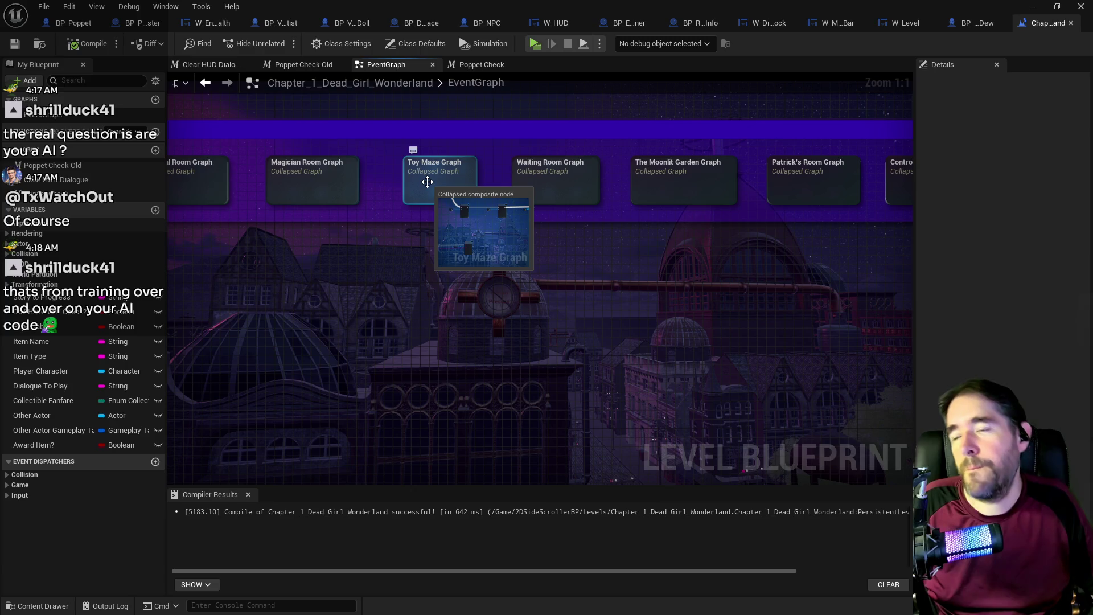
- Open the Toy Maze Graph and move its six nodes down together
double_click(444, 182)
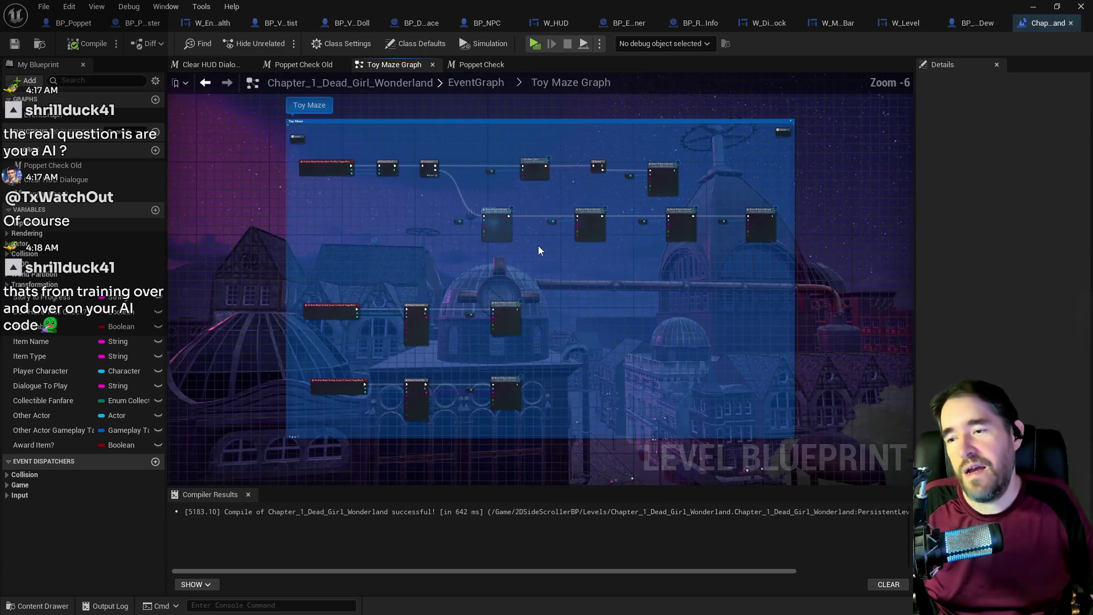
scroll(537, 245, "up", 3)
scroll(484, 183, "down", 3)
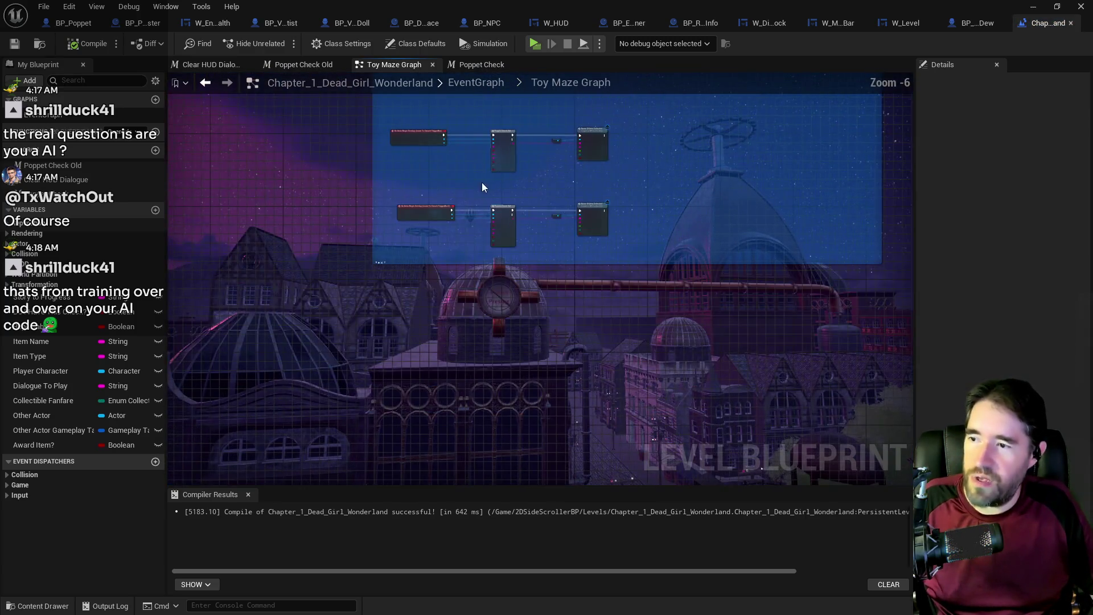
mouse_move(401, 119)
left_mouse_down()
mouse_move(617, 248)
mouse_move(618, 333)
left_mouse_up()
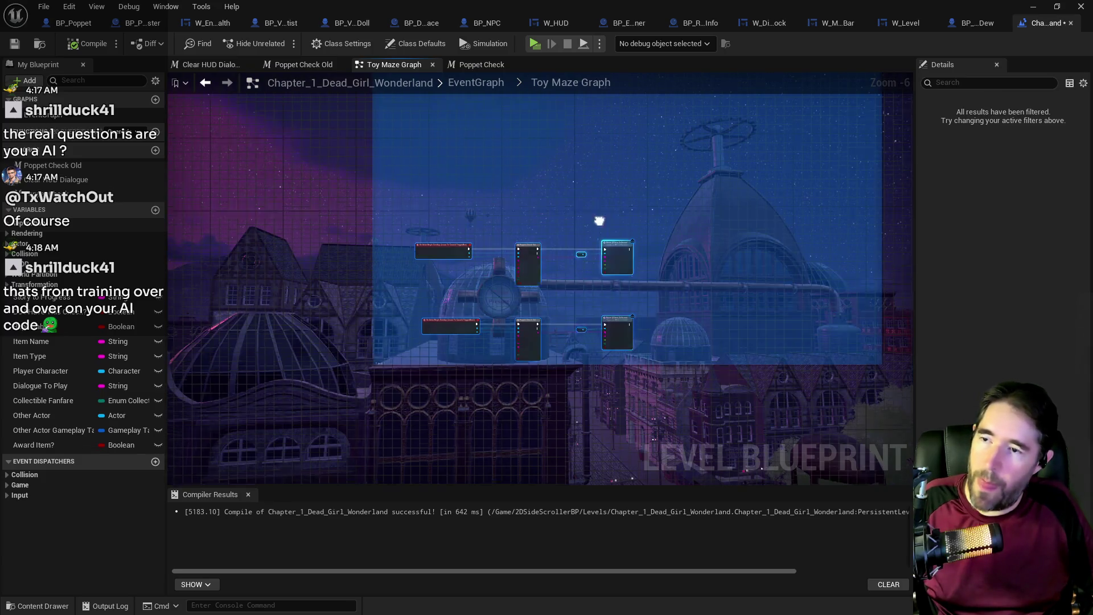
scroll(545, 306, "up", 2)
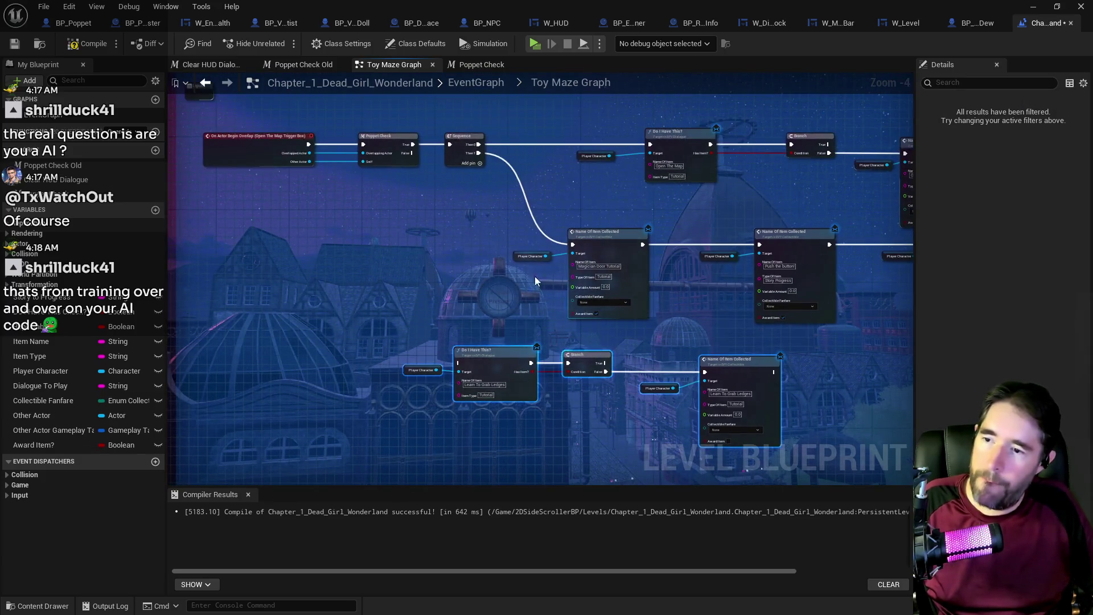
- Add a third Sequence output and wire Then 1 into the Learn To Grab Ledges check
mouse_move(511, 220)
left_mouse_down()
mouse_move(364, 198)
mouse_move(356, 167)
mouse_move(360, 317)
mouse_move(342, 373)
left_mouse_up()
left_click(446, 161)
left_click_drag(226, 377, 659, 428)
left_click_drag(474, 381, 583, 377)
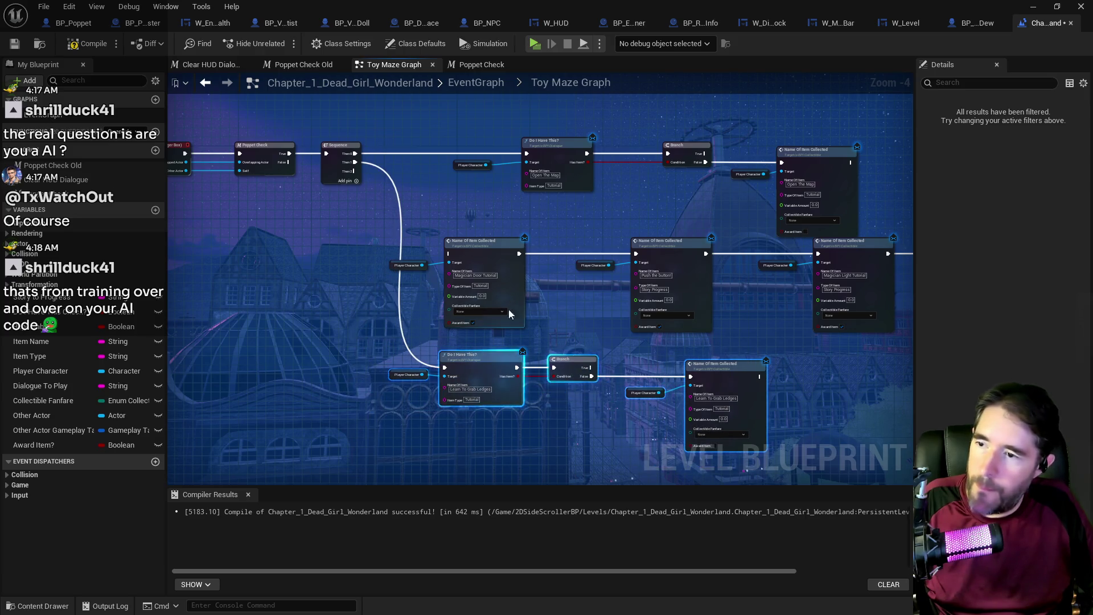
scroll(512, 324, "down", 1)
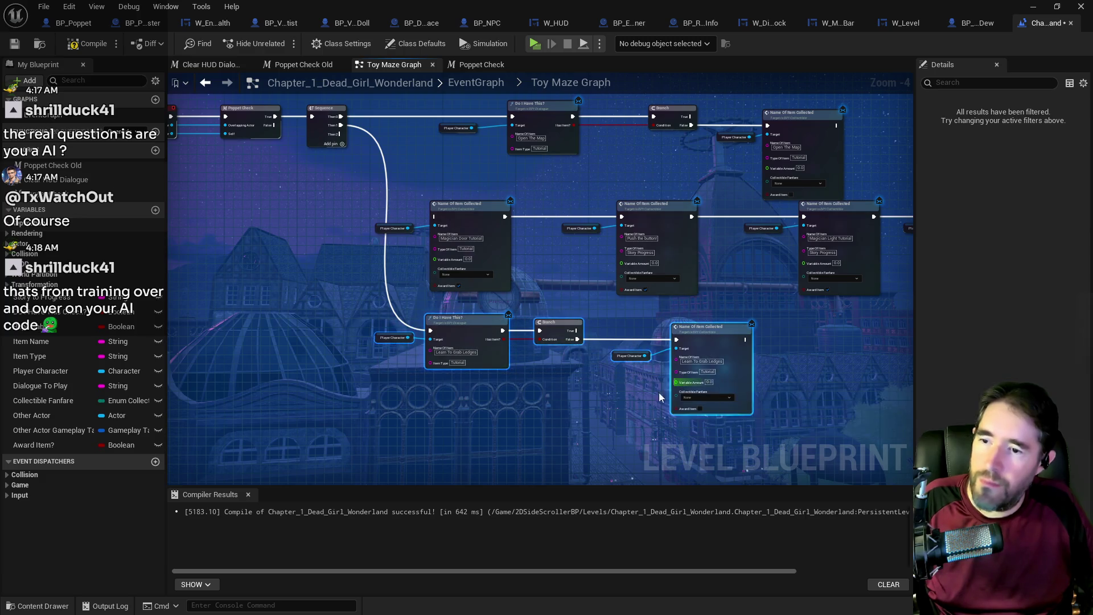
scroll(558, 265, "down", 3)
- Duplicate the five-node check chain, with Award Item on, to the right
key("ctrl+c")
key("ctrl+v")
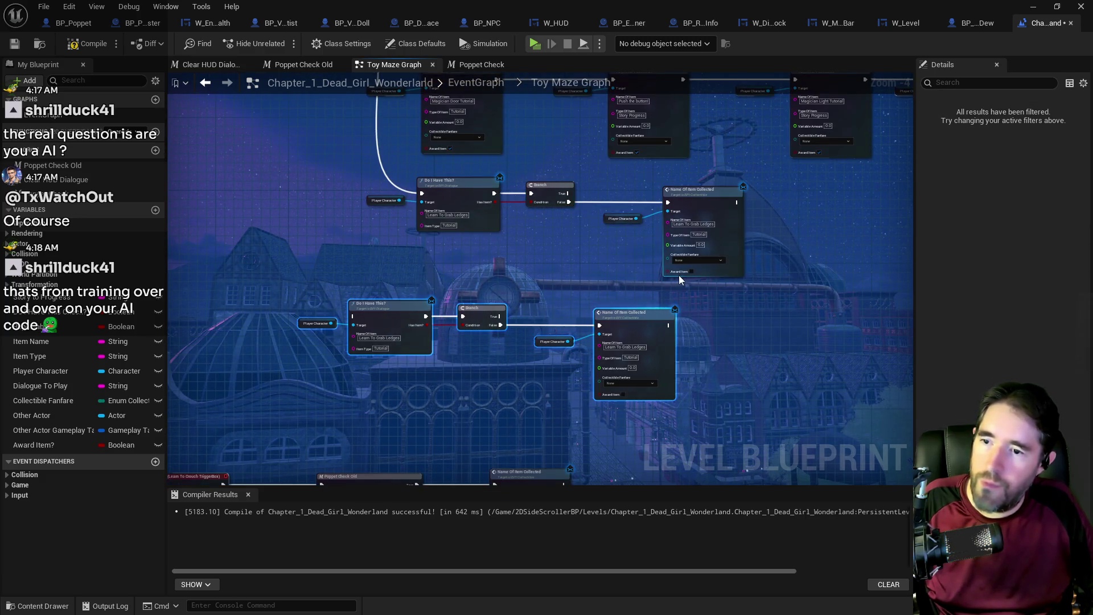
left_click(692, 273)
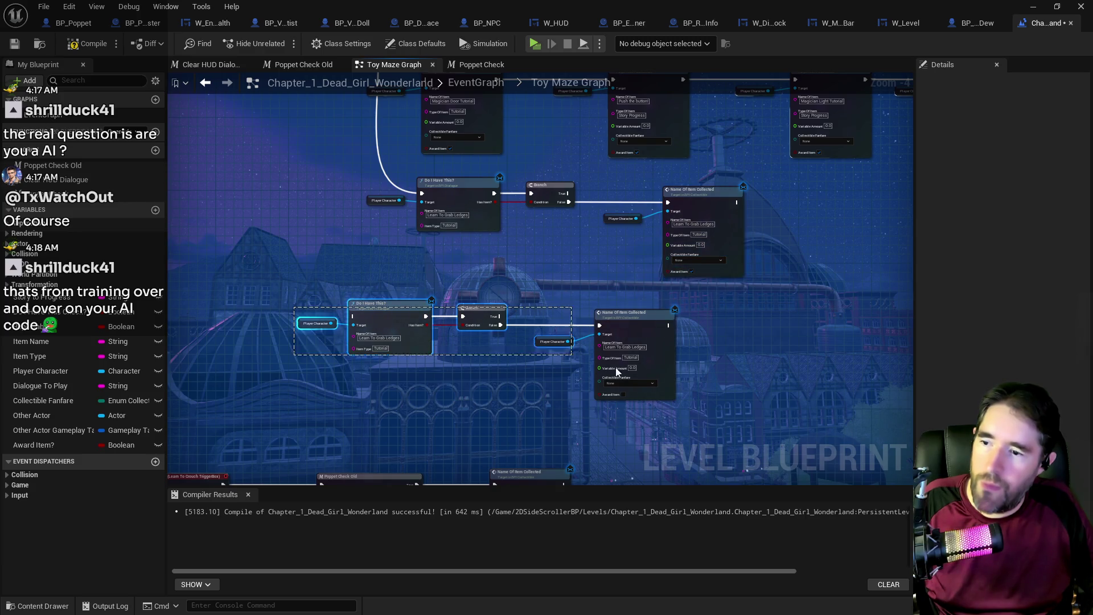
mouse_move(630, 332)
left_mouse_down()
mouse_move(675, 341)
mouse_move(685, 327)
left_mouse_up()
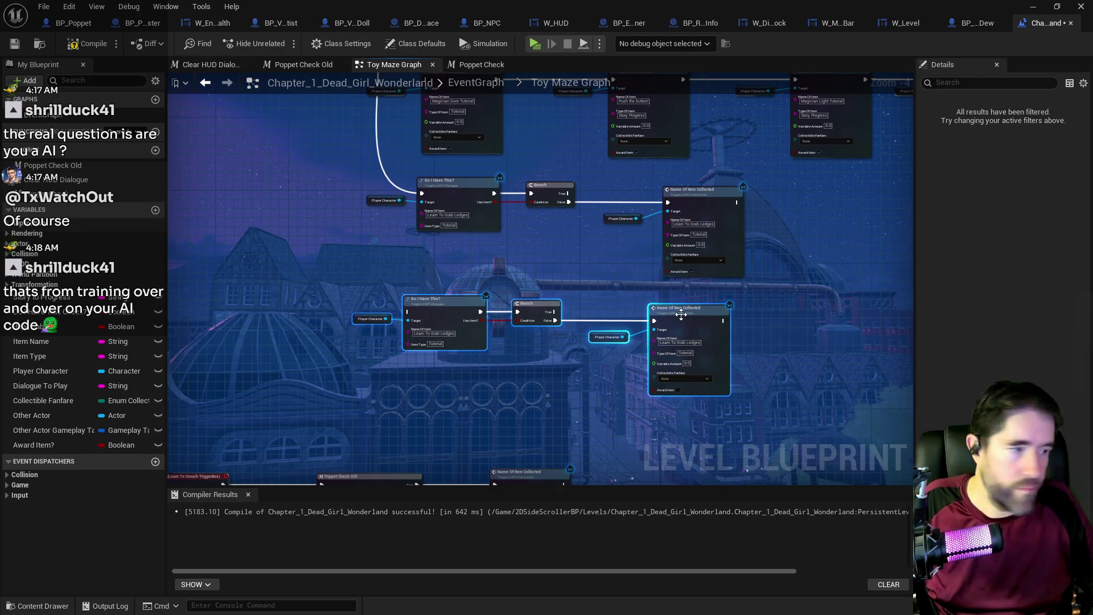
scroll(673, 315, "up", 2)
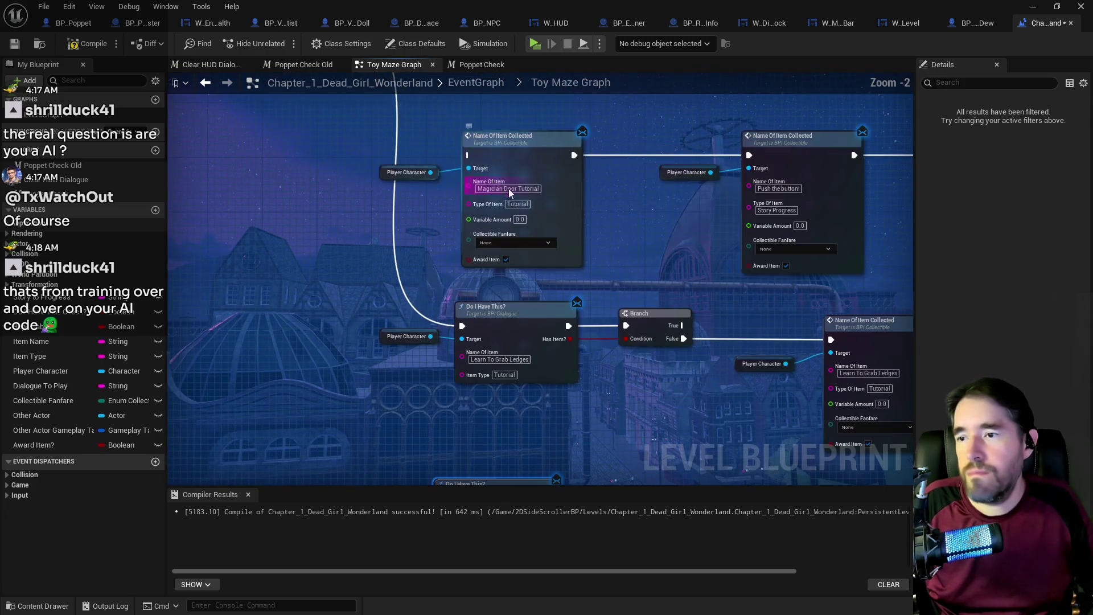
mouse_move(657, 251)
left_mouse_down()
mouse_move(579, 200)
mouse_move(605, 259)
left_mouse_up()
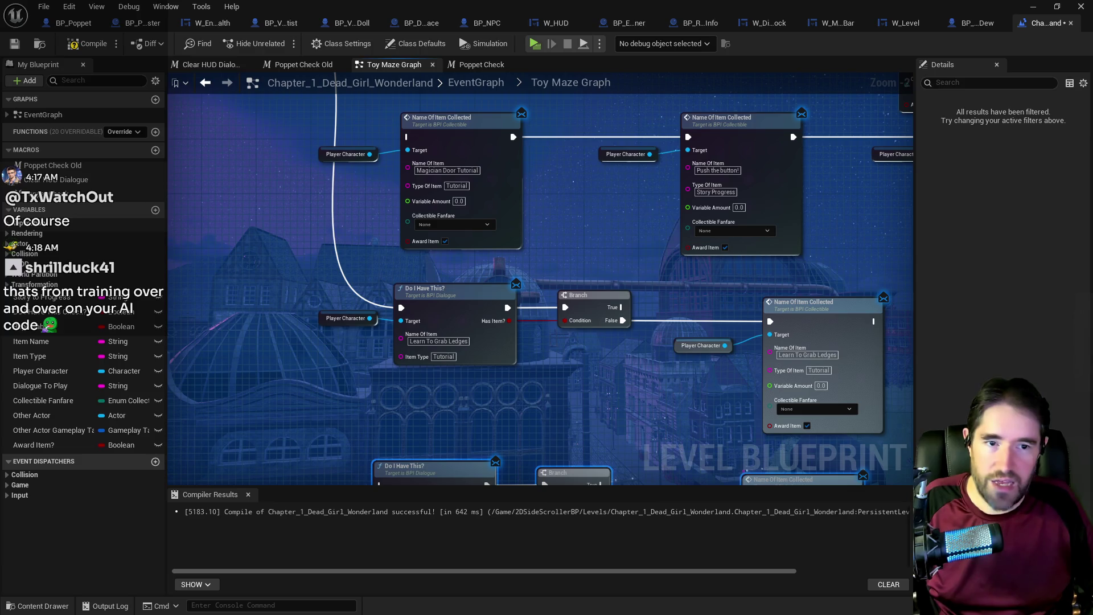
- Set the duplicated check's and collection node's Name Of Item to Magician Door Tutorial
left_click_drag(478, 383, 489, 490)
left_click(458, 276)
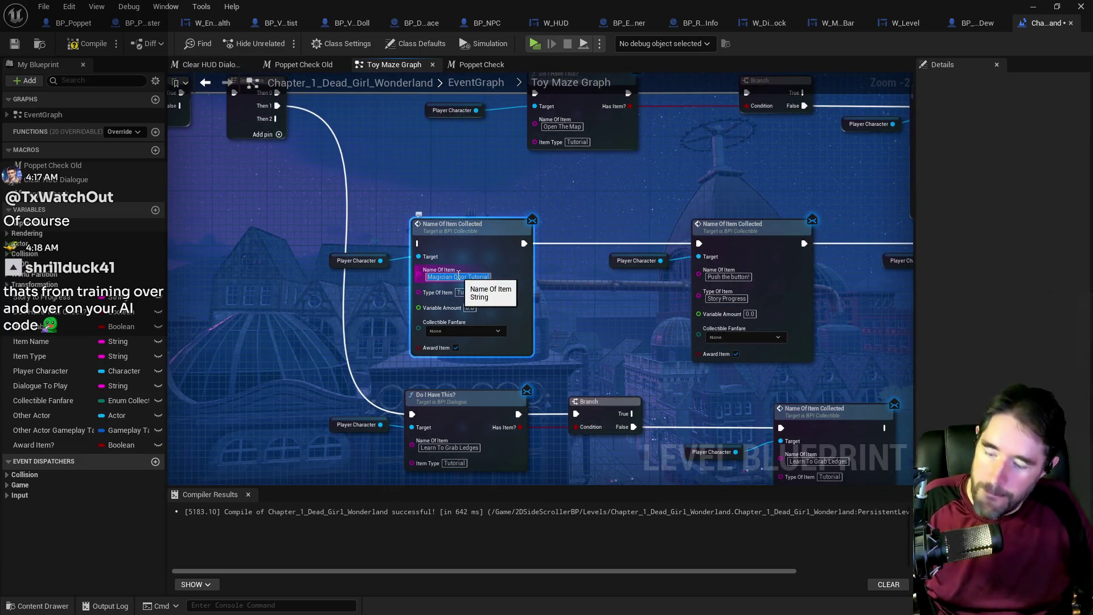
left_click_drag(511, 426, 512, 311)
left_click(457, 333)
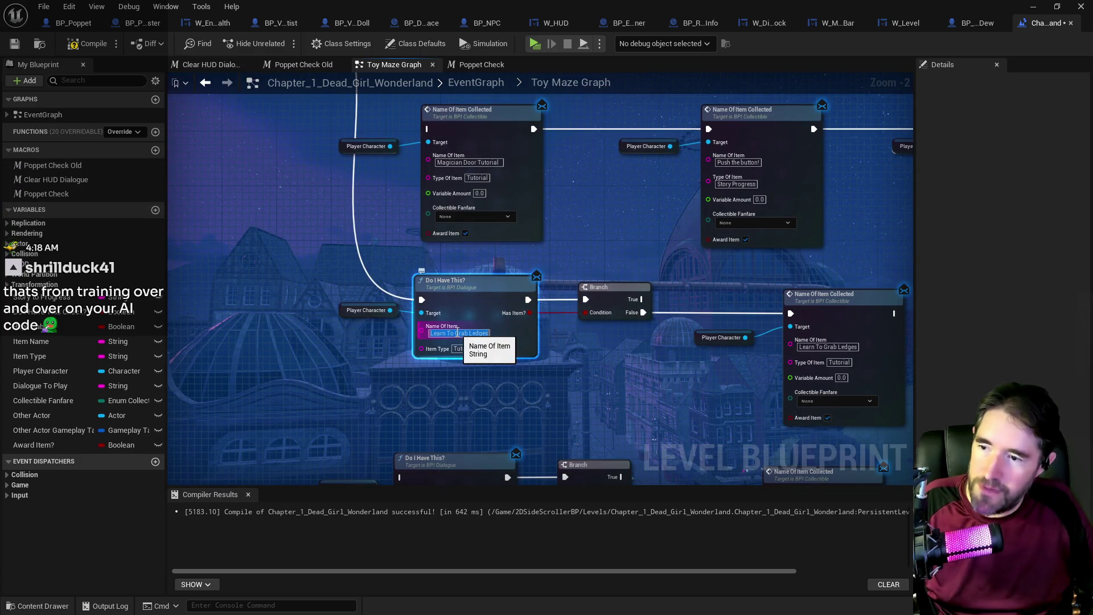
key("Escape")
left_click(816, 347)
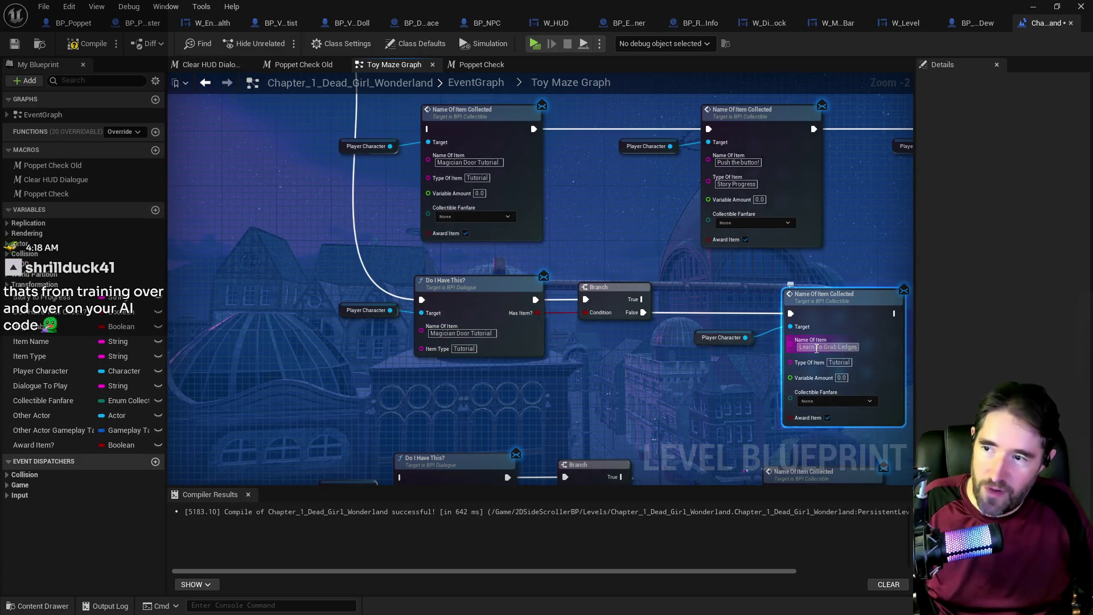
left_click(565, 430)
- Delete the old Magician Door collection node
left_click_drag(564, 431, 570, 596)
left_click_drag(586, 520, 580, 411)
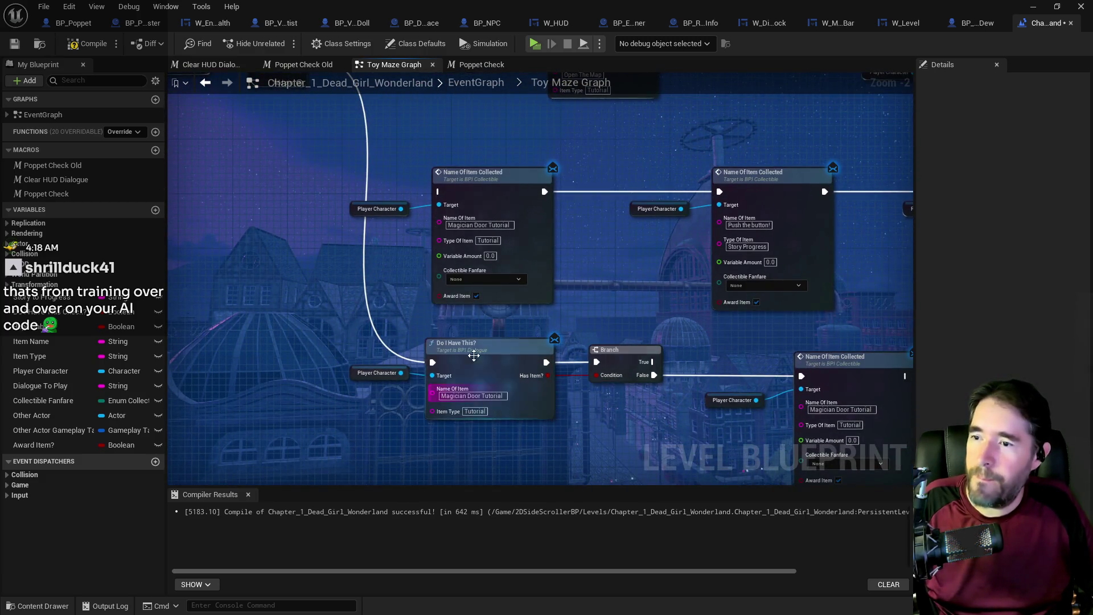
left_click_drag(452, 248, 370, 270)
left_click(370, 270)
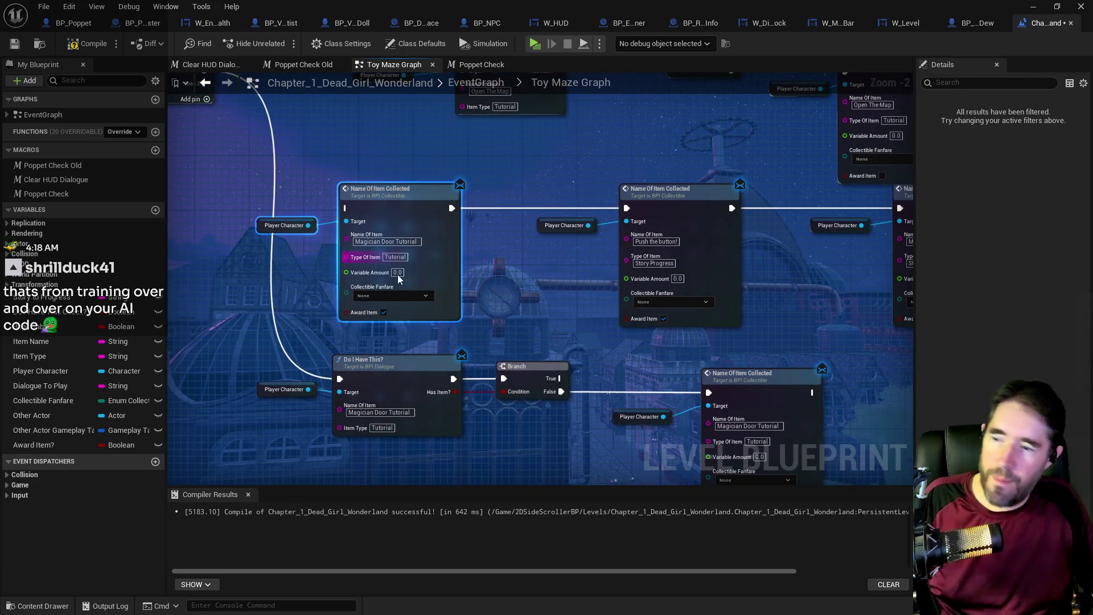
key("Delete")
scroll(386, 336, "down", 3)
scroll(368, 289, "up", 2)
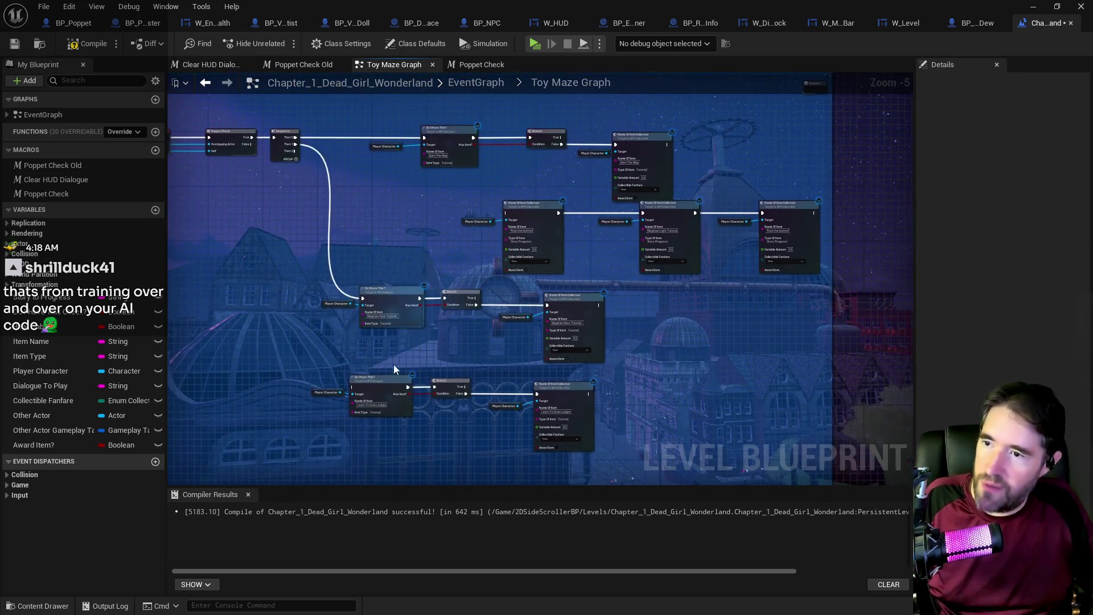
left_click_drag(368, 289, 355, 322)
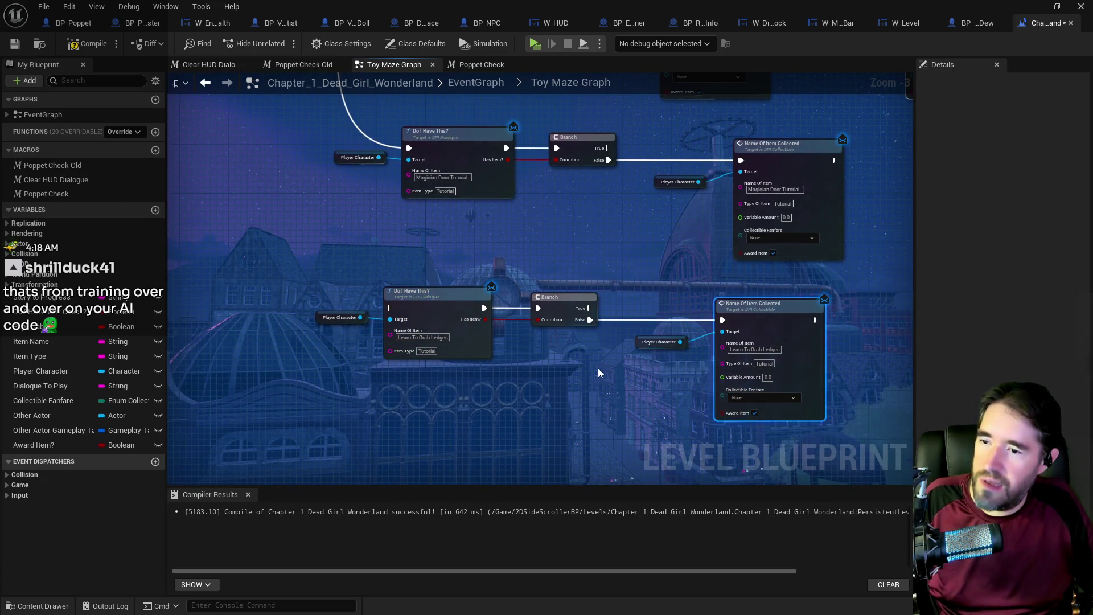
- Wire Sequence Then 2 to the Learn To Grab Ledges check and move that chain up-right
scroll(599, 368, "down", 1)
left_click_drag(599, 368, 698, 478)
mouse_move(471, 153)
left_mouse_down()
mouse_move(434, 244)
mouse_move(427, 486)
mouse_move(471, 387)
mouse_move(492, 403)
mouse_move(441, 345)
left_mouse_up()
left_click_drag(740, 433, 387, 325)
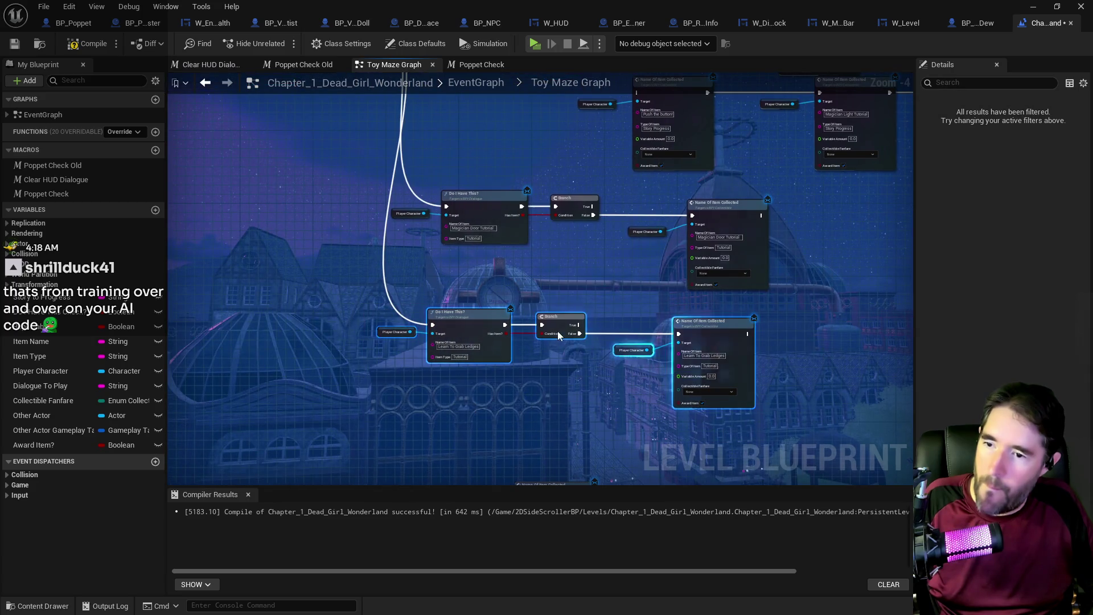
mouse_move(568, 344)
left_mouse_down()
mouse_move(592, 312)
mouse_move(573, 312)
left_mouse_up()
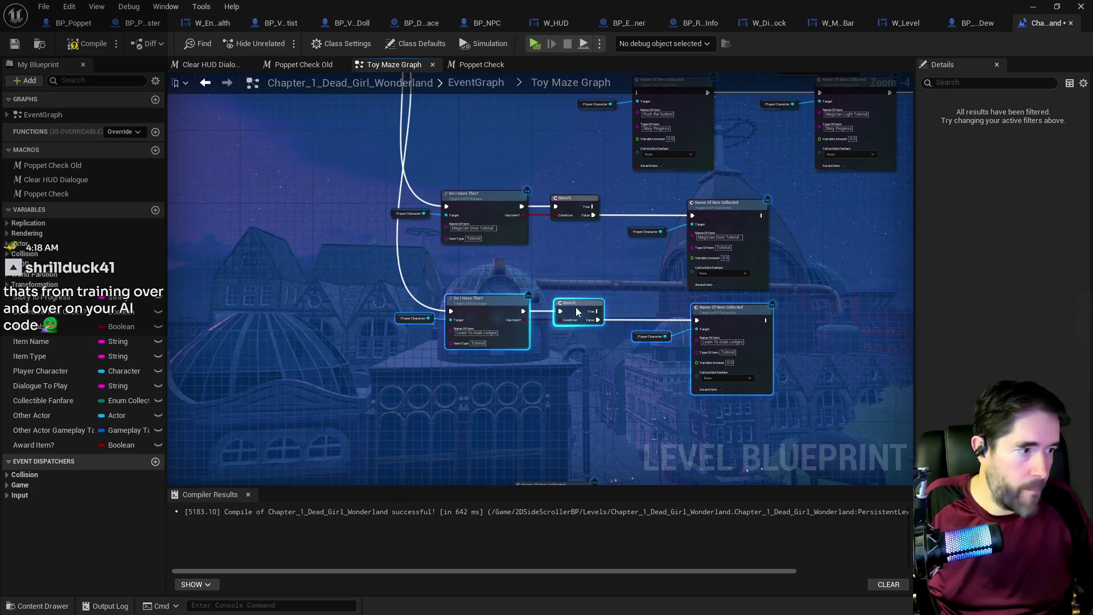
left_click(596, 239)
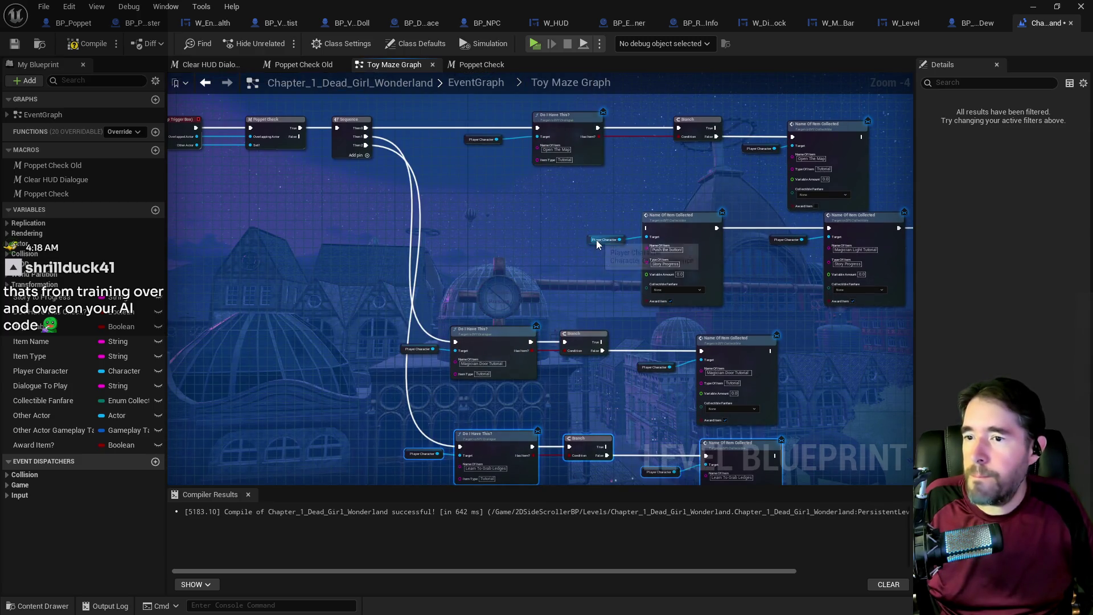
scroll(657, 309, "up", 1)
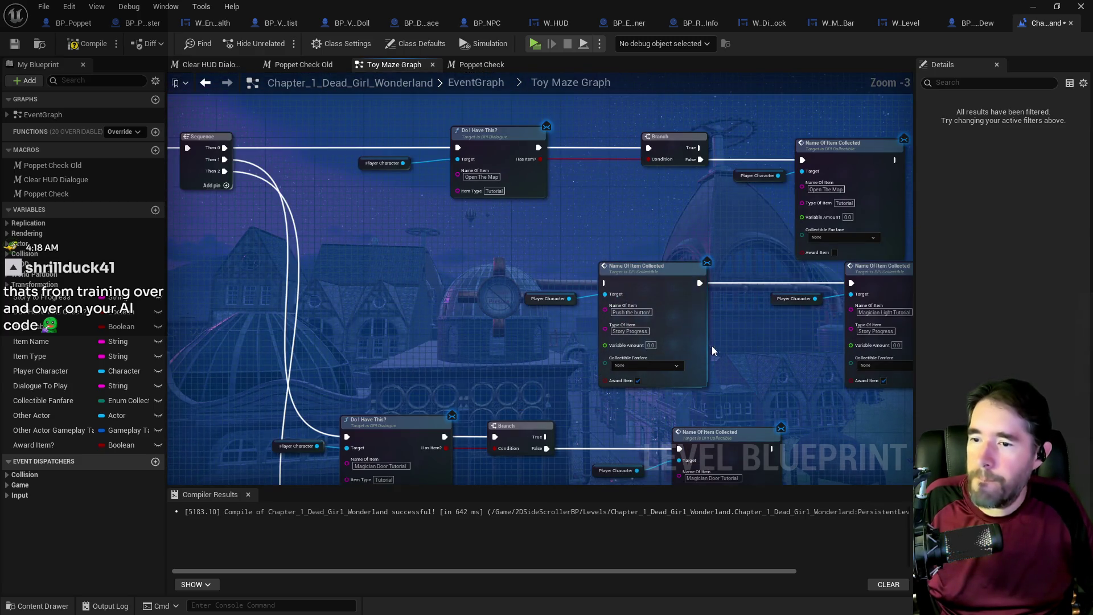
left_click(453, 85)
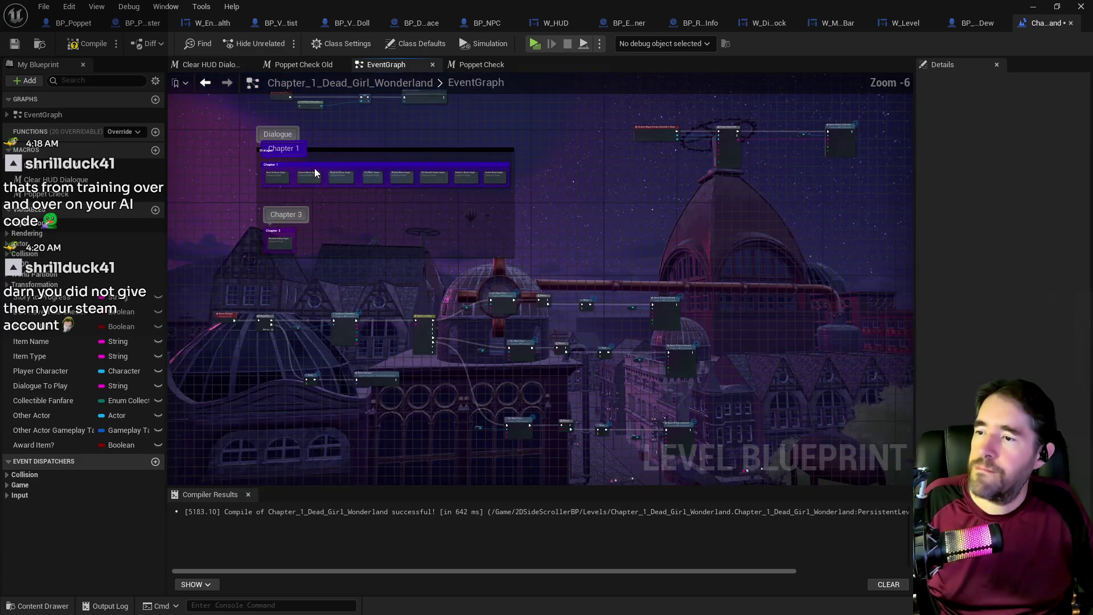
- Open the New Life Room Graph and zoom in on its Poppet Check Old chains
double_click(311, 227)
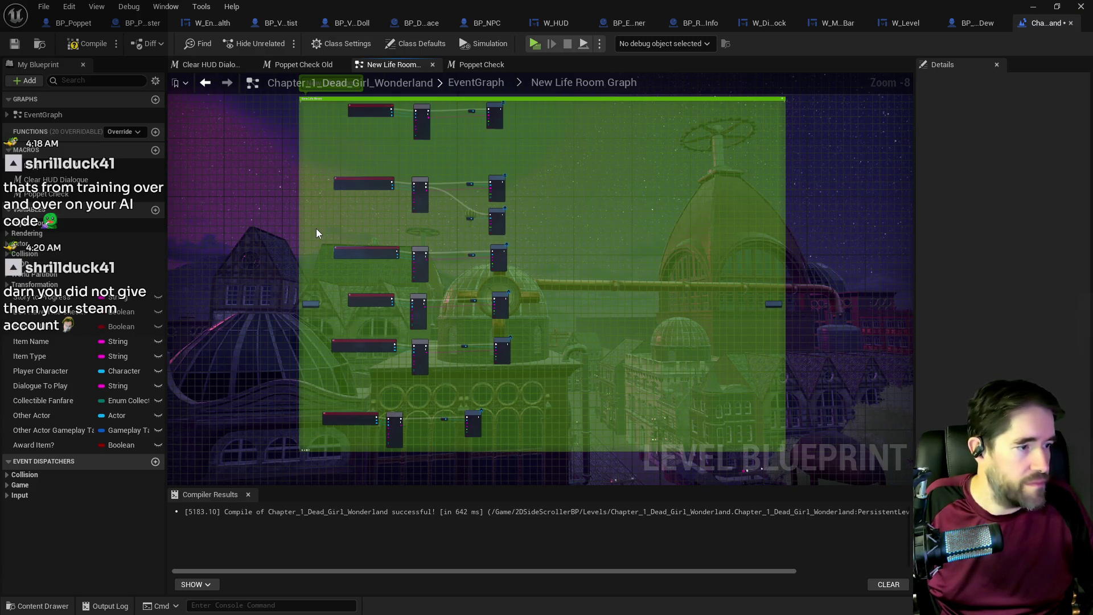
scroll(430, 171, "up", 4)
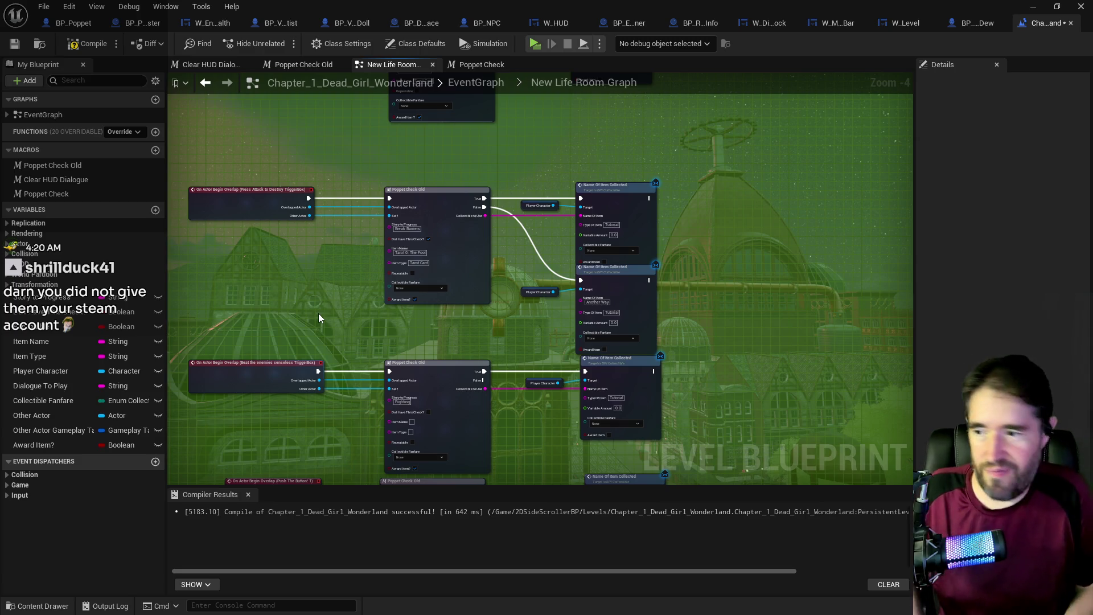
scroll(532, 256, "up", 2)
mouse_move(531, 278)
left_mouse_down()
mouse_move(520, 244)
mouse_move(478, 273)
mouse_move(508, 354)
left_mouse_up()
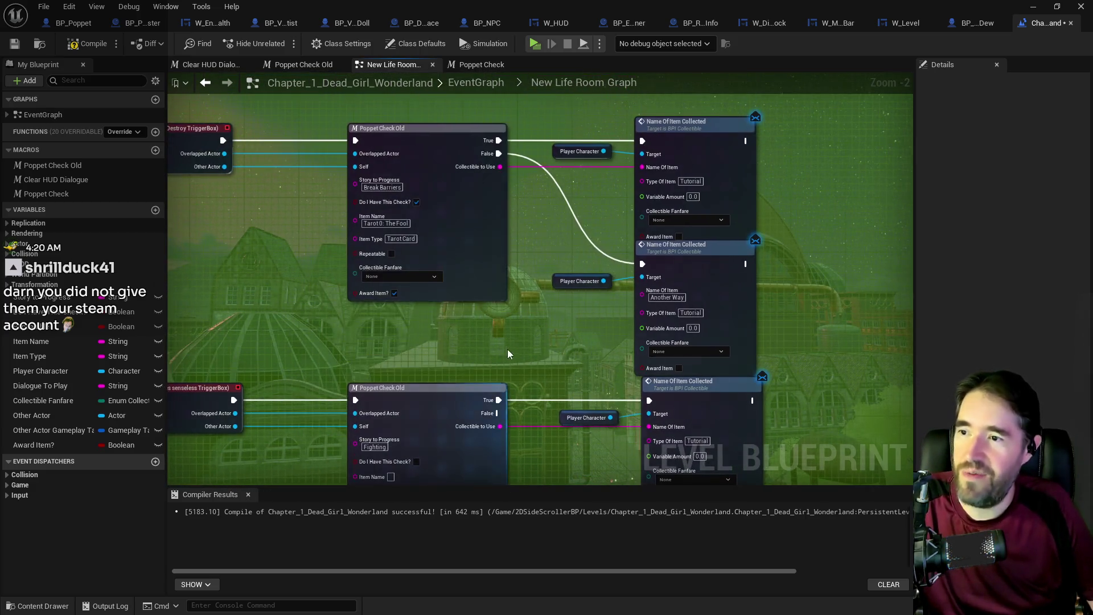
scroll(498, 333, "down", 4)
scroll(489, 238, "up", 3)
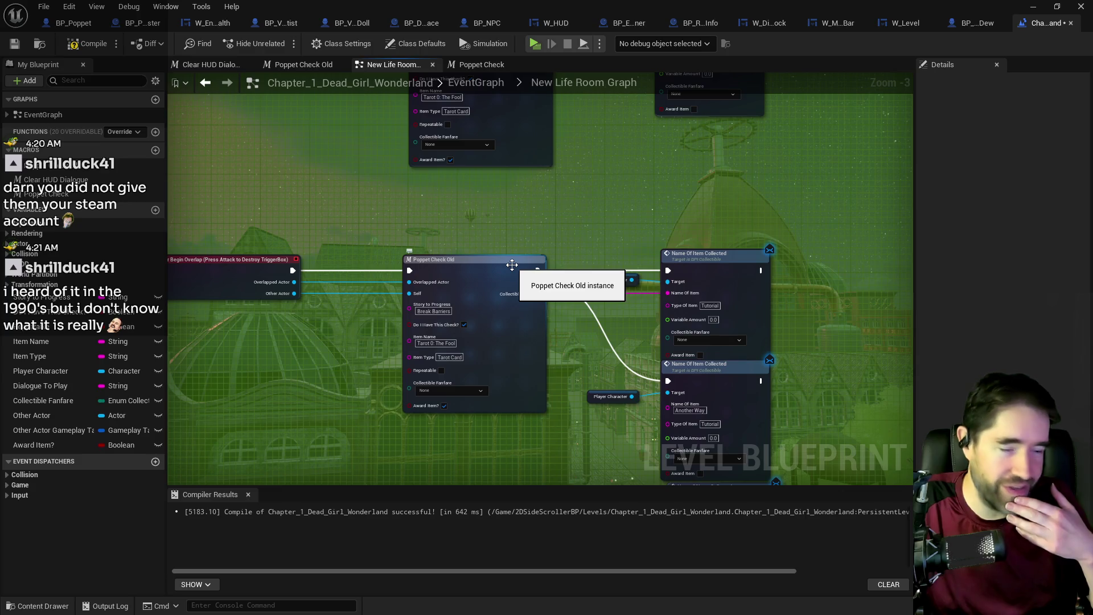
scroll(587, 303, "down", 2)
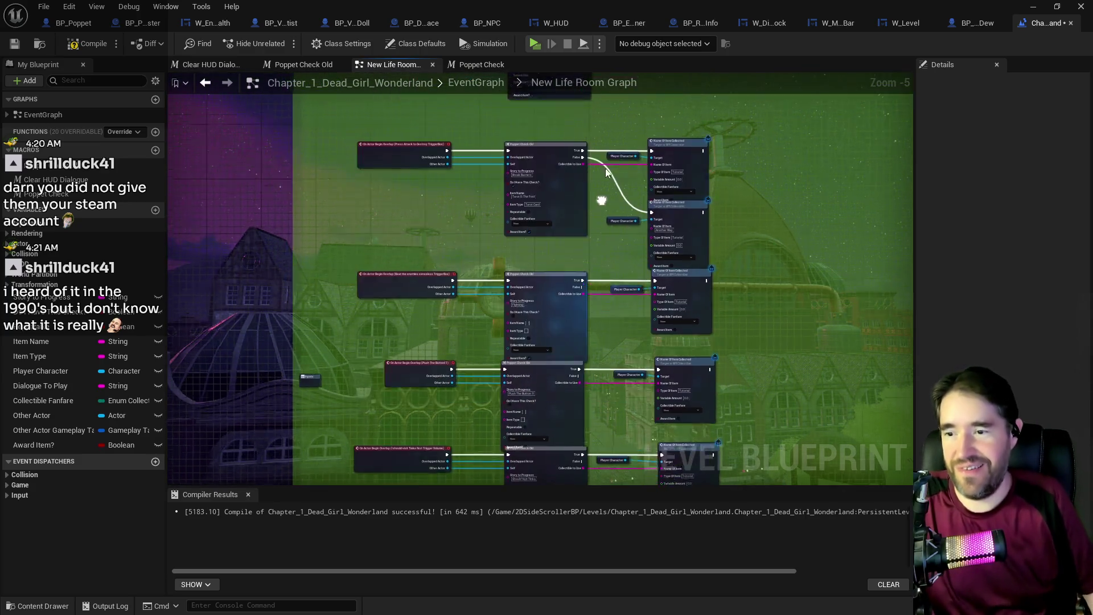
scroll(638, 118, "up", 1)
scroll(627, 303, "down", 1)
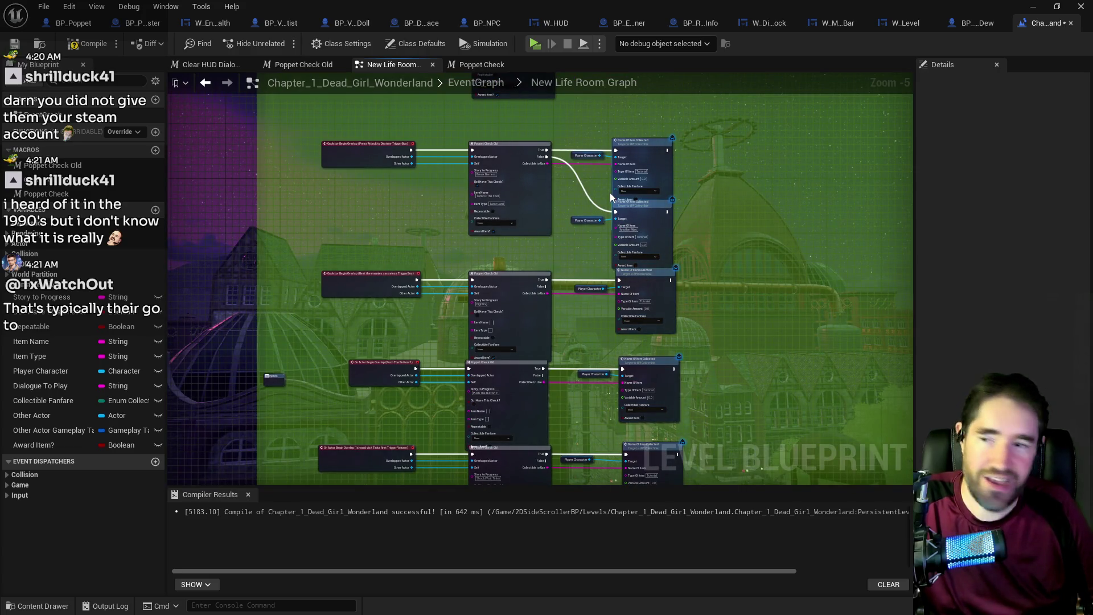
left_click_drag(576, 113, 576, 319)
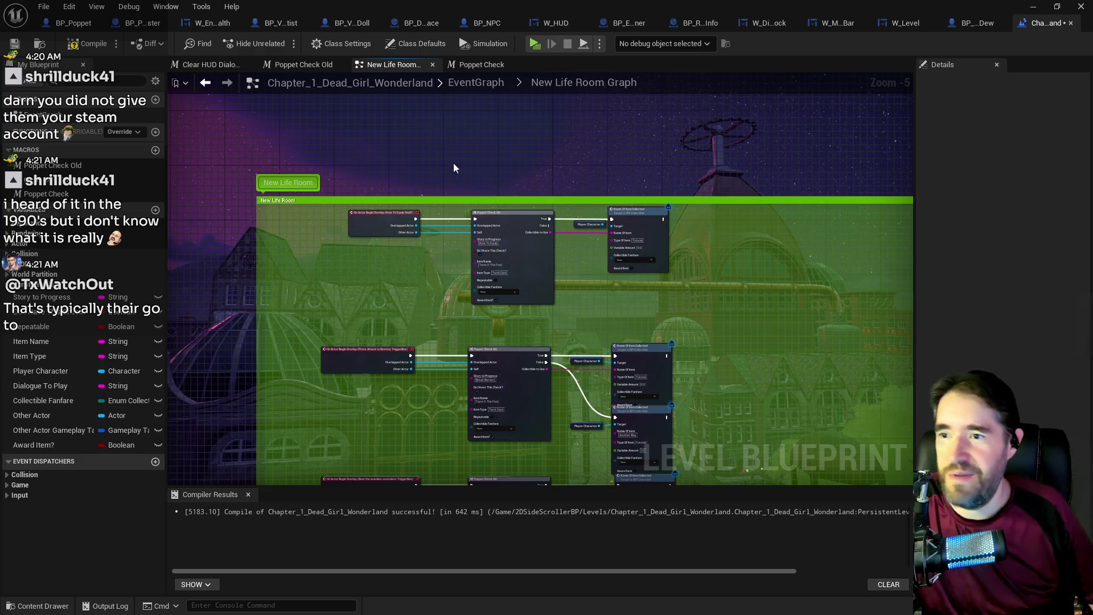
scroll(540, 259, "up", 2)
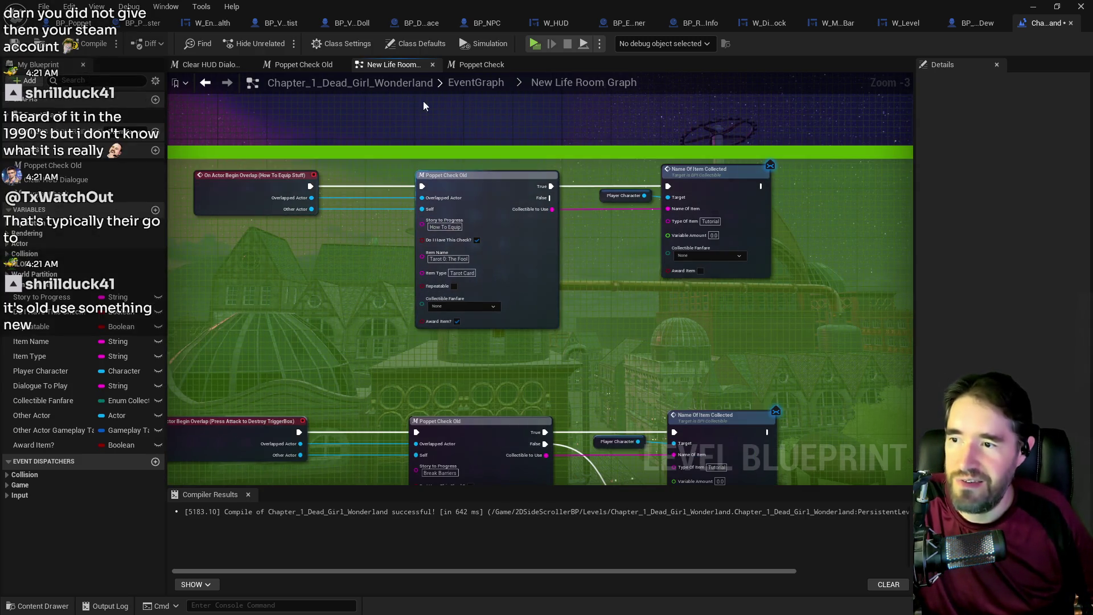
left_click(468, 83)
- Open the Magician Room Graph and select the Door Help event and check chain
scroll(325, 211, "up", 2)
double_click(325, 211)
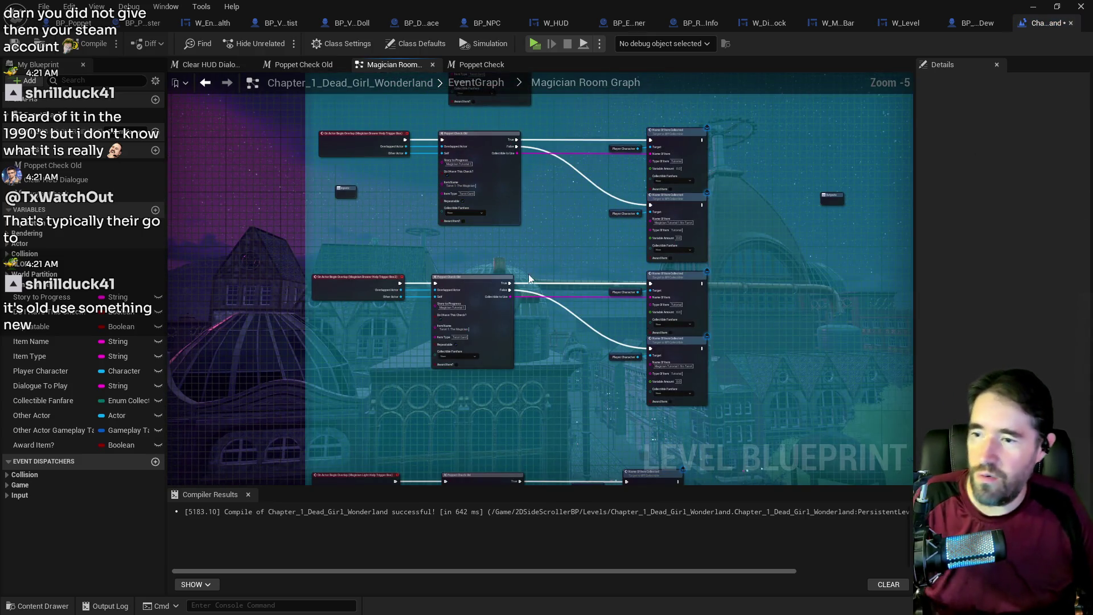
scroll(531, 272, "down", 5)
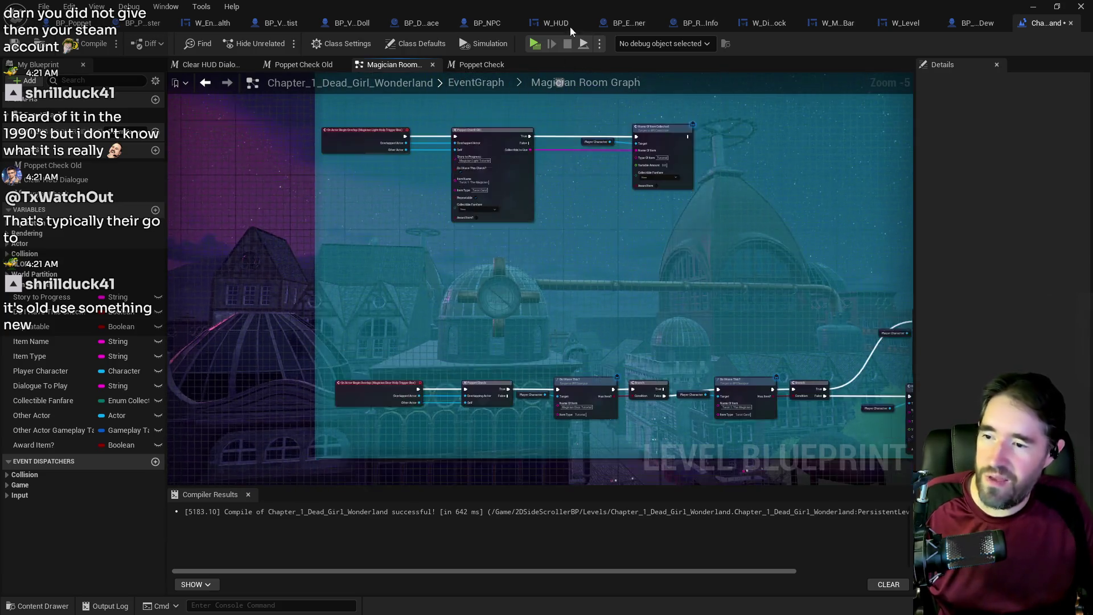
mouse_move(530, 281)
left_mouse_down()
mouse_move(525, 357)
mouse_move(487, 208)
mouse_move(404, 194)
mouse_move(344, 244)
mouse_move(283, 211)
left_mouse_up()
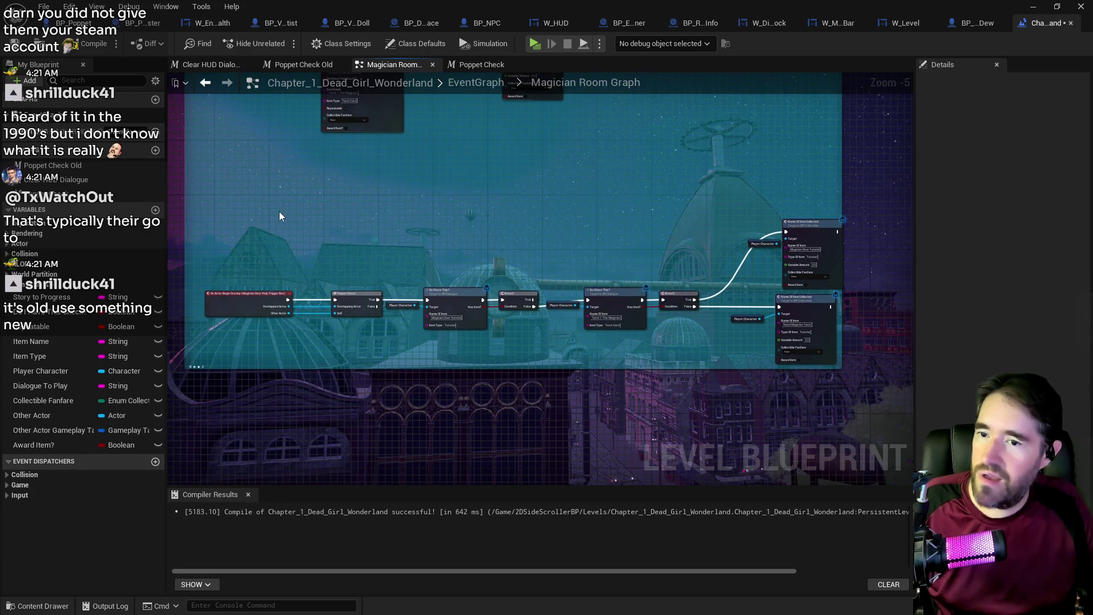
scroll(302, 256, "up", 2)
mouse_move(295, 306)
left_mouse_down()
mouse_move(540, 449)
mouse_move(692, 456)
mouse_move(799, 477)
left_mouse_up()
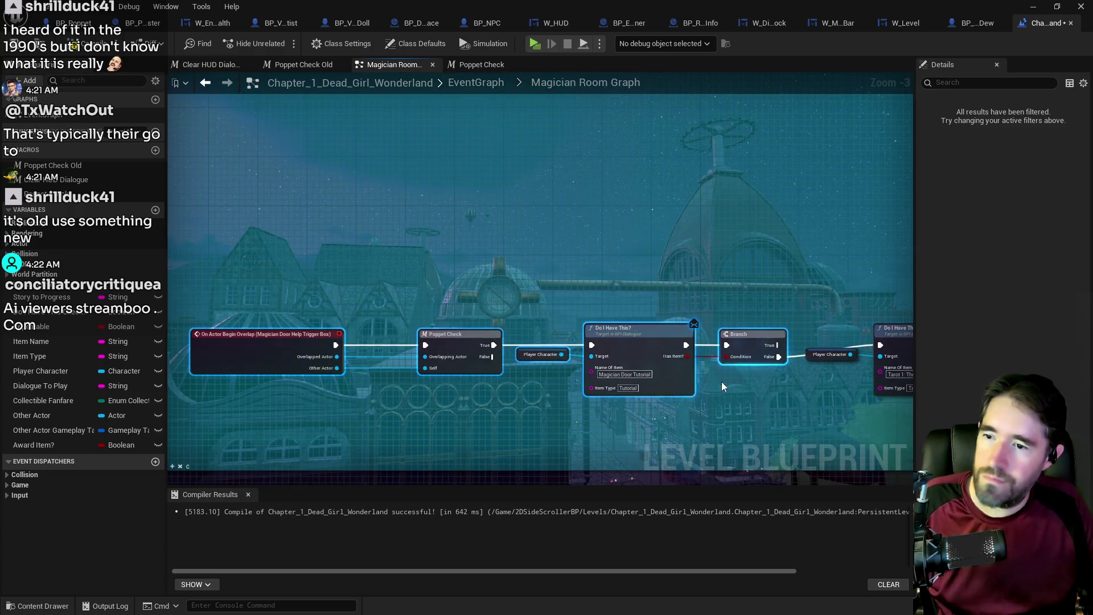
left_click_drag(723, 387, 748, 492)
- Paste the chain without its custom event, wiring Light Help's Overlapped and Other Actor into Poppet Check
key("ctrl+v")
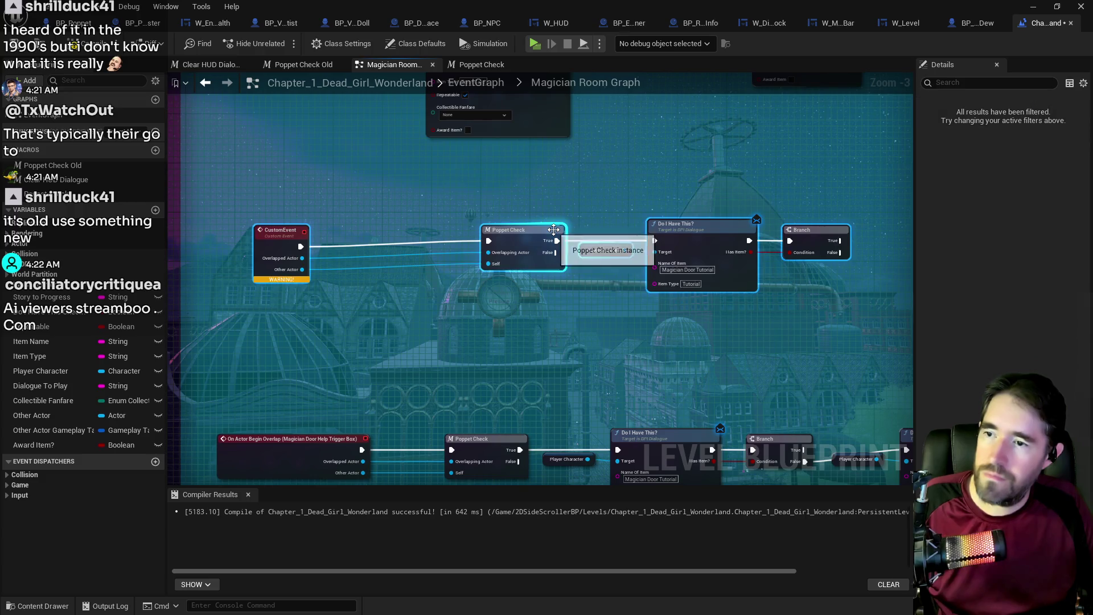
left_click(330, 296)
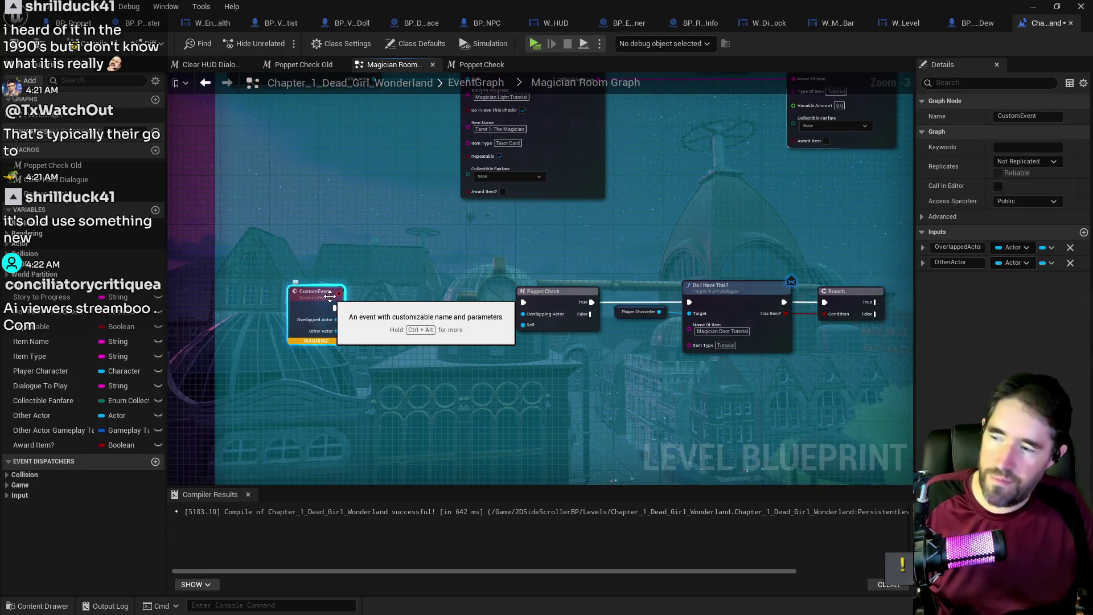
key("Delete")
left_click_drag(415, 160, 565, 405)
left_click(412, 176)
mouse_move(416, 170)
left_mouse_down()
mouse_move(490, 267)
mouse_move(564, 419)
mouse_move(575, 422)
mouse_move(565, 418)
left_mouse_up()
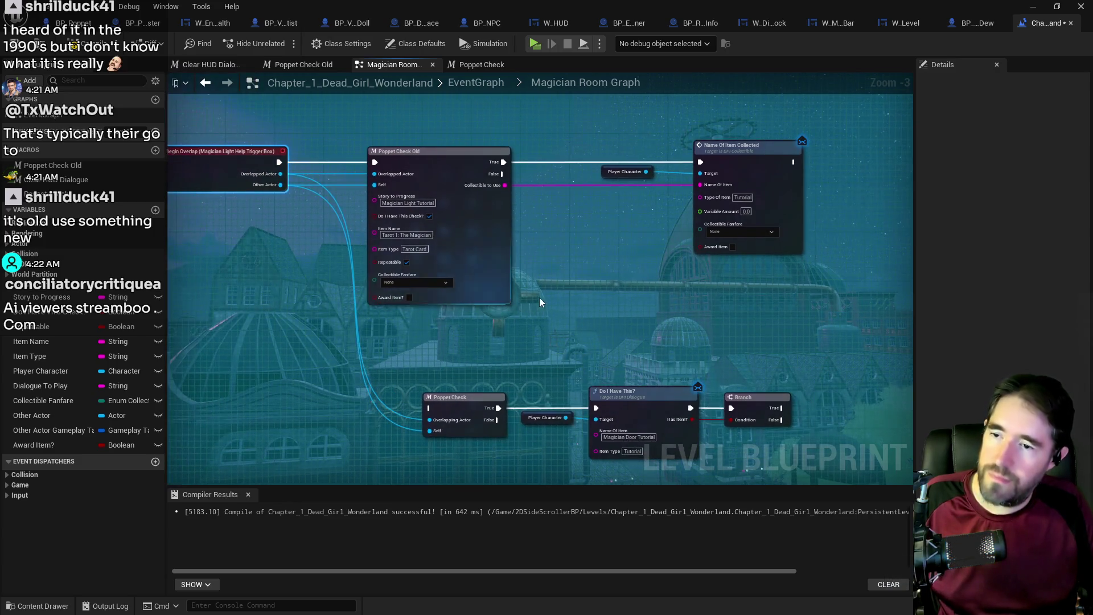
mouse_move(259, 149)
left_mouse_down()
mouse_move(298, 241)
mouse_move(234, 185)
mouse_move(241, 177)
mouse_move(294, 216)
mouse_move(389, 390)
mouse_move(430, 408)
left_mouse_up()
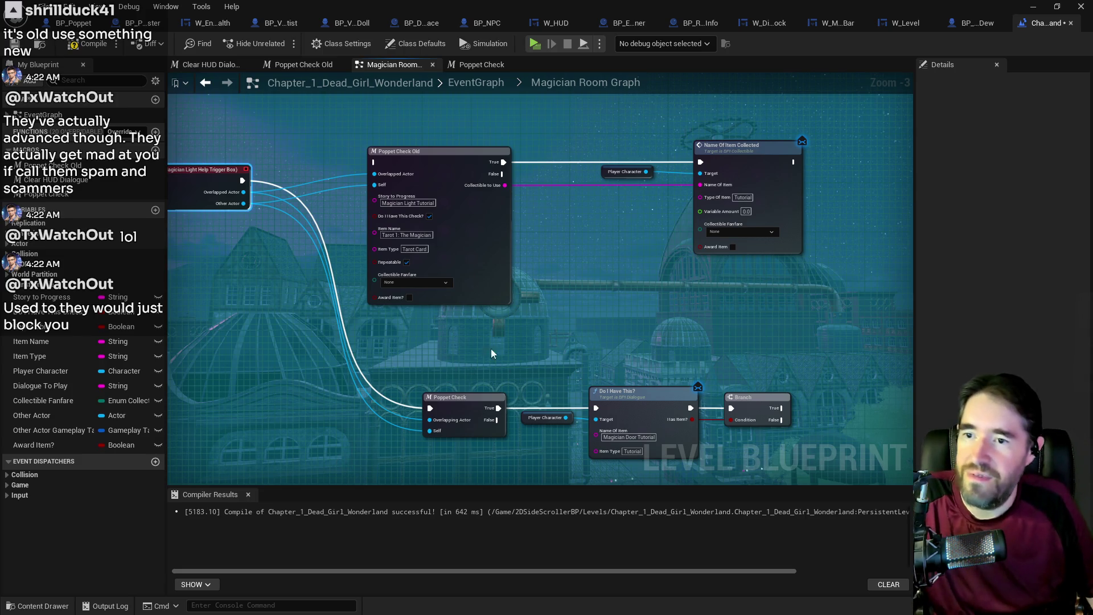
scroll(498, 294, "down", 2)
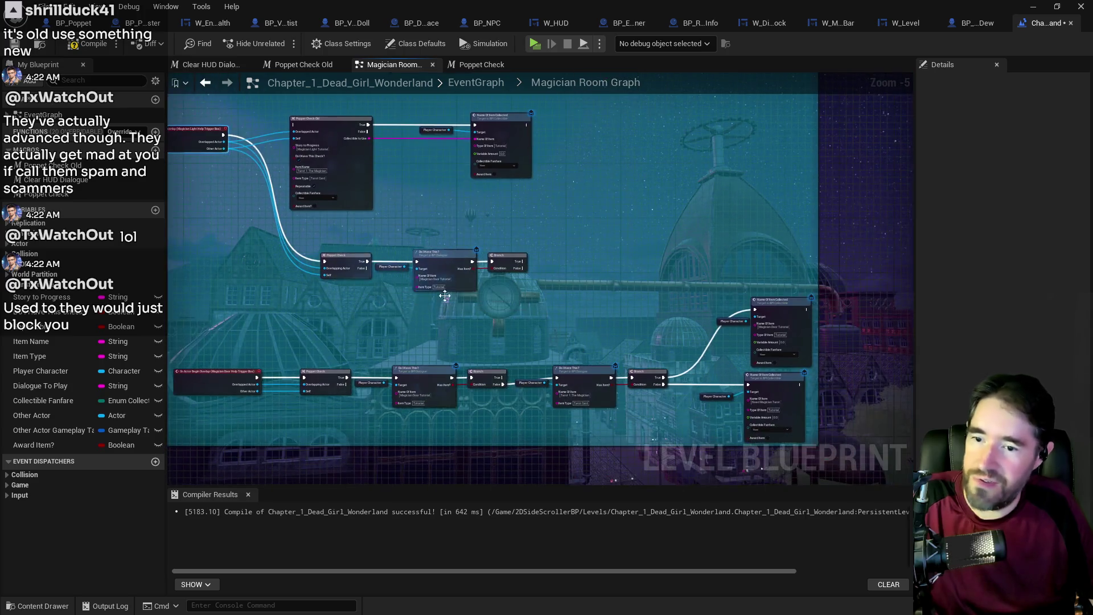
scroll(470, 285, "up", 1)
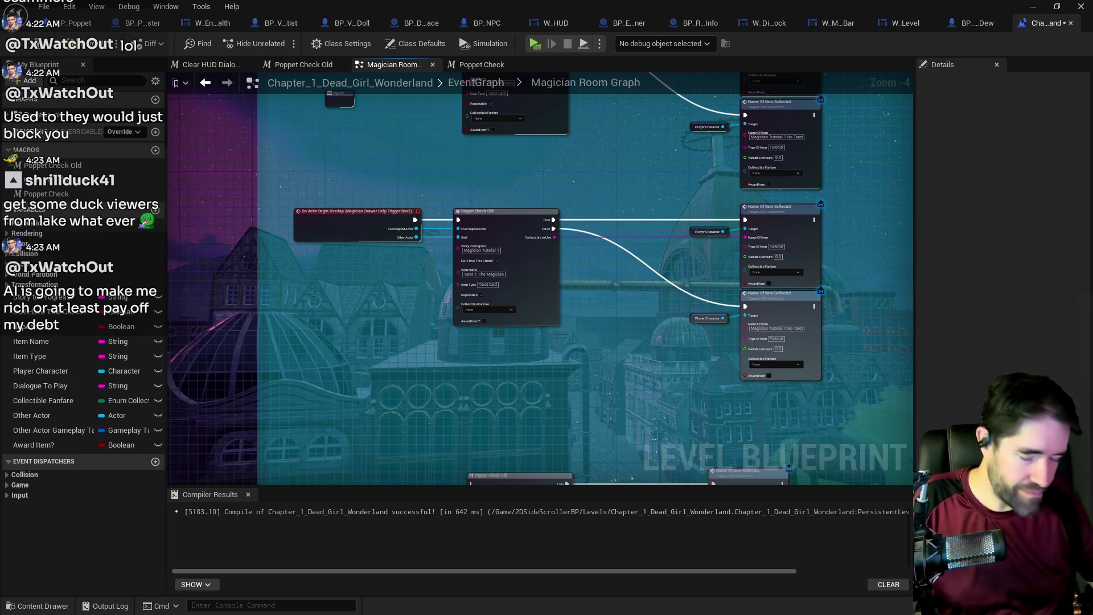
mouse_move(566, 322)
left_mouse_down()
mouse_move(588, 305)
mouse_move(563, 178)
mouse_move(596, 223)
left_mouse_up()
- Set the Do I Have This? Name Of Item to Magician Light Tutorial
left_click_drag(600, 298, 617, 218)
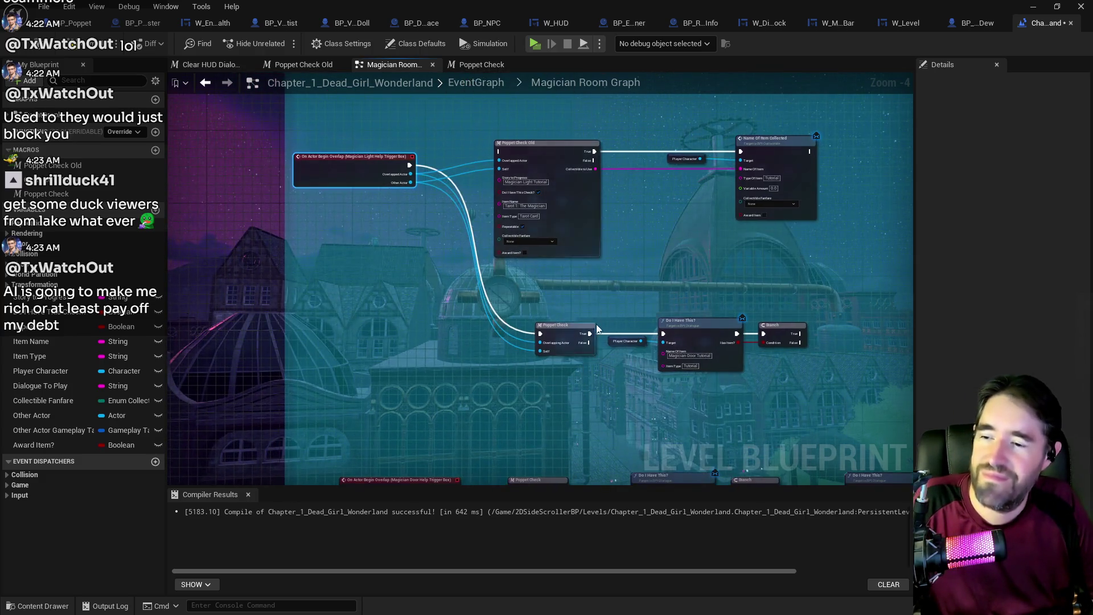
scroll(592, 320, "up", 2)
left_click_drag(601, 338, 628, 388)
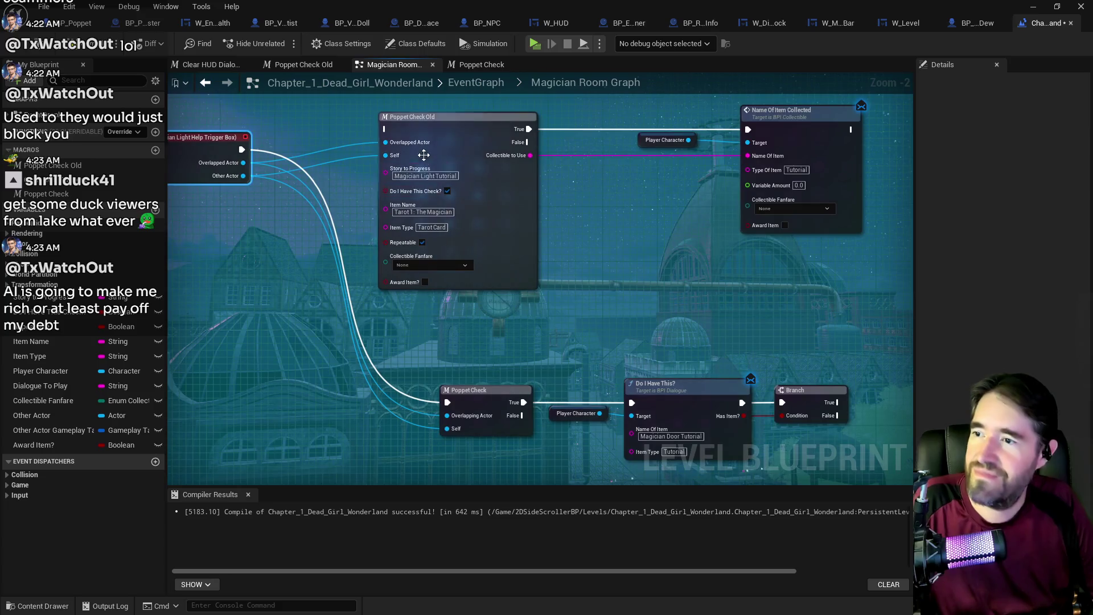
left_click(426, 176)
key("ctrl+c")
left_click_drag(657, 334, 527, 279)
left_click(542, 381)
key("ctrl+v")
key("Return")
left_click(627, 428)
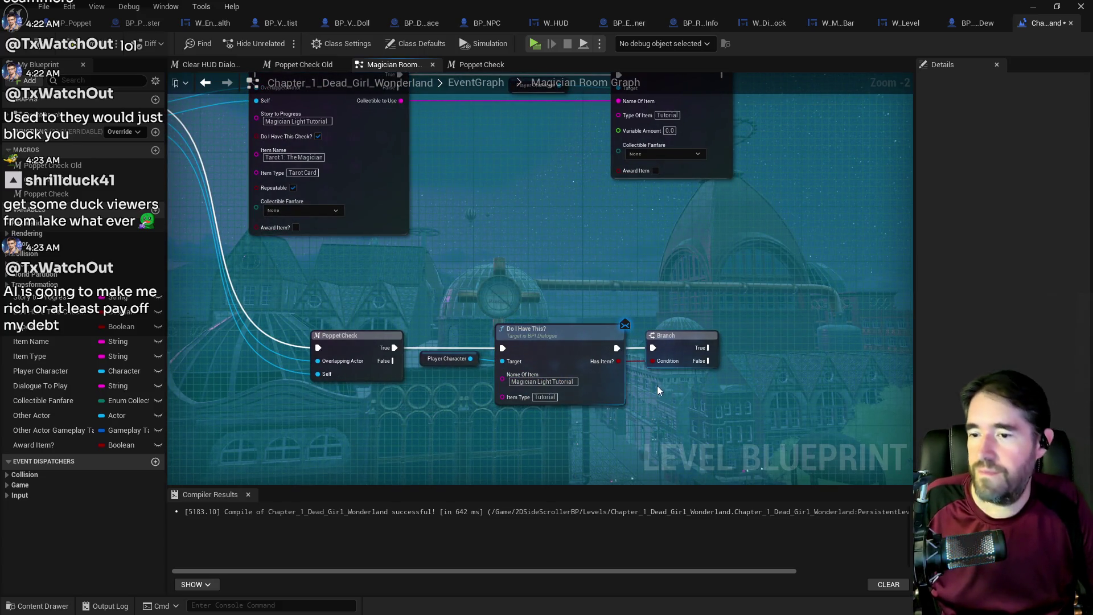
- Move Name Of Item Collected rightward and delete the Poppet Check Old node
scroll(440, 294, "down", 1)
left_click_drag(439, 299, 469, 358)
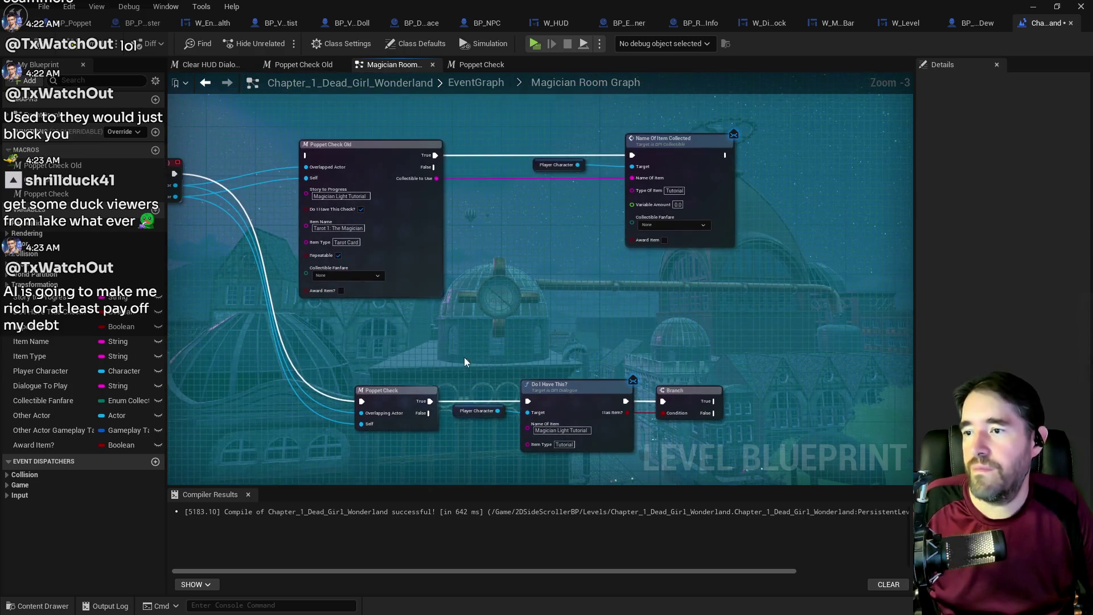
mouse_move(524, 132)
left_mouse_down()
mouse_move(682, 160)
mouse_move(869, 300)
mouse_move(843, 313)
left_mouse_up()
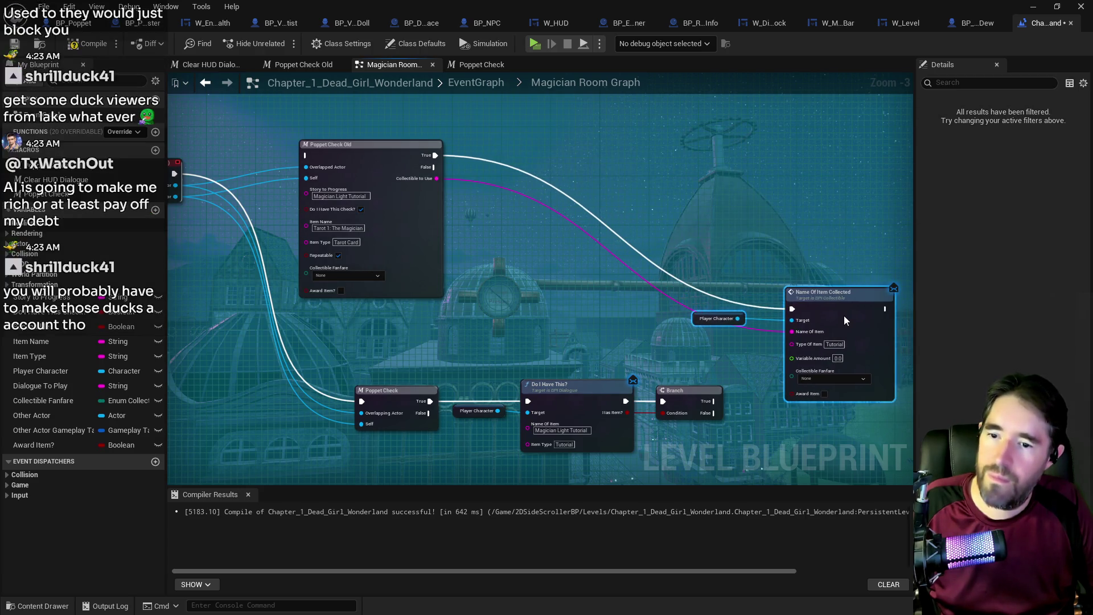
left_click(664, 295, "alt")
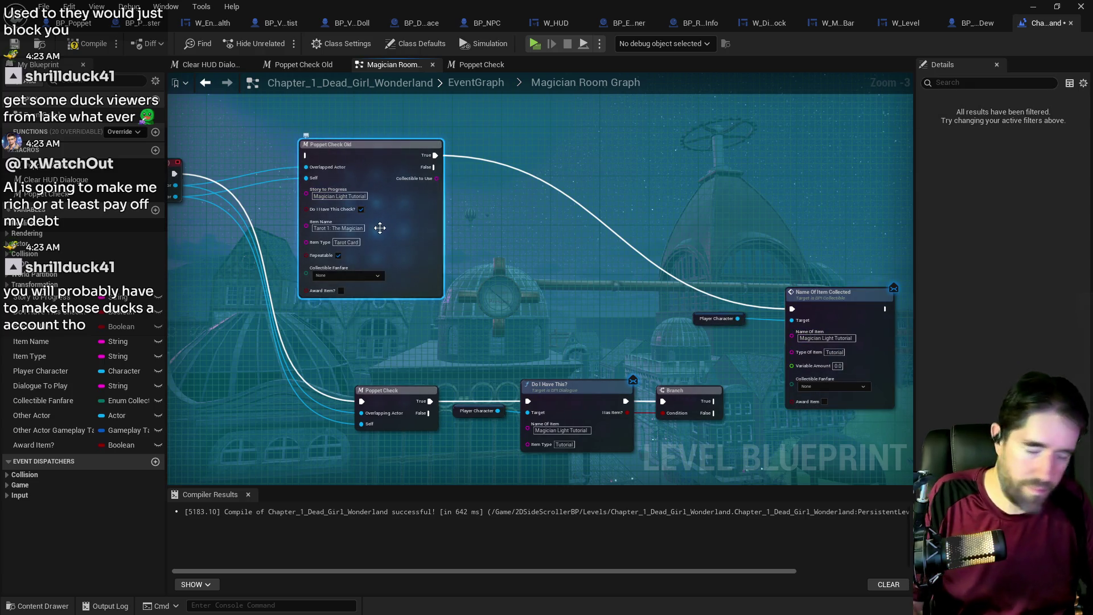
key("Delete")
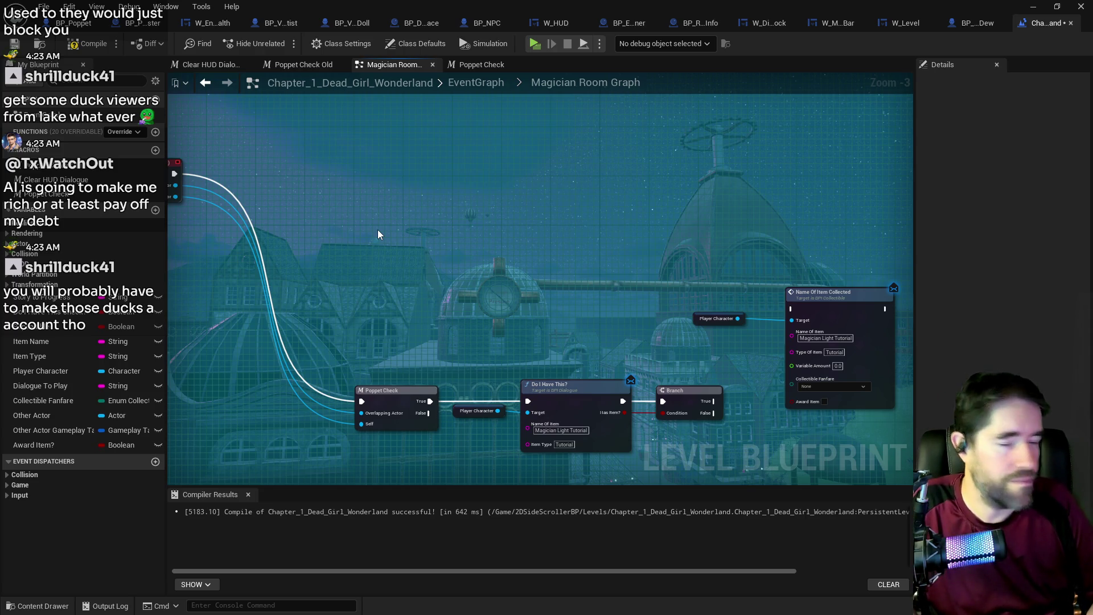
- Connect Branch False to Name Of Item Collected, compile, and tidy the new chain
mouse_move(715, 413)
left_mouse_down()
mouse_move(754, 326)
mouse_move(791, 309)
left_mouse_up()
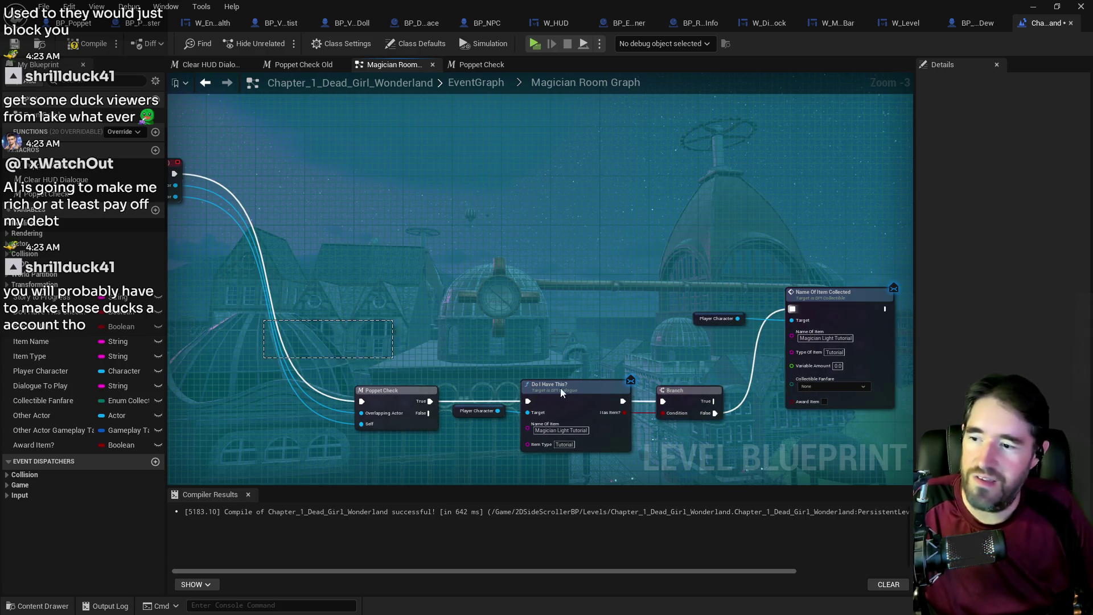
left_click_drag(683, 391, 658, 317)
key("ctrl+z")
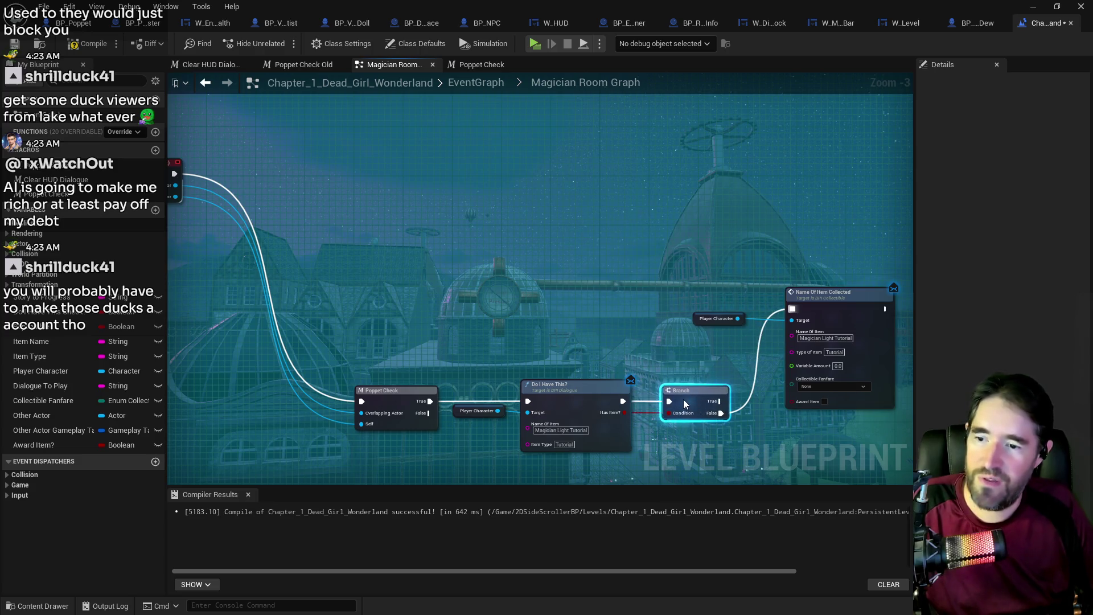
left_click(86, 47)
mouse_move(350, 355)
left_mouse_down()
mouse_move(696, 434)
mouse_move(682, 381)
mouse_move(569, 172)
left_mouse_up()
left_click(563, 179)
- Place Name Of Item Collected beside the Branch and review the finished Light Help chain nodes
mouse_move(695, 226)
left_mouse_down()
mouse_move(847, 326)
mouse_move(816, 196)
left_mouse_up()
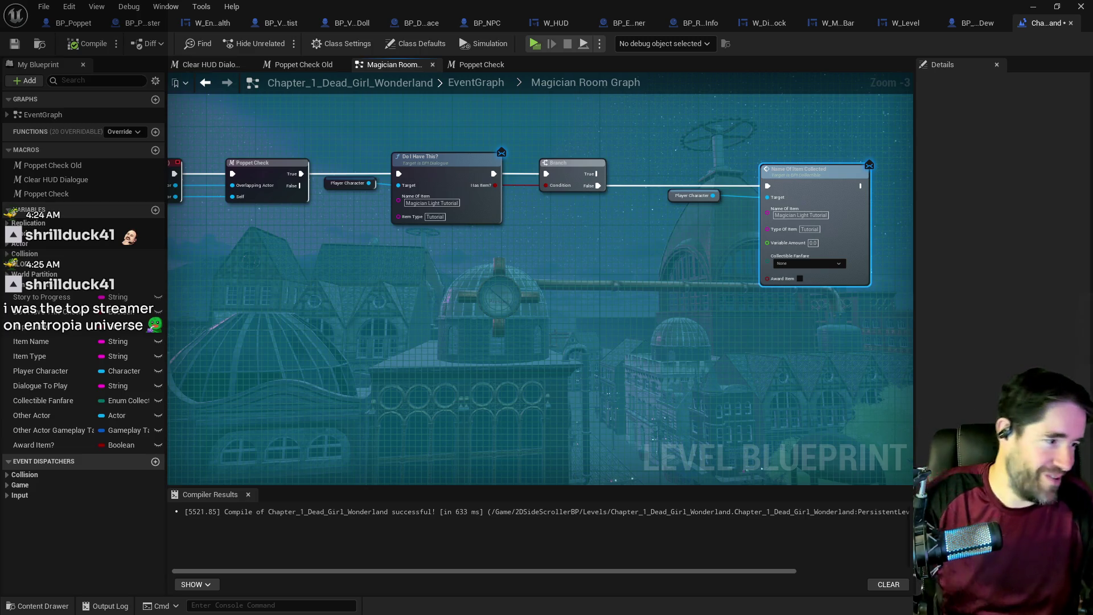
scroll(697, 405, "down", 2)
mouse_move(697, 404)
left_mouse_down()
mouse_move(508, 443)
mouse_move(499, 279)
mouse_move(477, 366)
mouse_move(445, 397)
left_mouse_up()
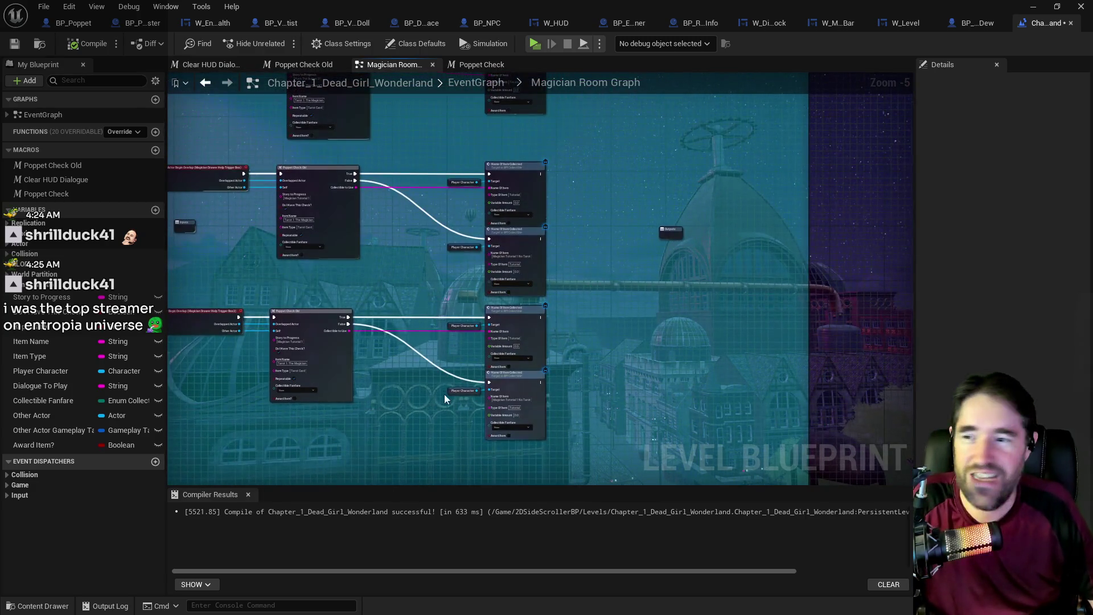
left_click_drag(426, 347, 463, 211)
scroll(475, 318, "up", 3)
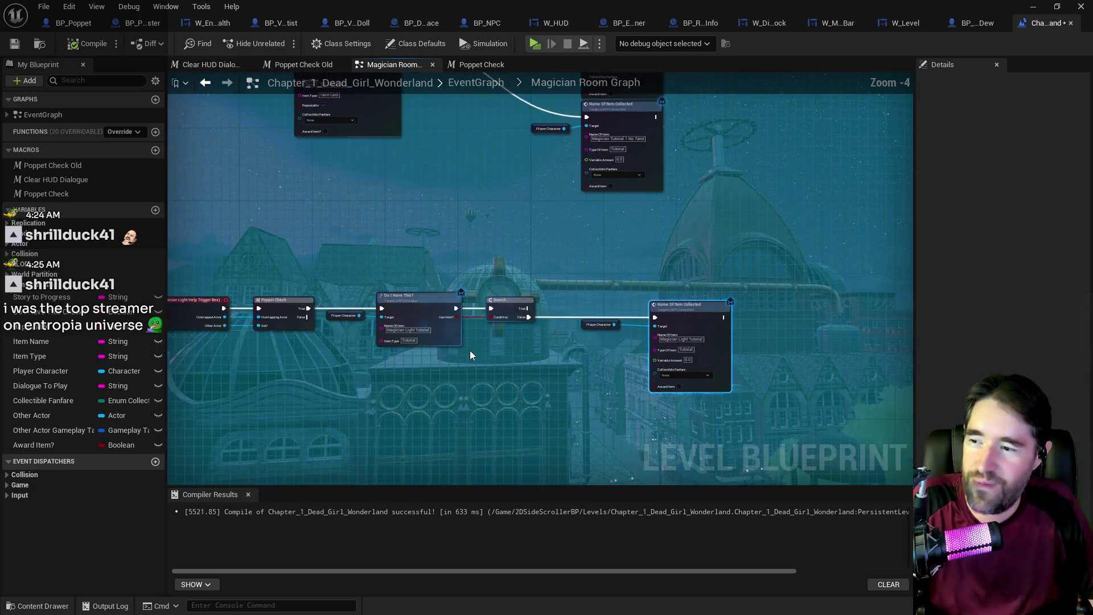
scroll(535, 311, "down", 1)
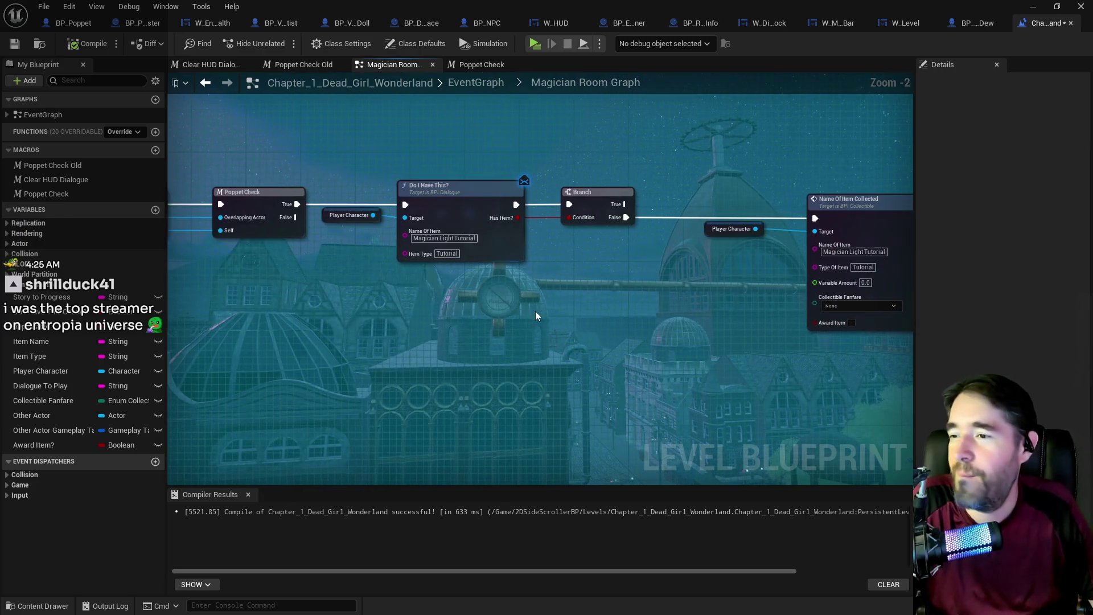
scroll(573, 311, "down", 1)
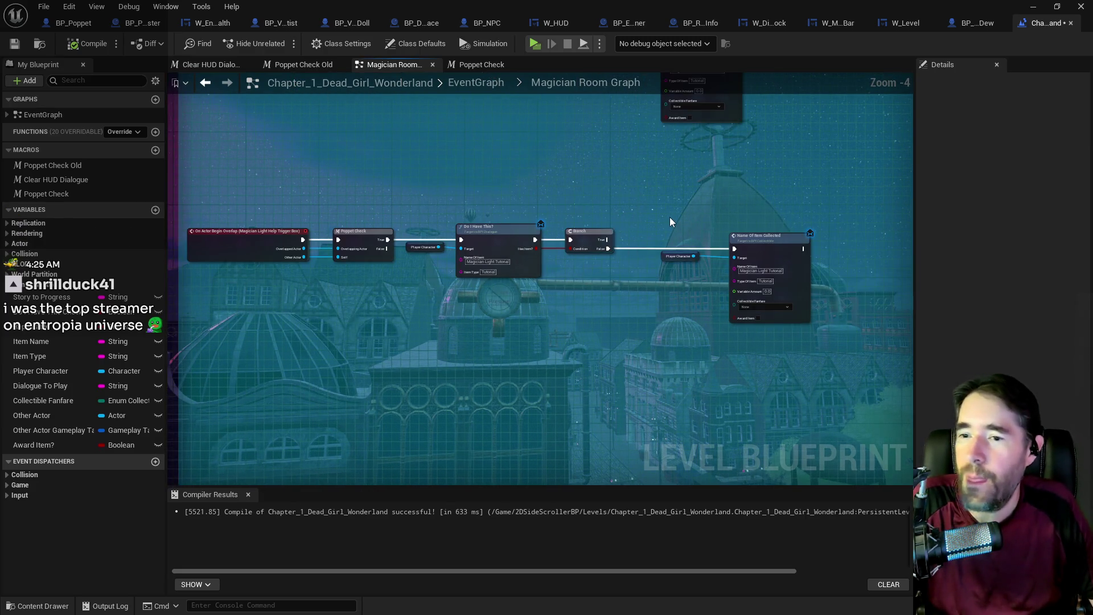
left_click_drag(669, 217, 773, 283)
left_click_drag(413, 193, 757, 320)
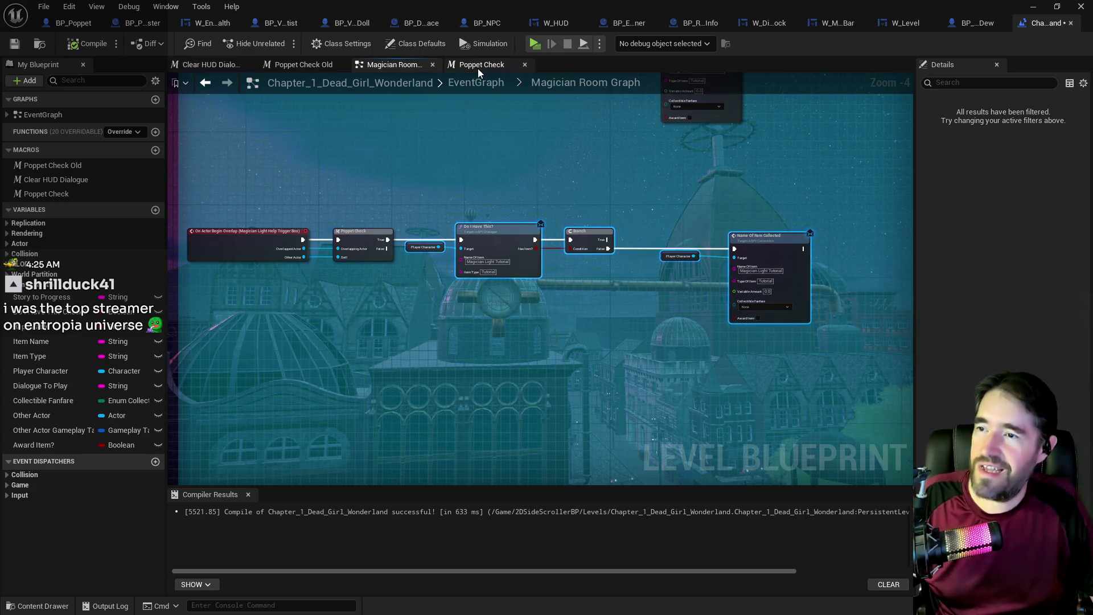
left_click(462, 84)
- Open the Toy Maze Graph and move its six lower nodes further down
scroll(312, 136, "up", 3)
double_click(467, 247)
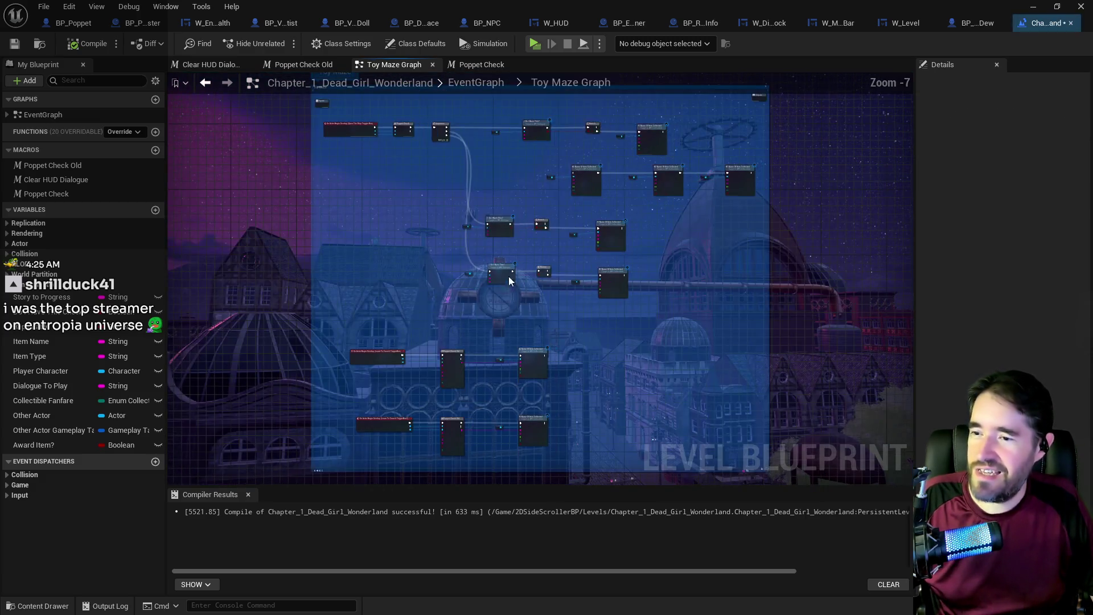
left_click_drag(289, 238, 520, 366)
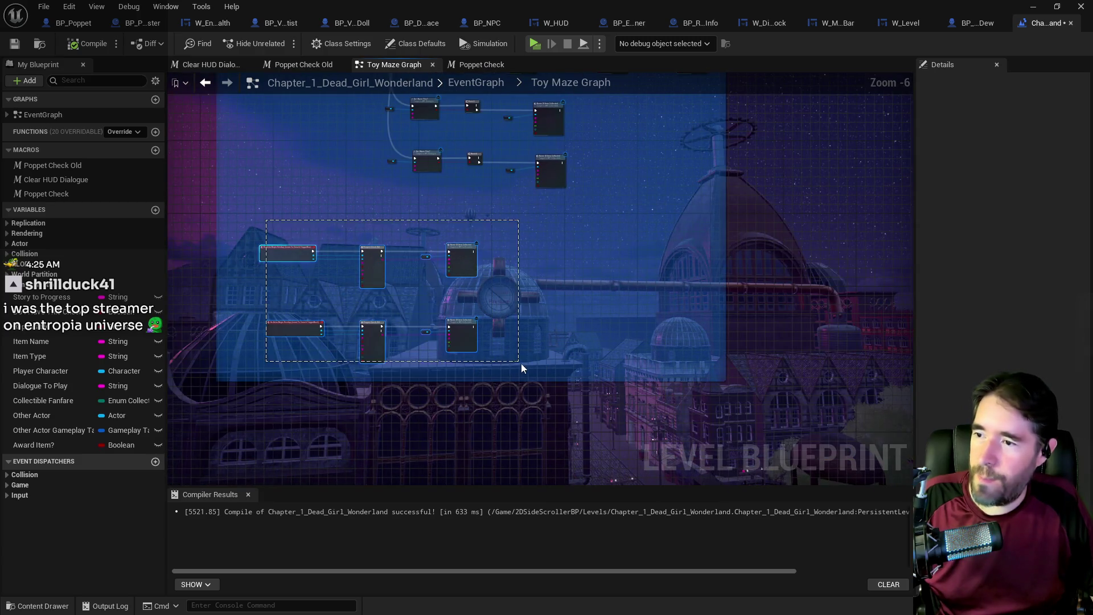
left_click_drag(458, 334, 482, 454)
scroll(410, 245, "up", 3)
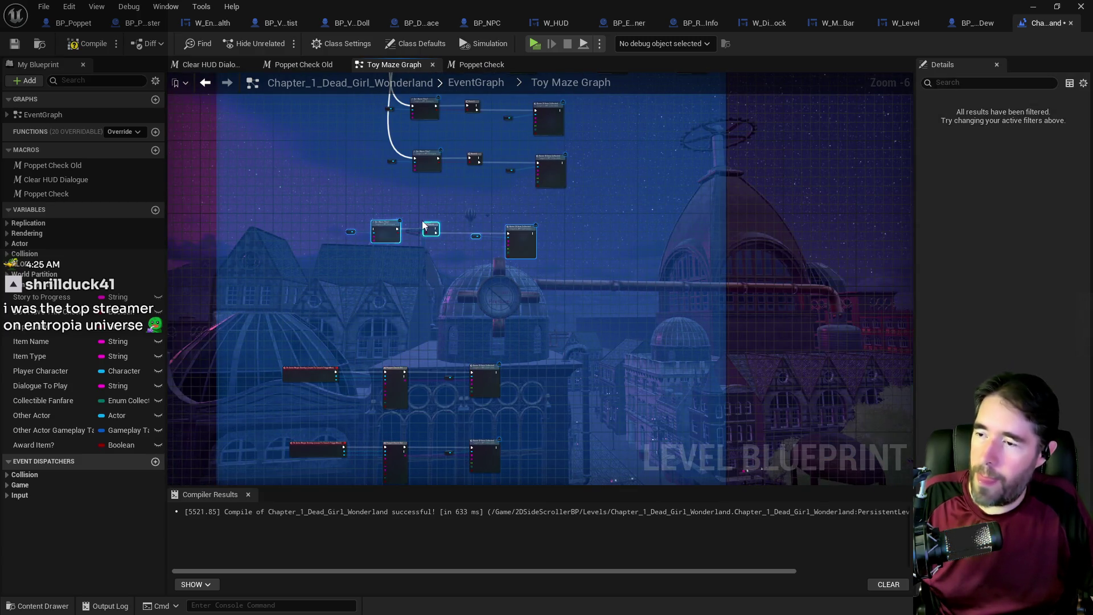
left_click_drag(480, 189, 422, 353)
- Add a Then 3 output to the Sequence and wire it into the Magician Light check
left_click(393, 217)
mouse_move(390, 215)
left_mouse_down()
mouse_move(393, 478)
mouse_move(504, 407)
mouse_move(514, 420)
left_mouse_up()
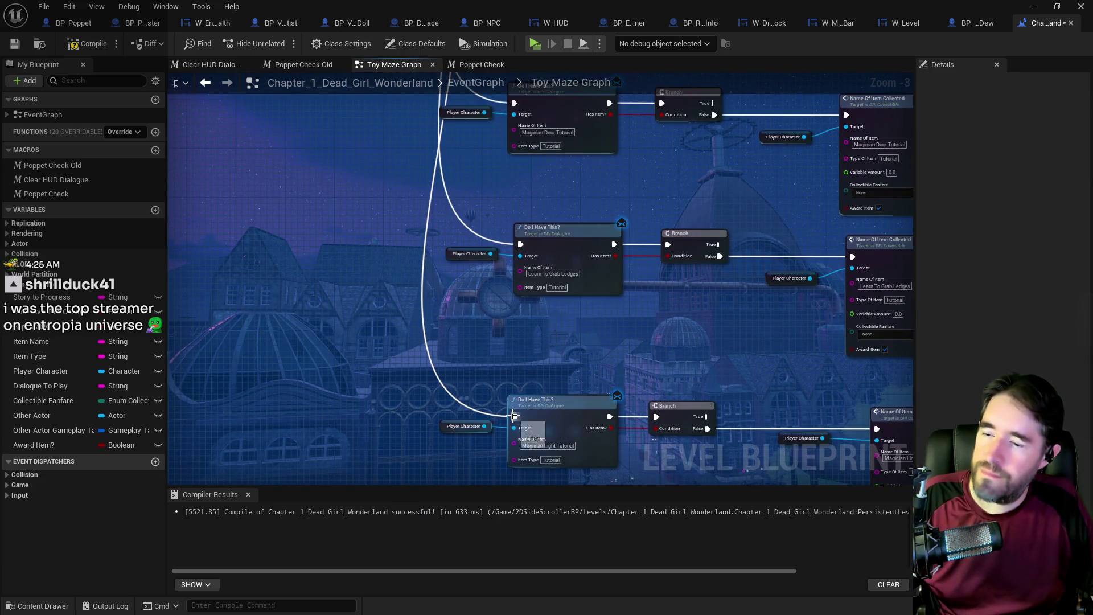
scroll(336, 306, "down", 2)
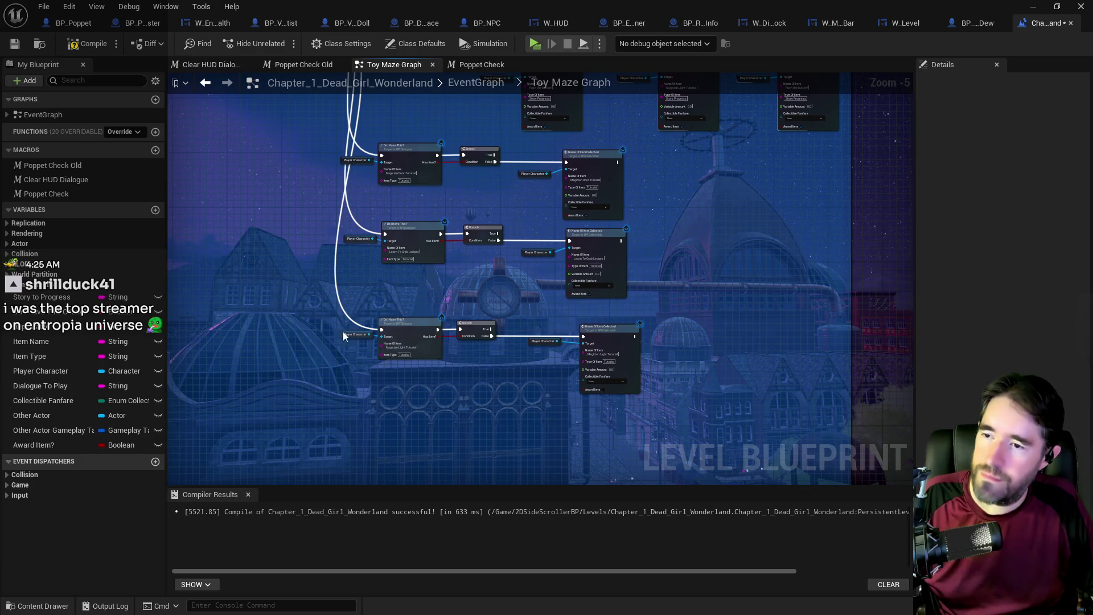
scroll(399, 353, "down", 2)
scroll(453, 344, "up", 2)
scroll(453, 344, "up", 3)
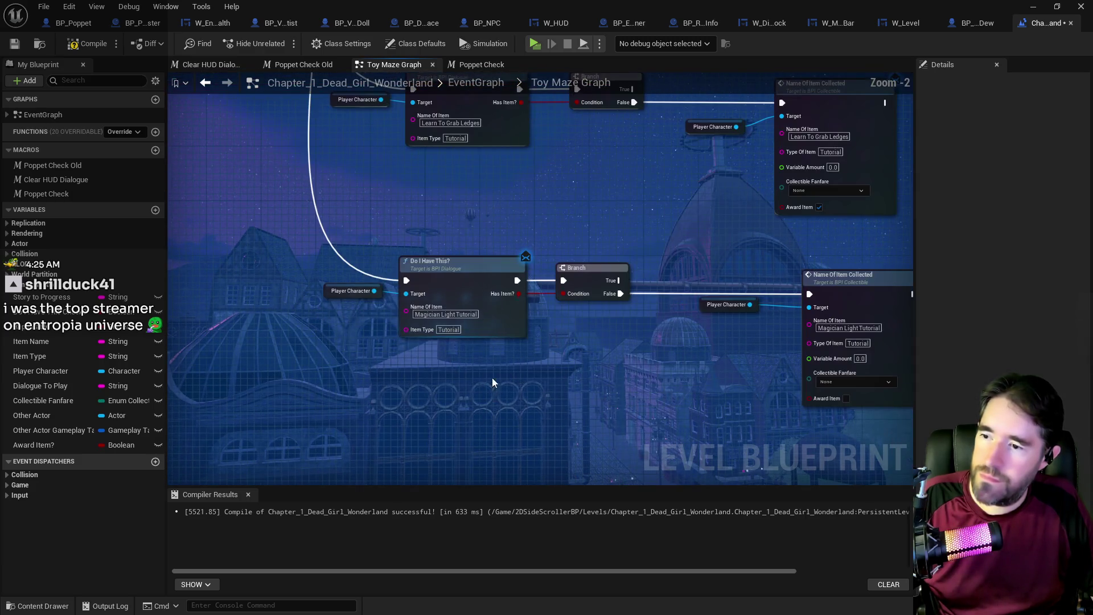
left_click_drag(576, 361, 420, 485)
- Delete the Story Progress Magician Light node and tick Award Item on the Magician Light Tutorial node
mouse_move(537, 188)
left_mouse_down()
mouse_move(459, 317)
mouse_move(462, 186)
mouse_move(537, 235)
left_mouse_up()
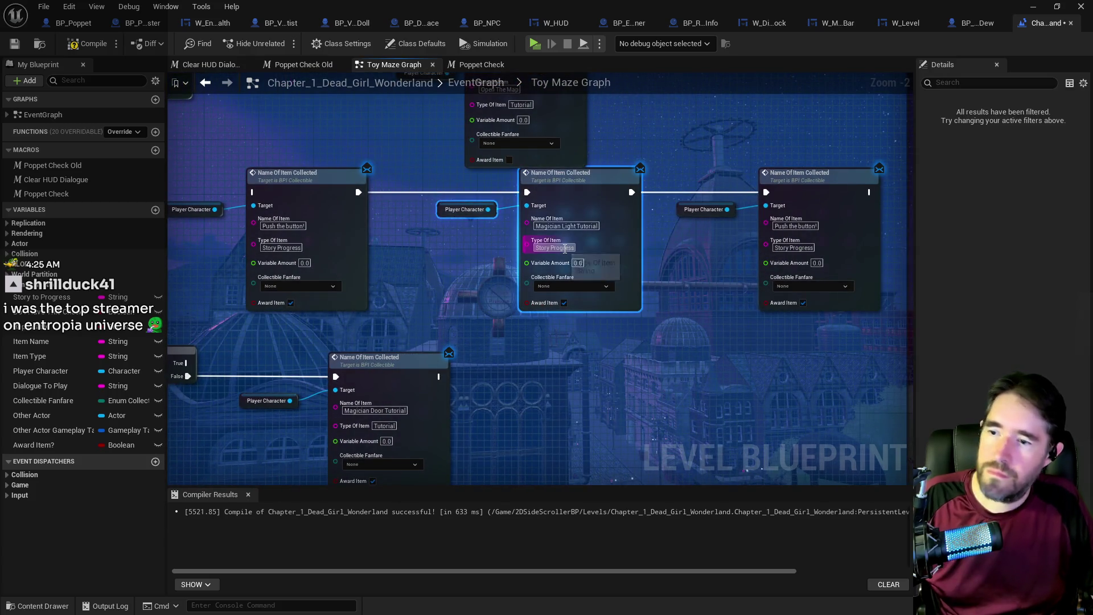
key("Delete")
left_click_drag(581, 322, 542, 425)
left_click(460, 461)
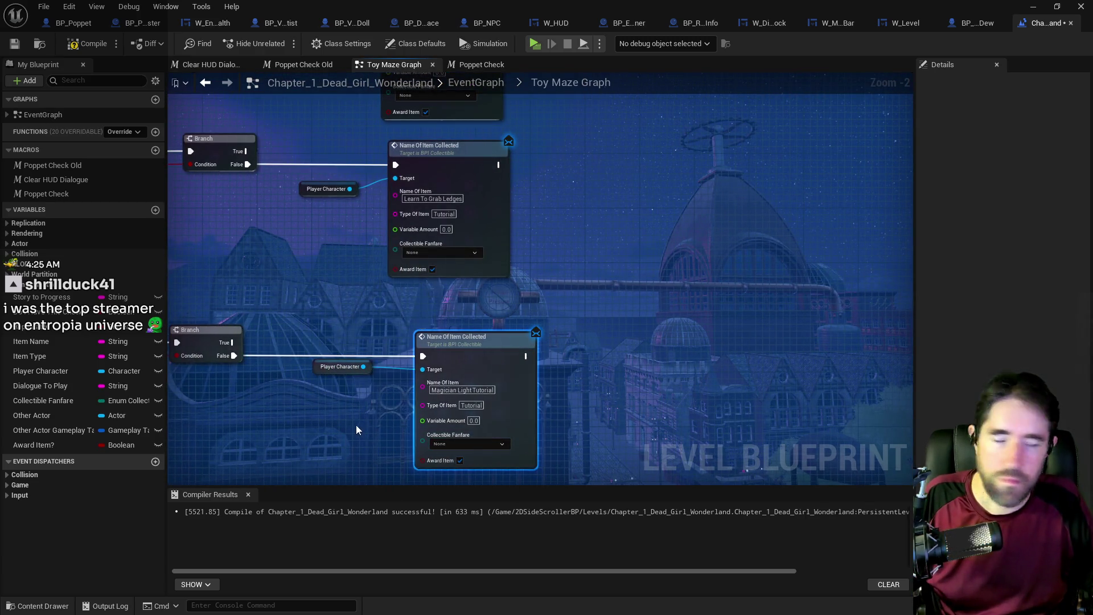
scroll(357, 424, "down", 4)
scroll(505, 372, "up", 1)
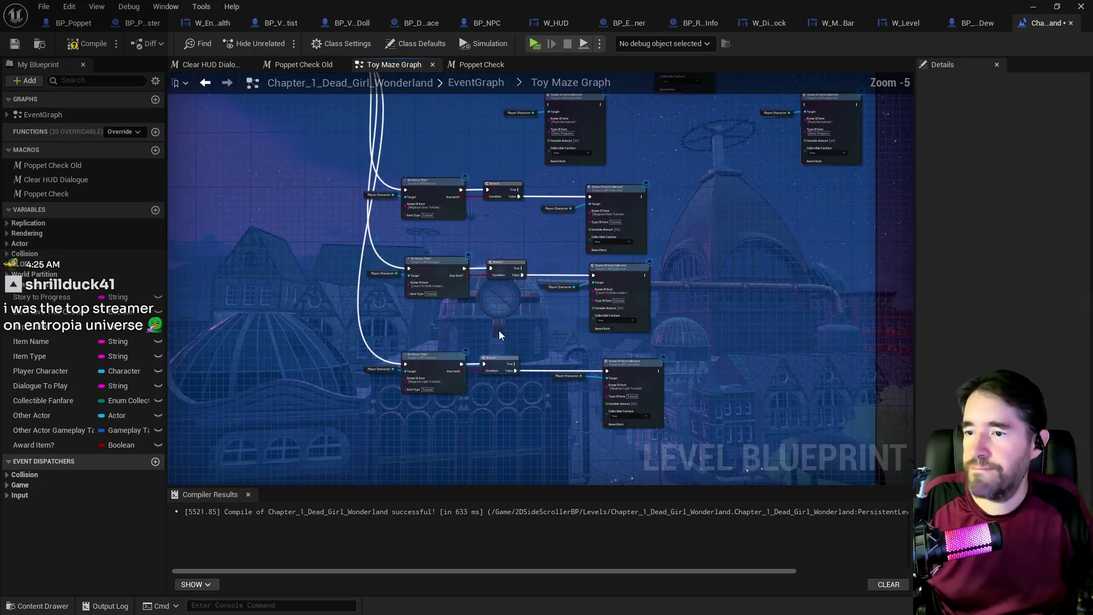
mouse_move(367, 213)
left_mouse_down()
mouse_move(384, 264)
mouse_move(456, 196)
left_mouse_up()
scroll(481, 278, "down", 1)
scroll(397, 180, "up", 2)
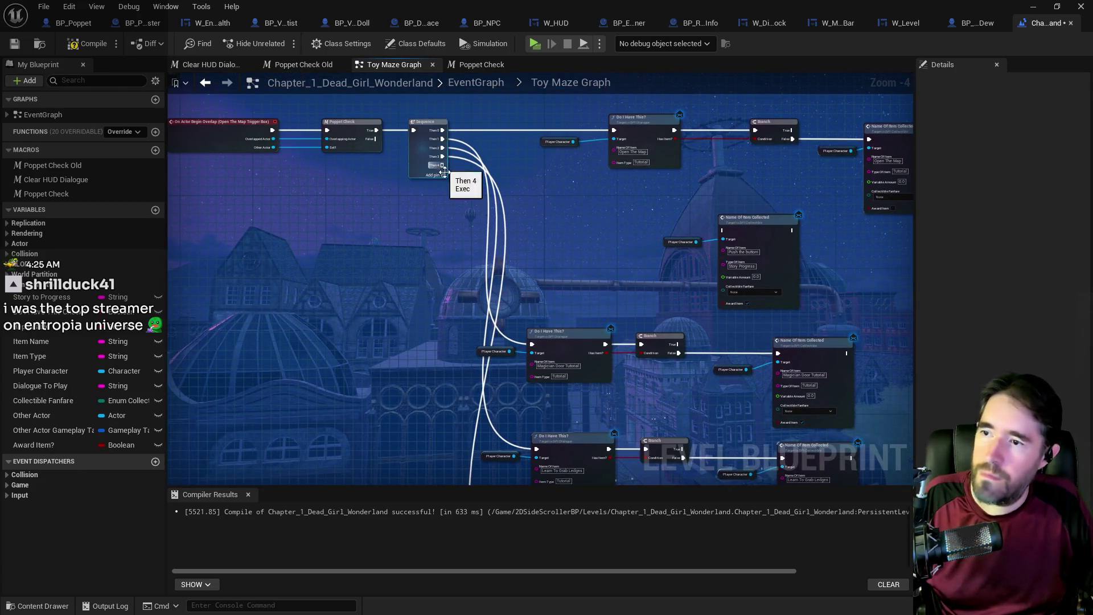
- Move the collection node down-right and align the three check rows, nudging the bottom row right
mouse_move(408, 221)
left_mouse_down()
mouse_move(365, 130)
mouse_move(446, 185)
mouse_move(459, 214)
left_mouse_up()
scroll(458, 214, "down", 1)
left_click(561, 251)
mouse_move(565, 237)
left_mouse_down()
mouse_move(731, 296)
mouse_move(842, 418)
left_mouse_up()
left_click_drag(524, 326, 569, 222)
mouse_move(406, 195)
left_mouse_down()
mouse_move(661, 406)
mouse_move(709, 303)
mouse_move(725, 309)
mouse_move(713, 308)
left_mouse_up()
mouse_move(432, 285)
left_mouse_down()
mouse_move(725, 309)
mouse_move(701, 290)
mouse_move(715, 290)
left_mouse_up()
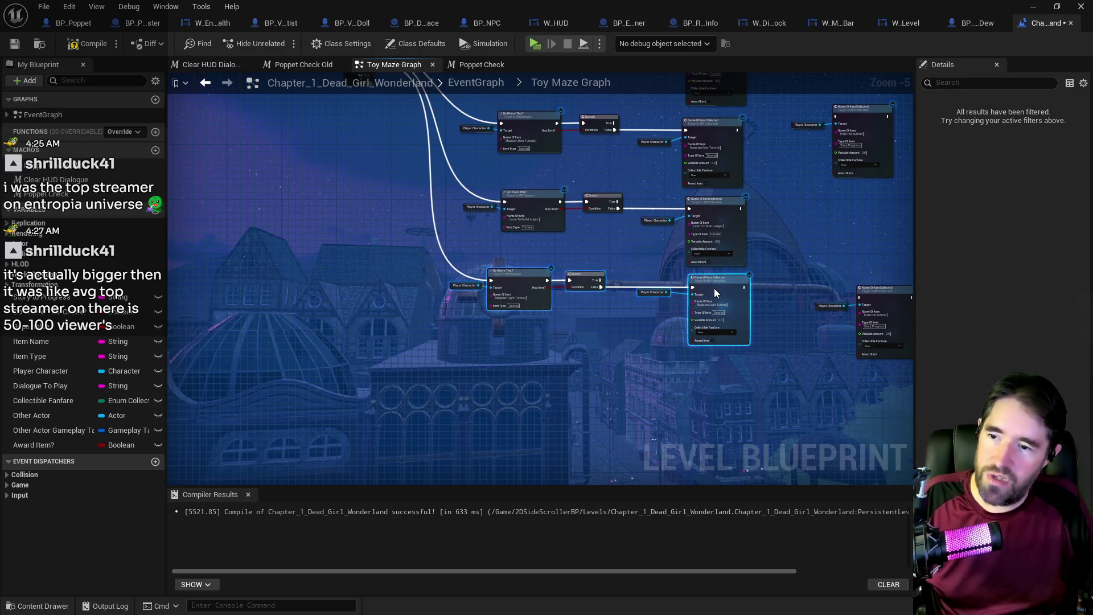
left_click_drag(605, 319, 444, 265)
left_click_drag(519, 278, 540, 278)
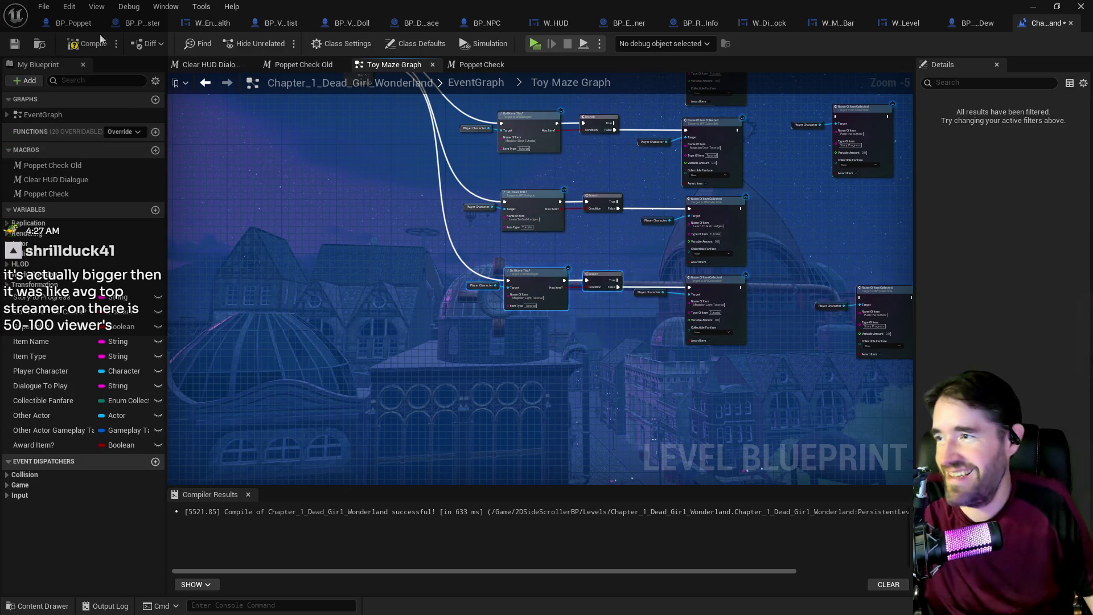
- Compile and save the Chapter_1_Dead_Girl_Wonderland level blueprint
left_click(9, 49)
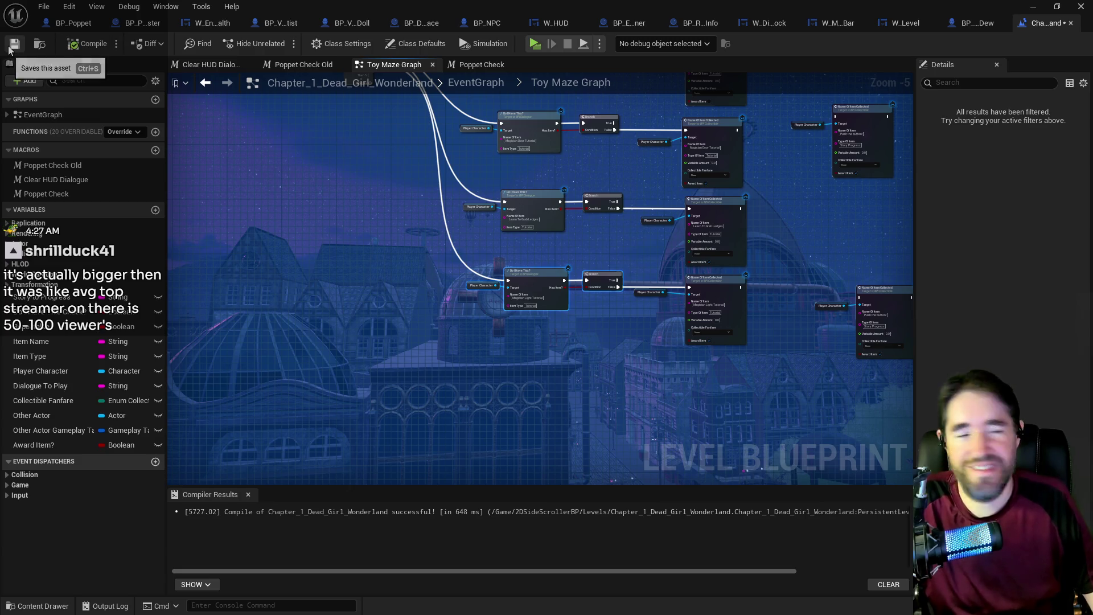
left_click(9, 48)
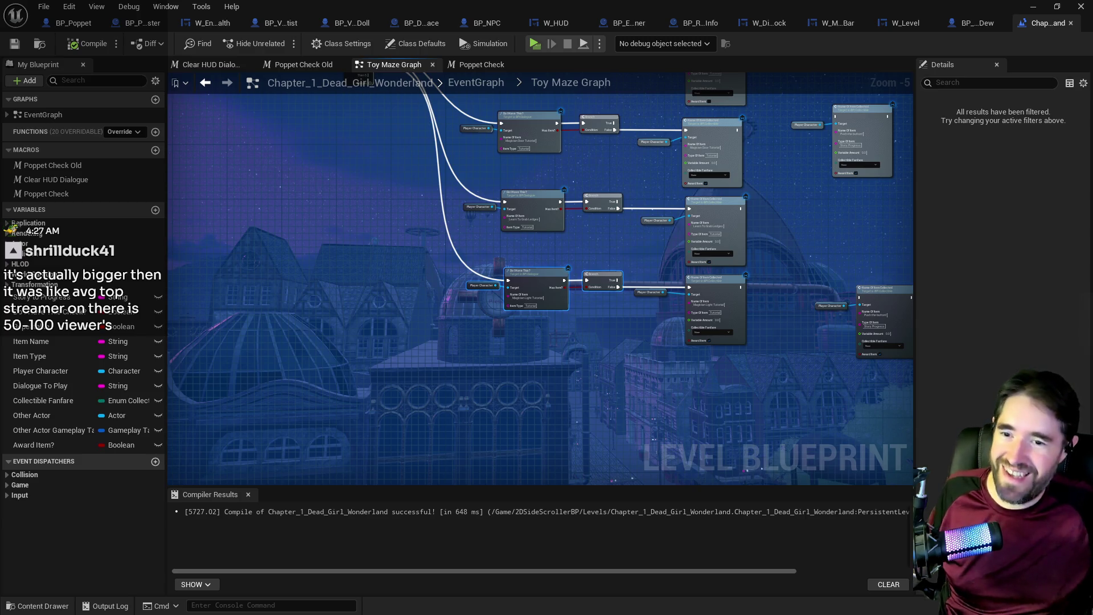
- Glance at BP_Vue_Dew's Summon Unit graph, then open the level's New Life Room Graph
left_click(962, 24)
left_click_drag(402, 347, 574, 348)
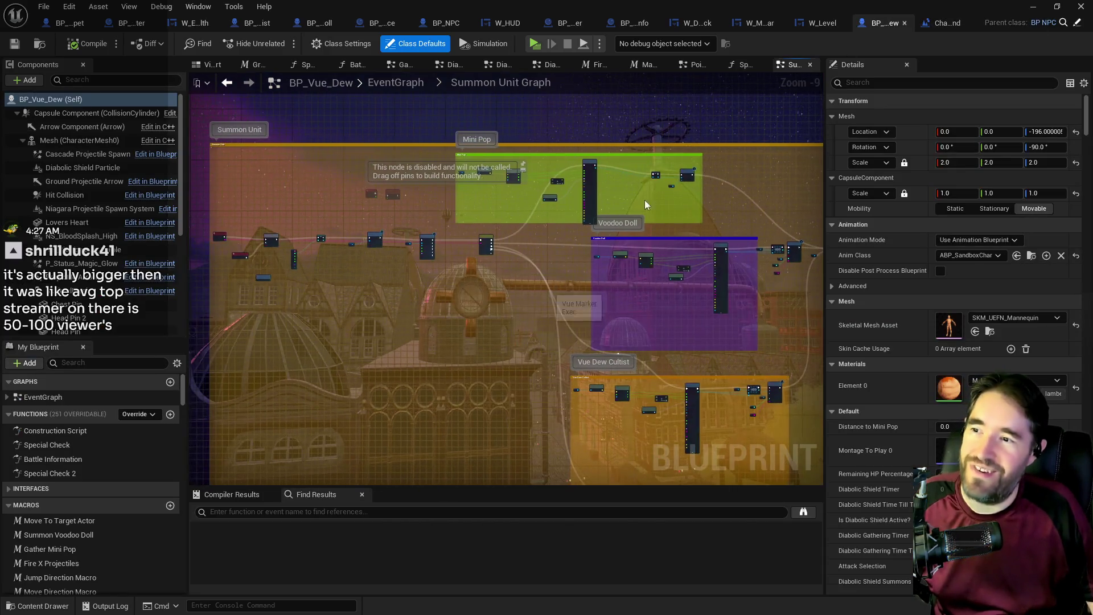
left_click(946, 23)
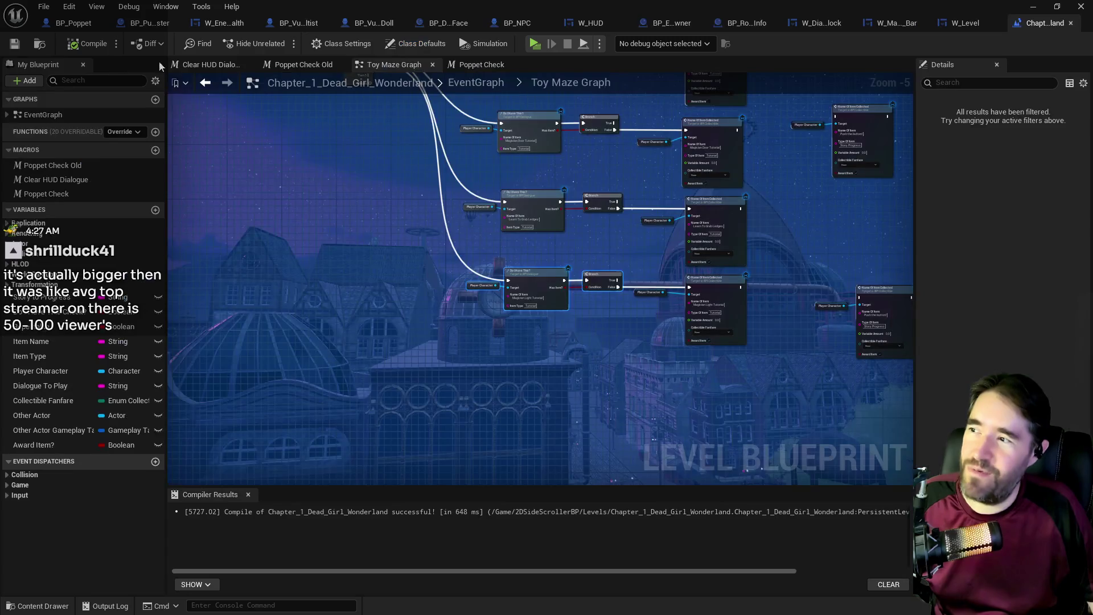
left_click(467, 83)
scroll(240, 221, "up", 4)
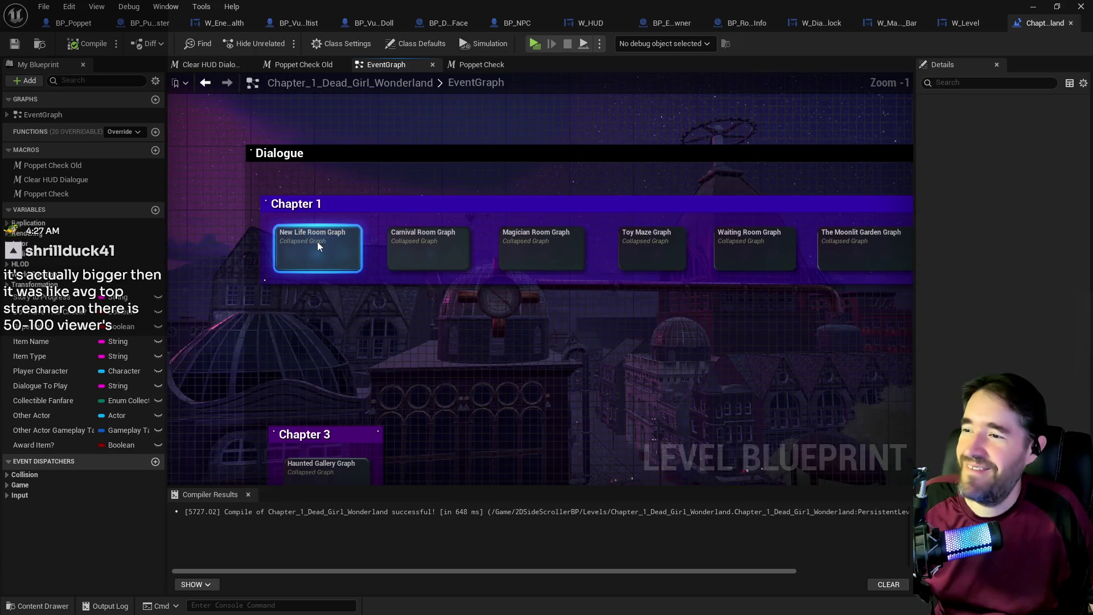
double_click(316, 241)
scroll(460, 343, "down", 2)
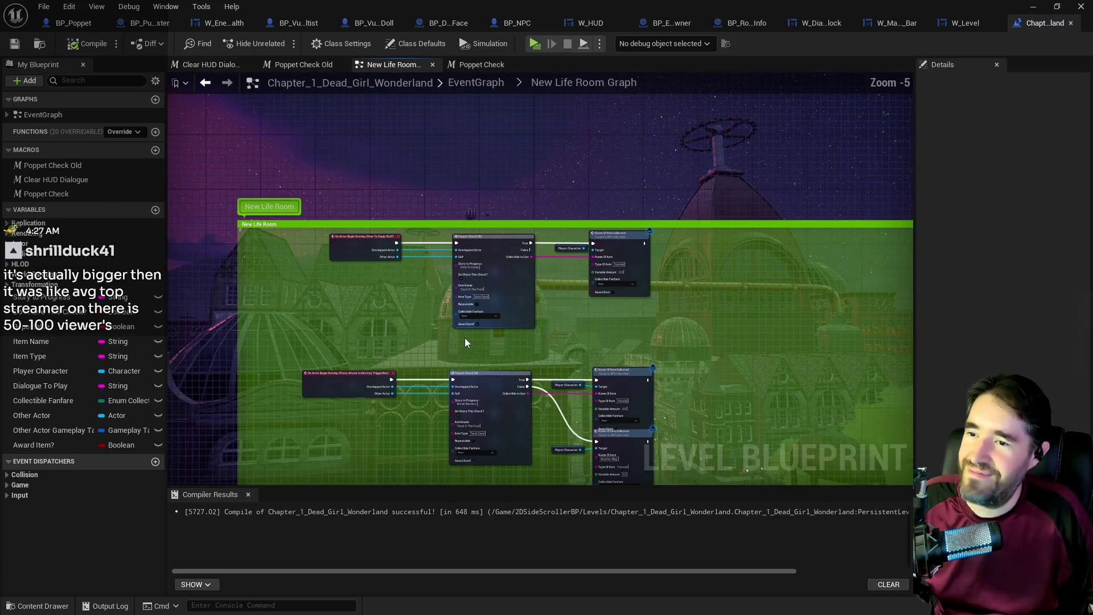
- Paste the copied check and Branch nodes and set Name Of Item to How To Equip
key("ctrl+v")
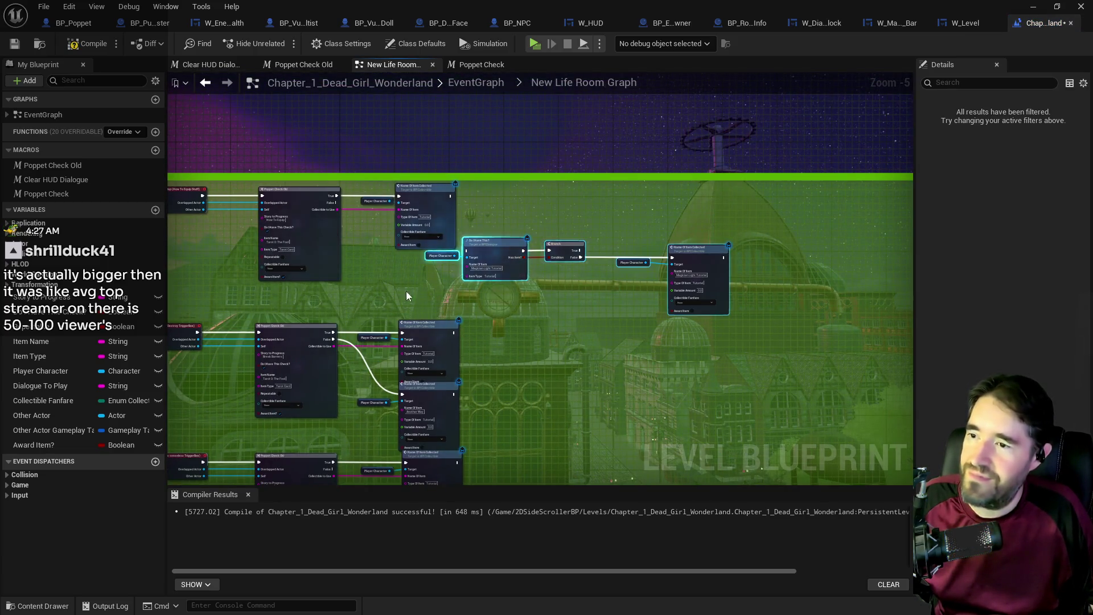
scroll(531, 316, "up", 2)
left_click(381, 221)
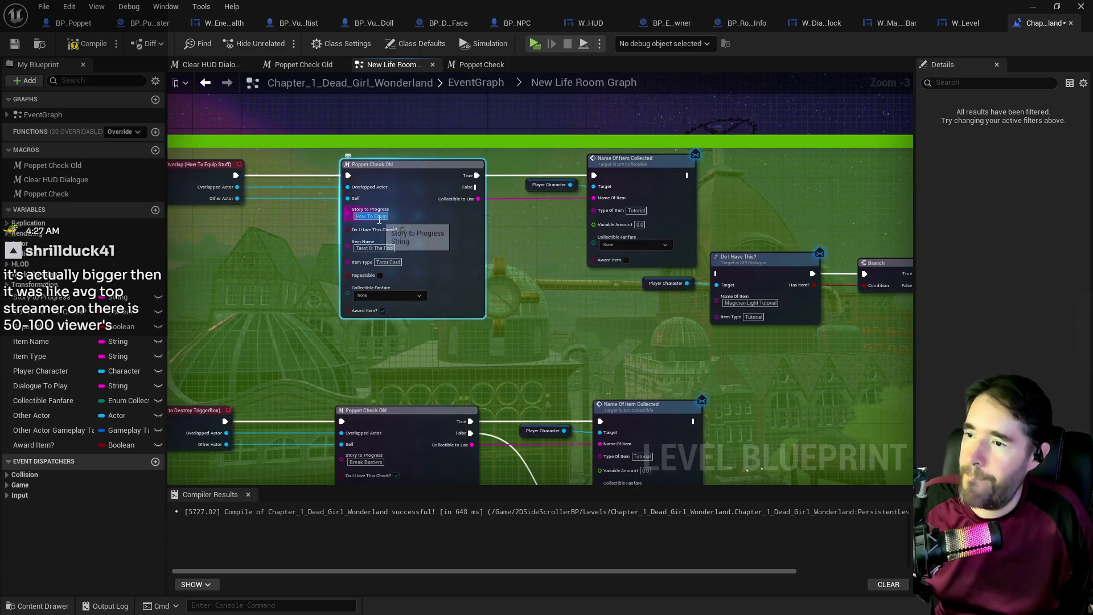
left_click_drag(760, 339, 529, 329)
triple_click(511, 295)
type("How To Equip")
- Review Poppet Check Old and the overlap event, then select the pasted Player Character and check nodes
left_click_drag(600, 324, 398, 318)
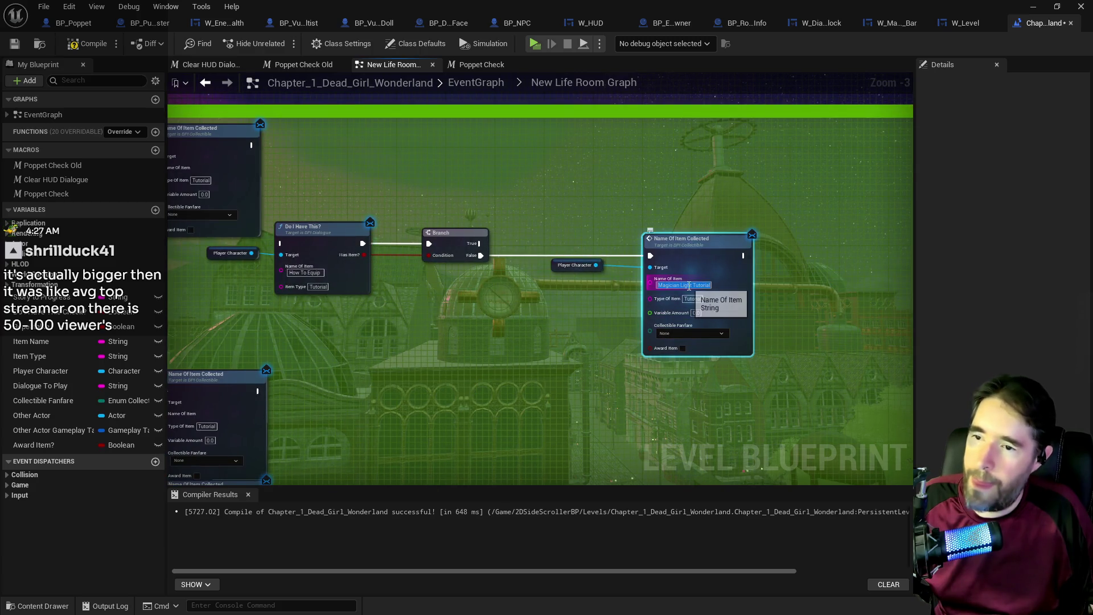
left_click_drag(603, 343, 905, 390)
left_click_drag(318, 287, 512, 307)
left_click_drag(364, 248, 345, 214)
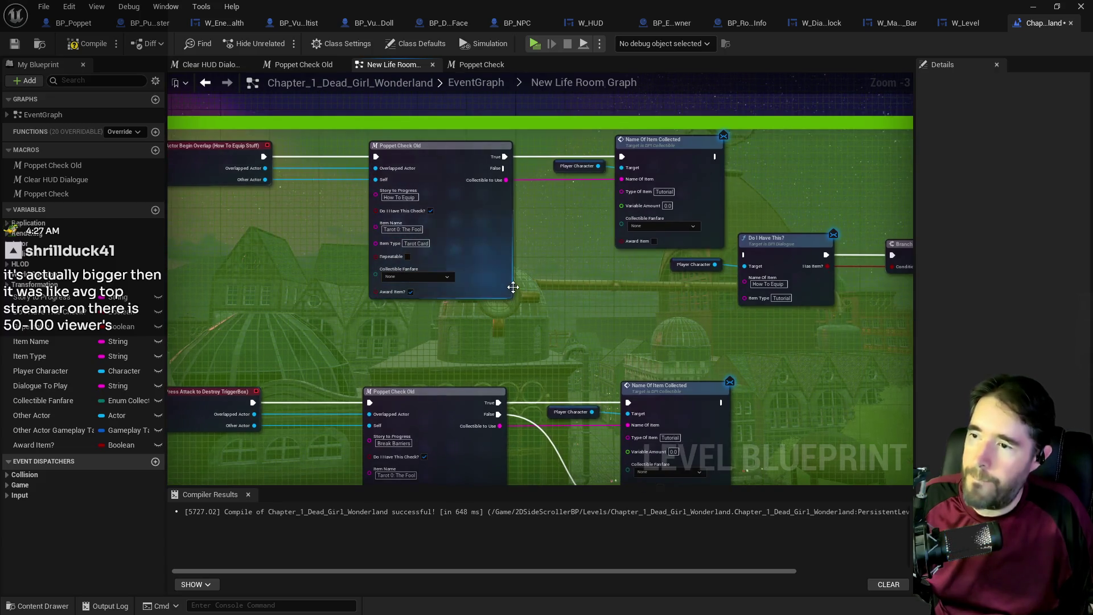
mouse_move(512, 288)
left_mouse_down()
mouse_move(447, 274)
mouse_move(427, 214)
mouse_move(490, 306)
left_mouse_up()
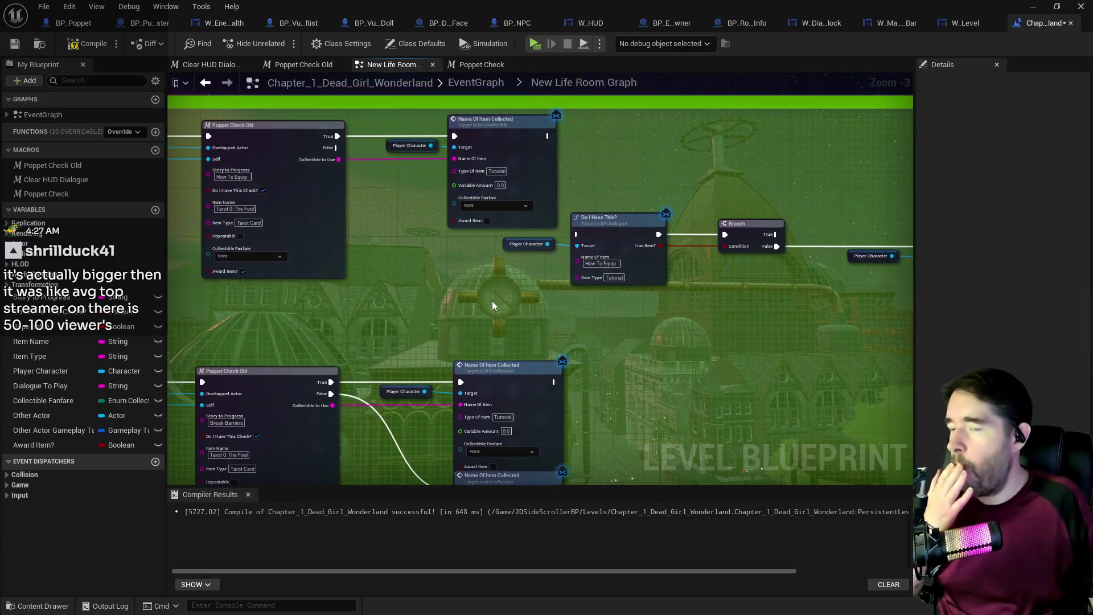
mouse_move(478, 269)
left_mouse_down()
mouse_move(613, 180)
mouse_move(564, 315)
left_mouse_up()
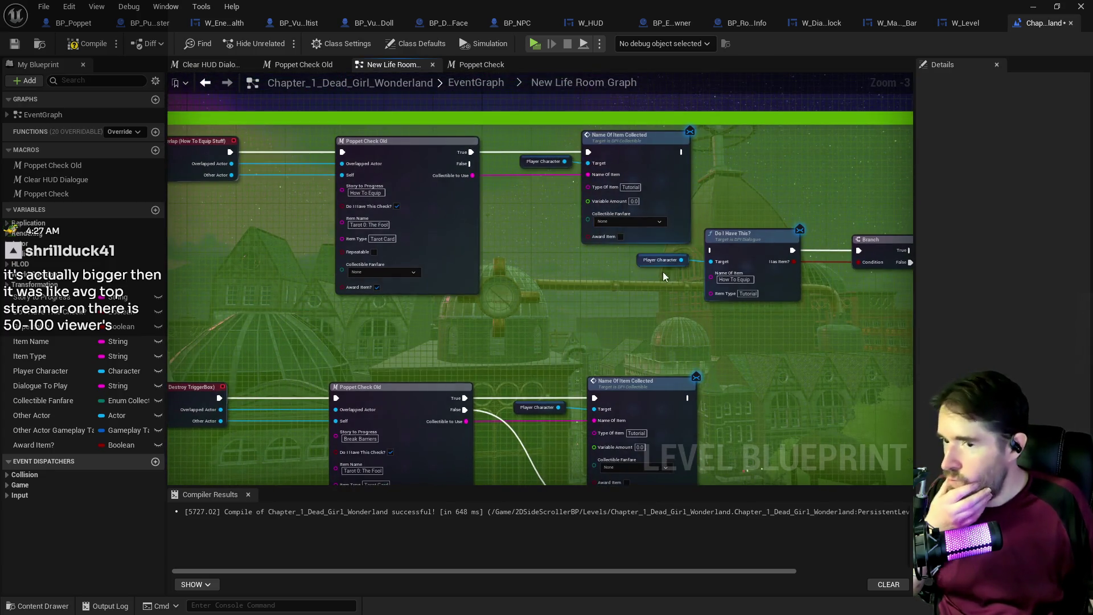
left_click_drag(655, 247, 755, 289)
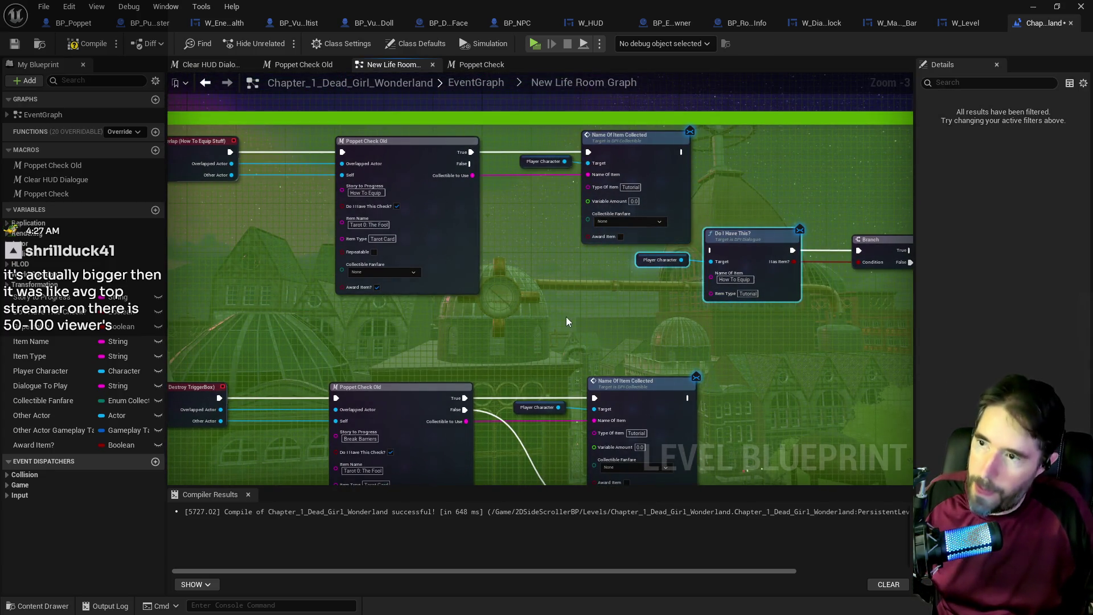
scroll(597, 336, "down", 3)
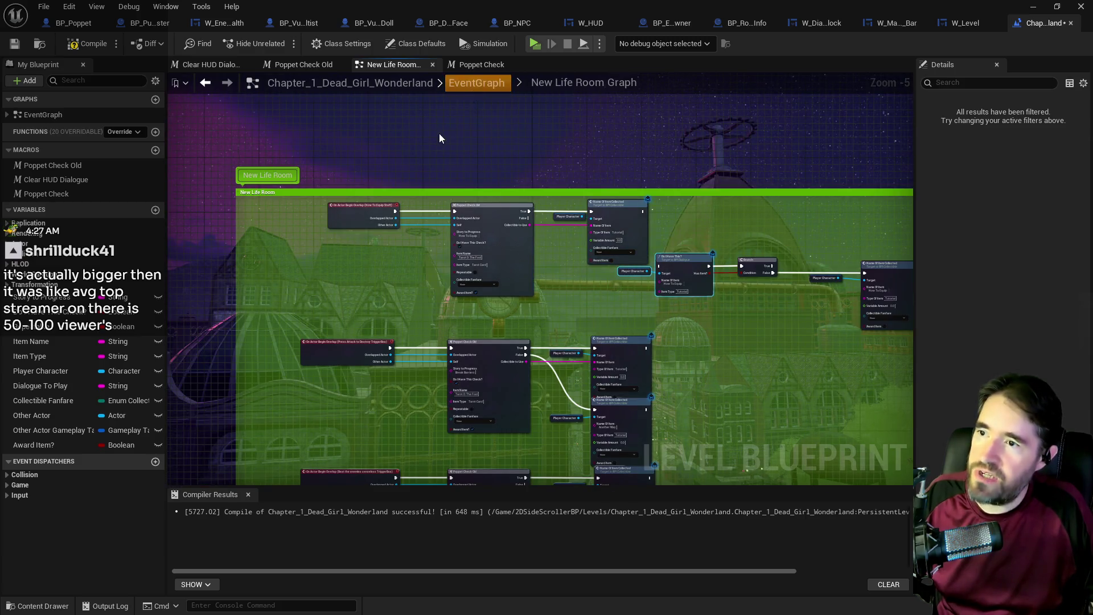
- Open the Carnival Room Graph to inspect its Poppet Check node
left_click(476, 82)
scroll(323, 173, "up", 2)
double_click(313, 191)
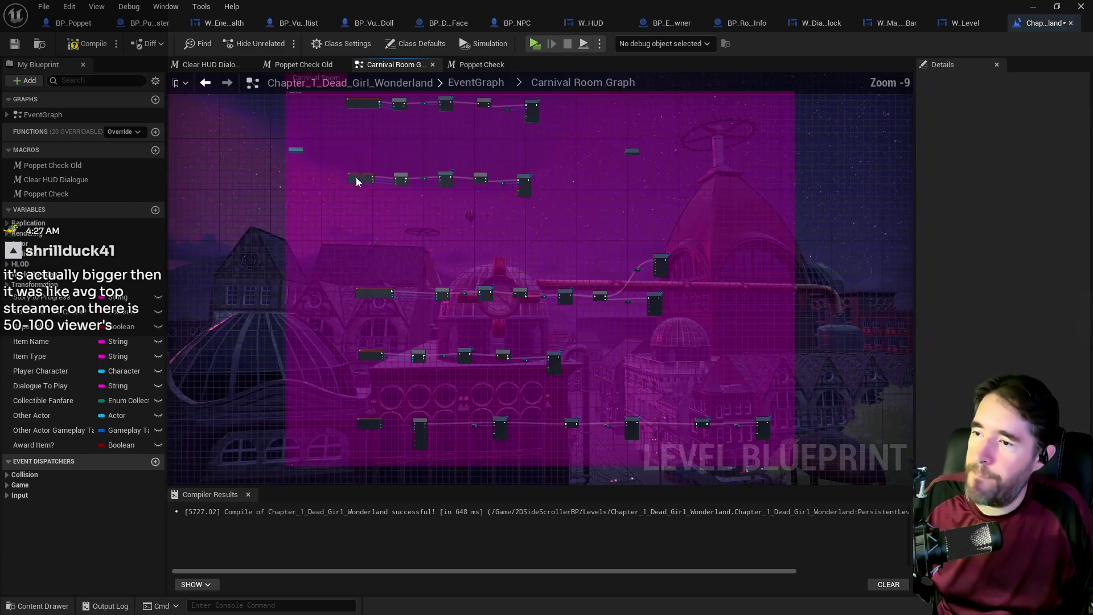
left_click(411, 176)
scroll(409, 172, "up", 4)
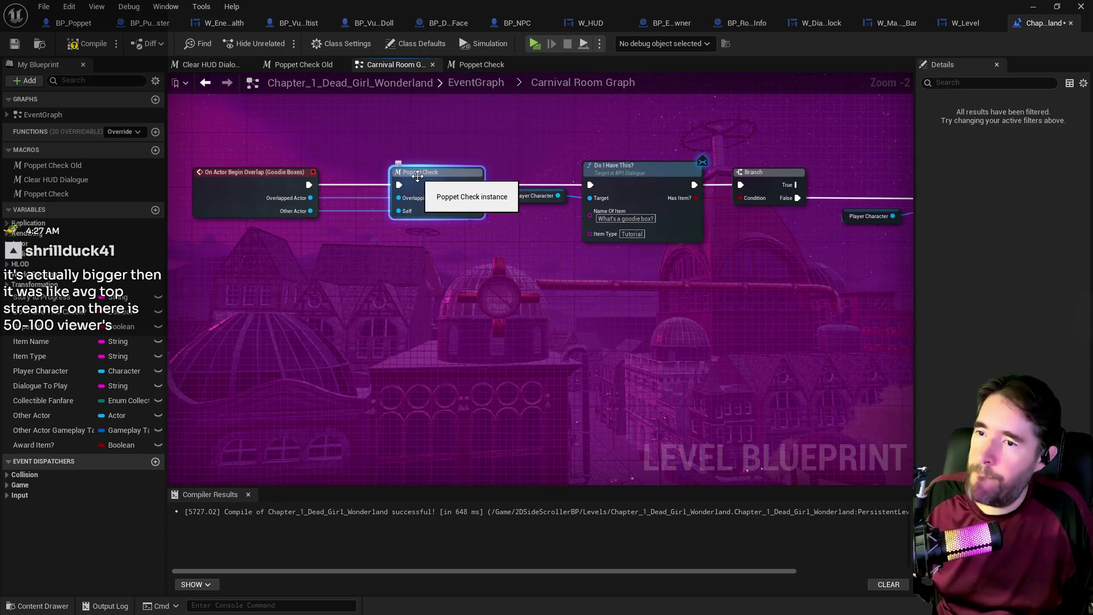
- In New Life Room Graph, wire the How To Equip Stuff overlap event into the new Poppet Check
left_click(476, 81)
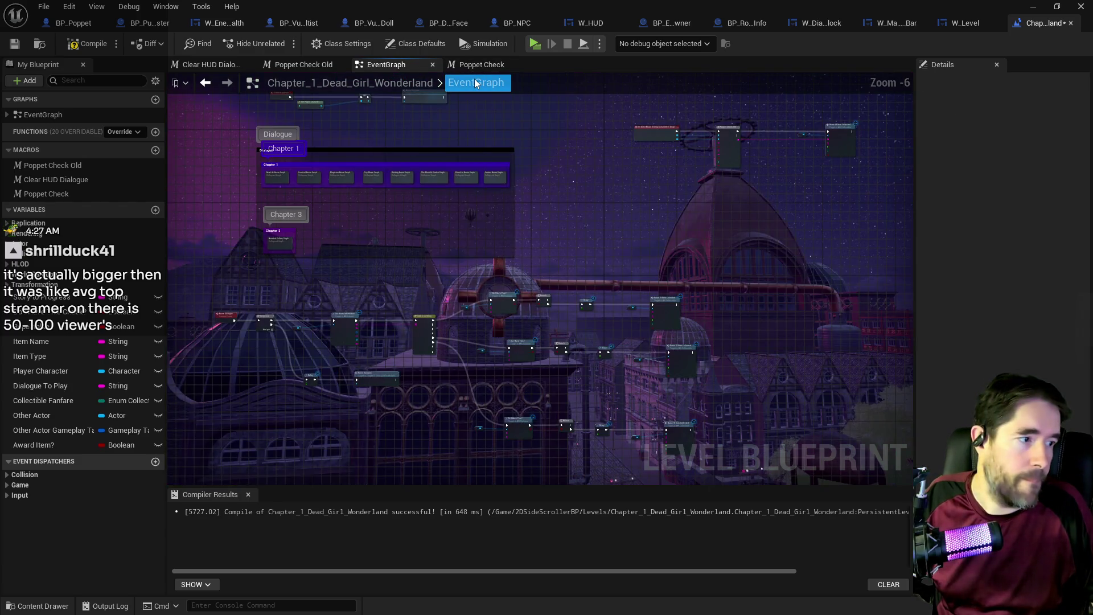
scroll(285, 178, "up", 2)
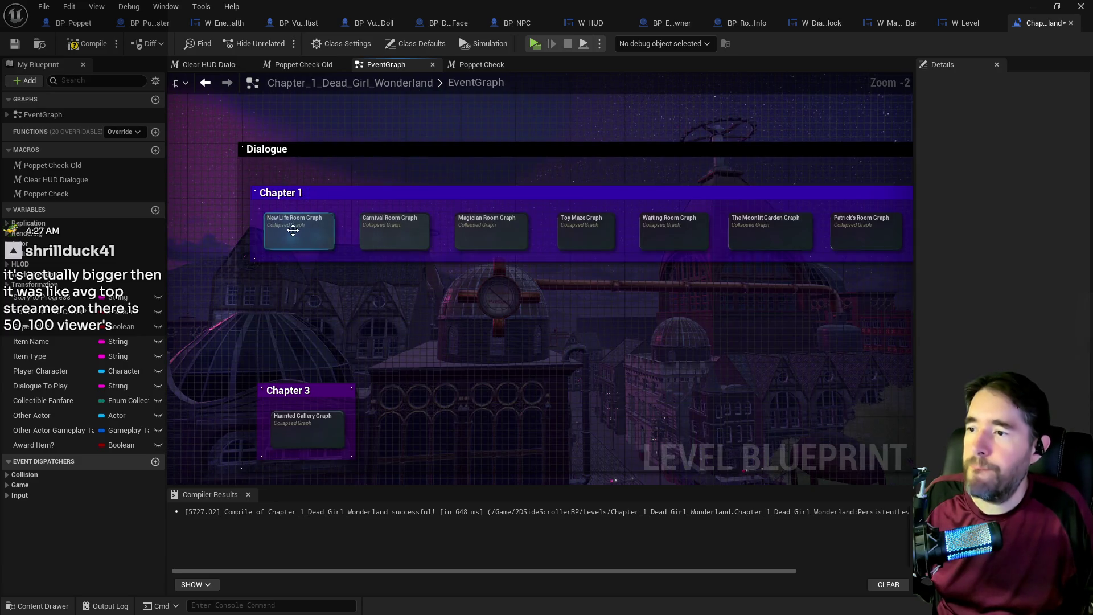
double_click(268, 212)
scroll(401, 190, "up", 4)
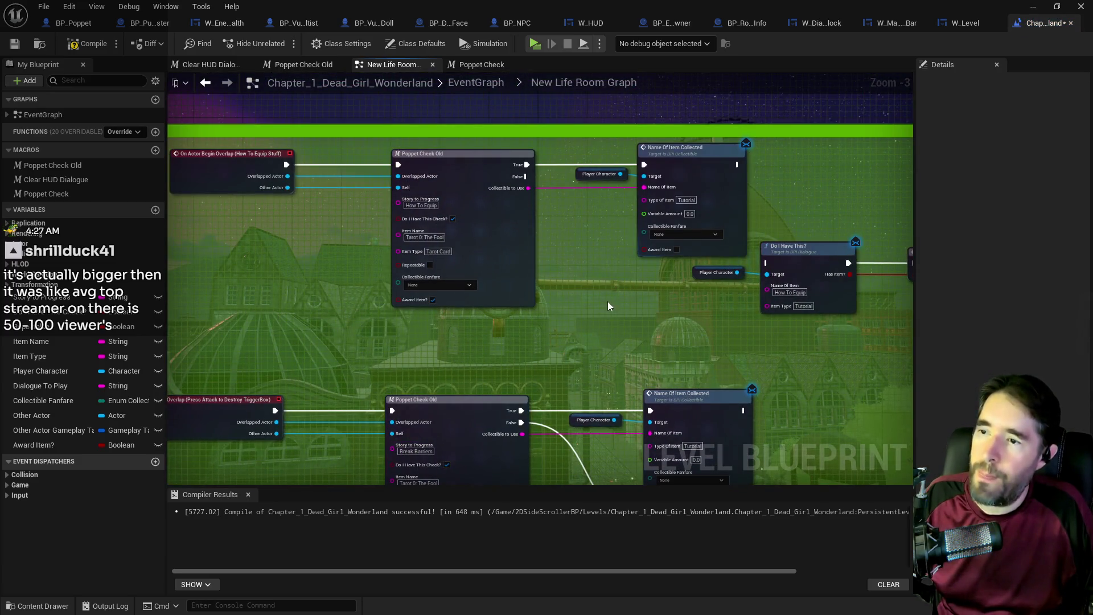
left_click(645, 300)
left_click_drag(645, 300, 622, 294)
mouse_move(287, 164)
left_mouse_down()
mouse_move(585, 310)
mouse_move(518, 312)
mouse_move(520, 334)
mouse_move(605, 346)
mouse_move(590, 330)
left_mouse_up()
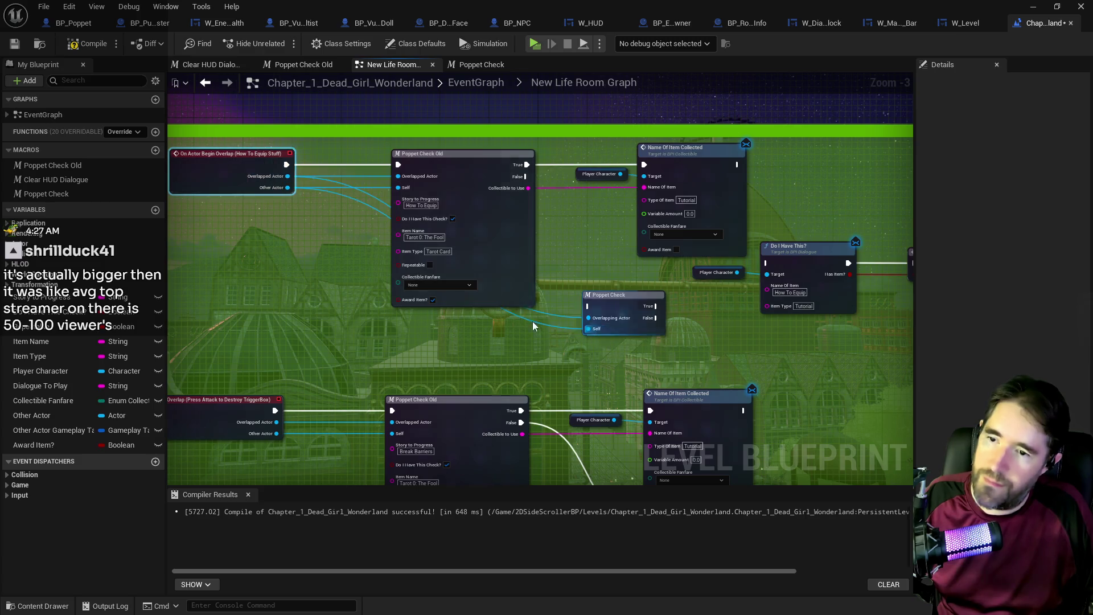
left_click_drag(286, 164, 587, 306)
- Move Poppet Check below Poppet Check Old and copy the Do I Have This? and Player Character nodes
scroll(555, 250, "down", 2)
mouse_move(214, 247)
left_mouse_down()
mouse_move(589, 534)
mouse_move(620, 490)
mouse_move(596, 363)
mouse_move(517, 318)
mouse_move(535, 467)
mouse_move(552, 386)
mouse_move(524, 171)
left_mouse_up()
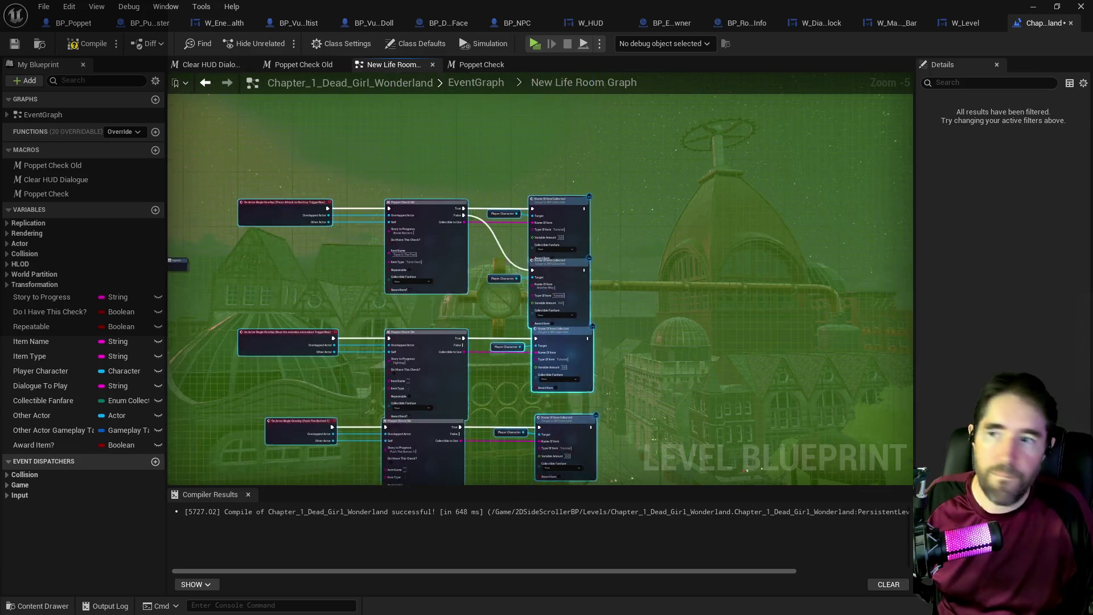
scroll(518, 94, "up", 1)
left_click_drag(518, 100, 556, 383)
left_click_drag(451, 202, 531, 281)
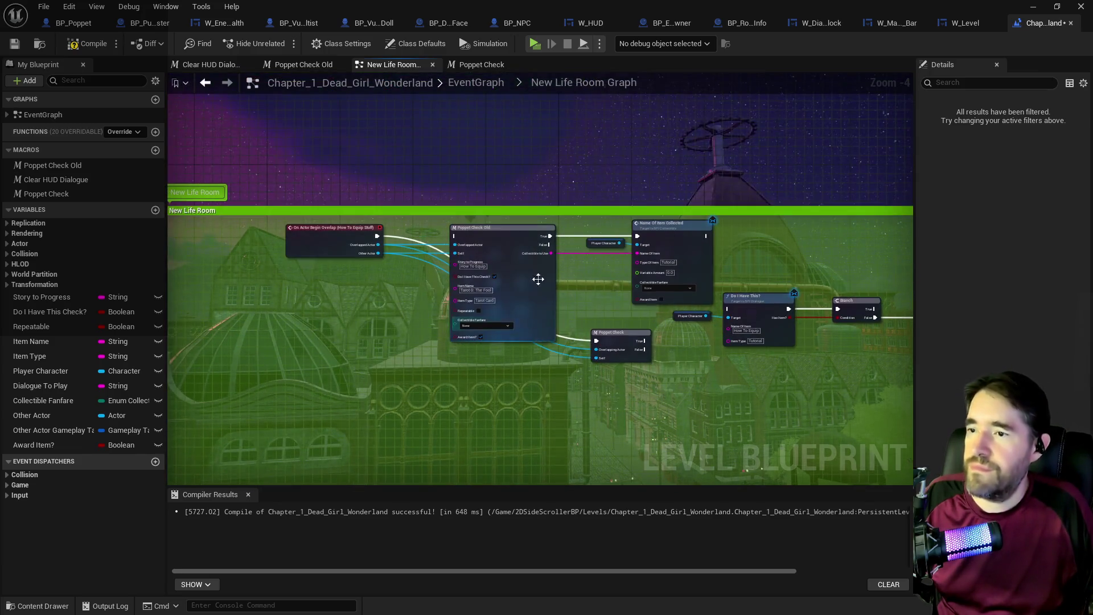
mouse_move(617, 337)
left_mouse_down()
mouse_move(515, 374)
mouse_move(387, 356)
left_mouse_up()
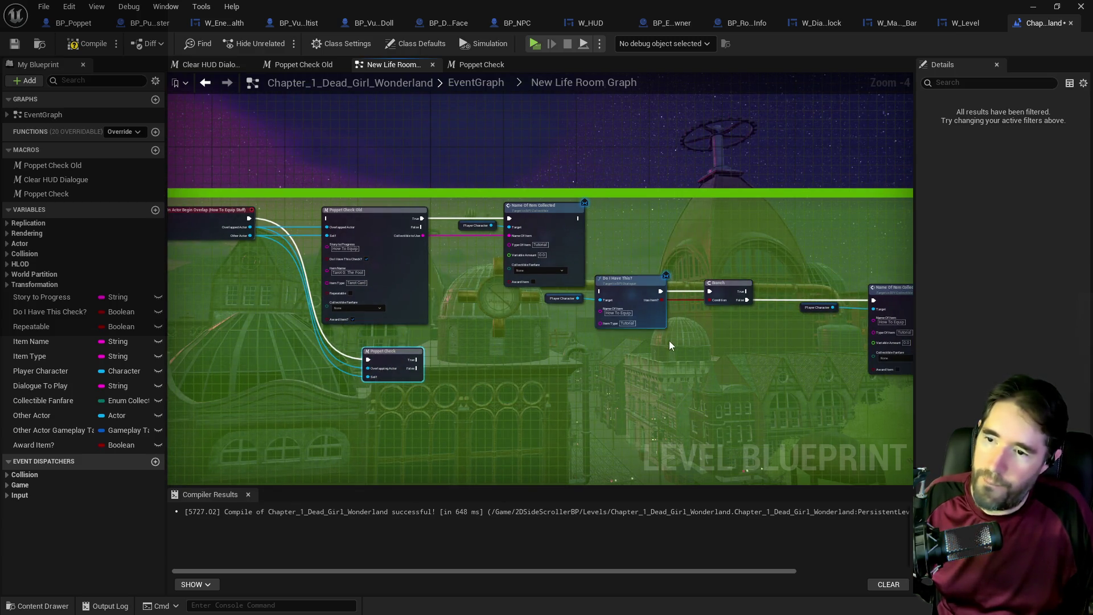
mouse_move(647, 349)
left_mouse_down()
mouse_move(581, 285)
mouse_move(610, 343)
mouse_move(629, 336)
left_mouse_up()
key("ctrl+c")
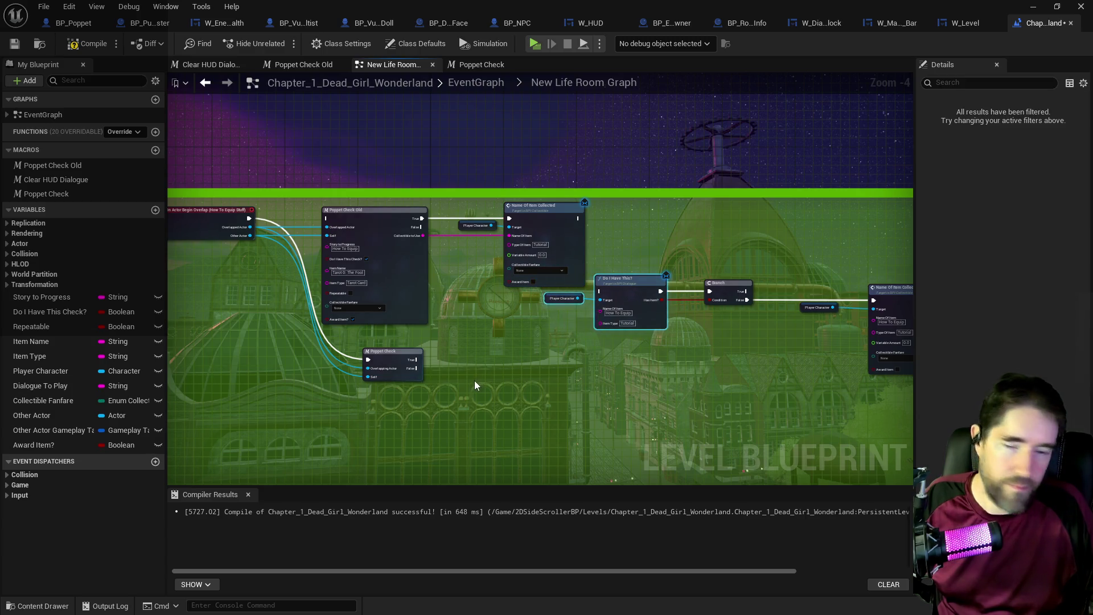
- Paste a duplicate Do I Have This? beside Poppet Check and wire Poppet Check's True output into it
key("ctrl+v")
scroll(467, 382, "up", 1)
scroll(466, 387, "up", 2)
left_click_drag(563, 378, 565, 344)
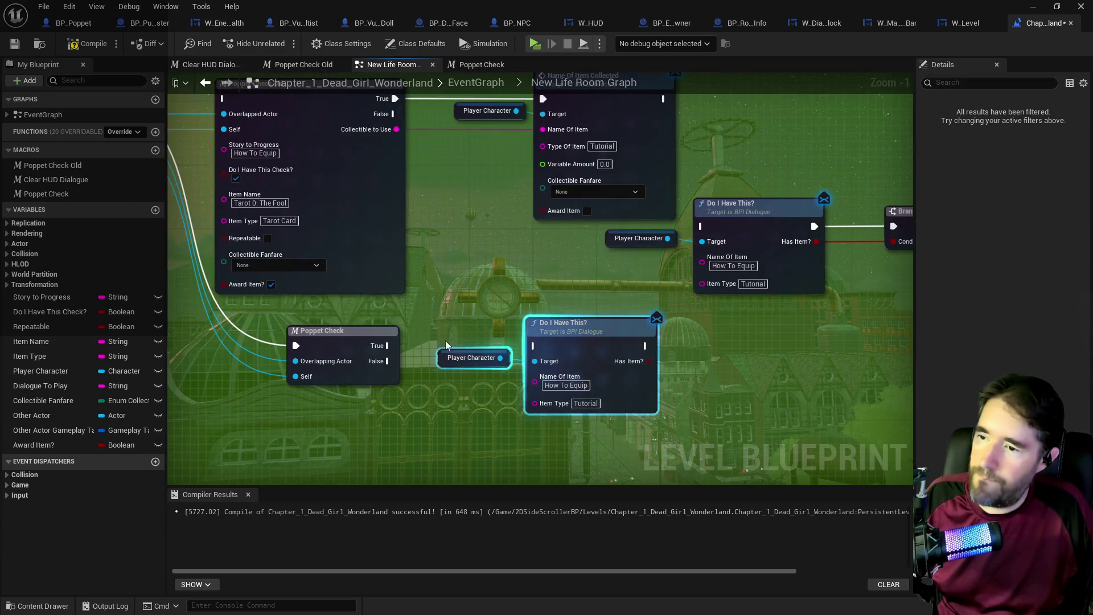
mouse_move(504, 350)
left_mouse_down()
mouse_move(529, 348)
mouse_move(430, 354)
mouse_move(535, 346)
left_mouse_up()
- Set the pasted check's Name Of Item to Tarot 0: The Fool and item type to Tarot Card
left_click(260, 203)
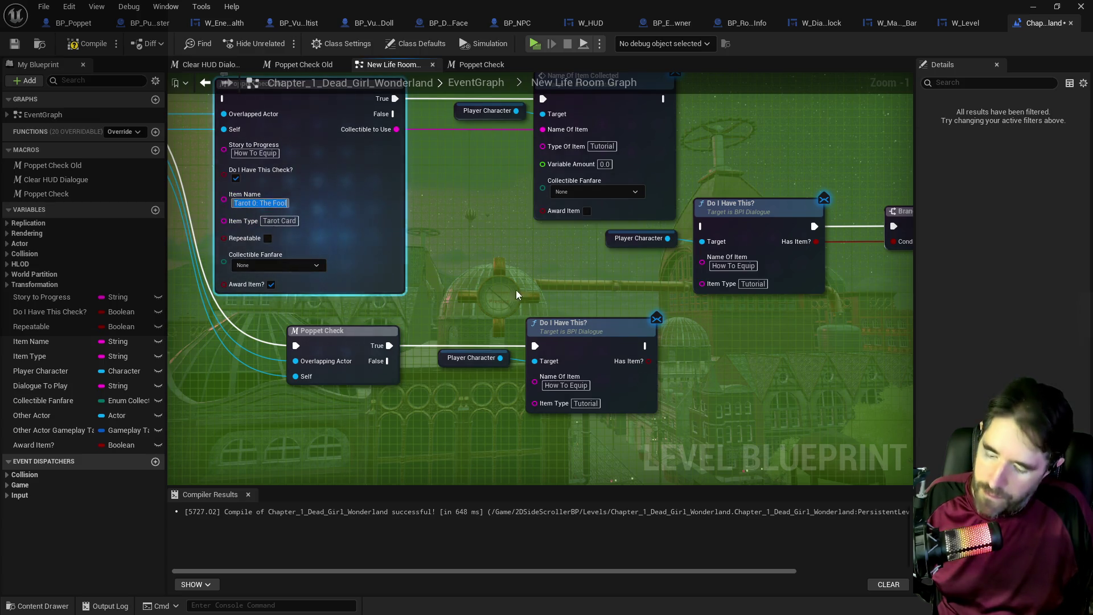
left_click(560, 383)
key("ctrl+v")
left_click(280, 224)
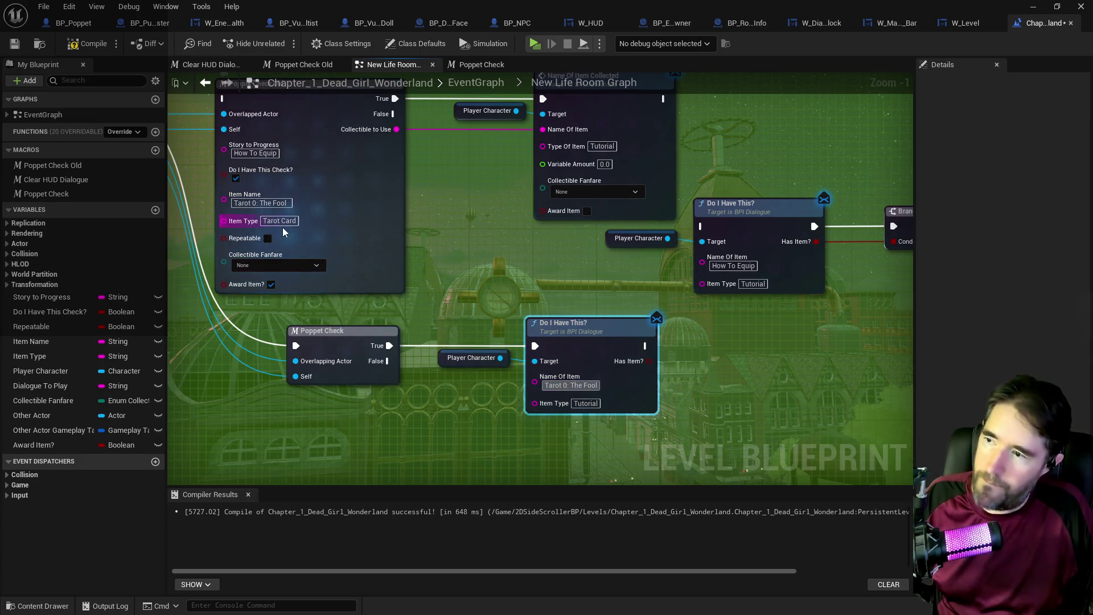
key("ctrl+c")
left_click(586, 403)
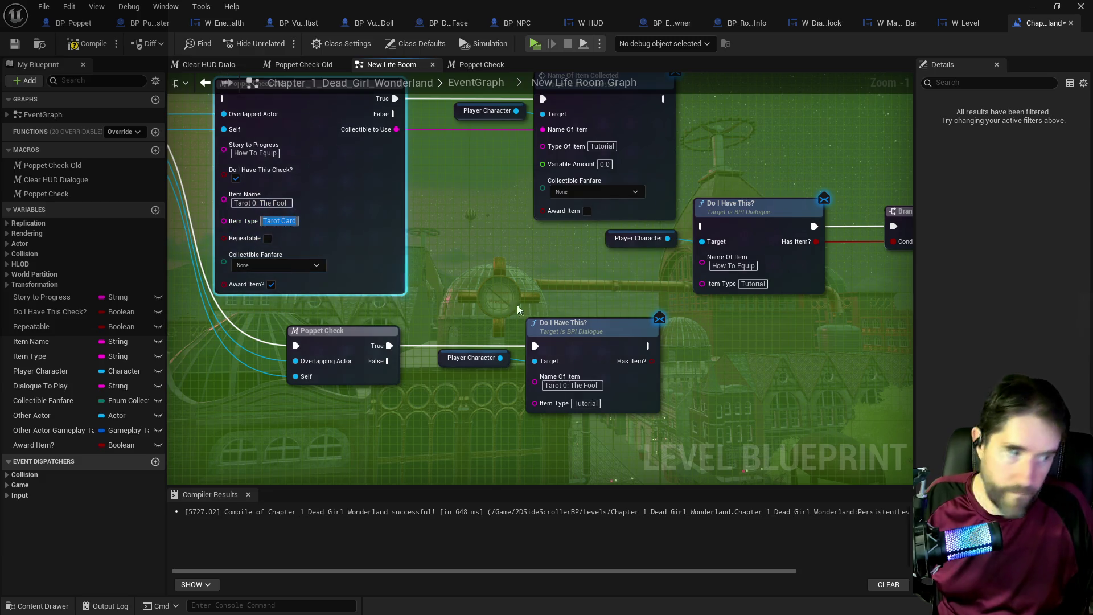
key("ctrl+v")
left_click(483, 390)
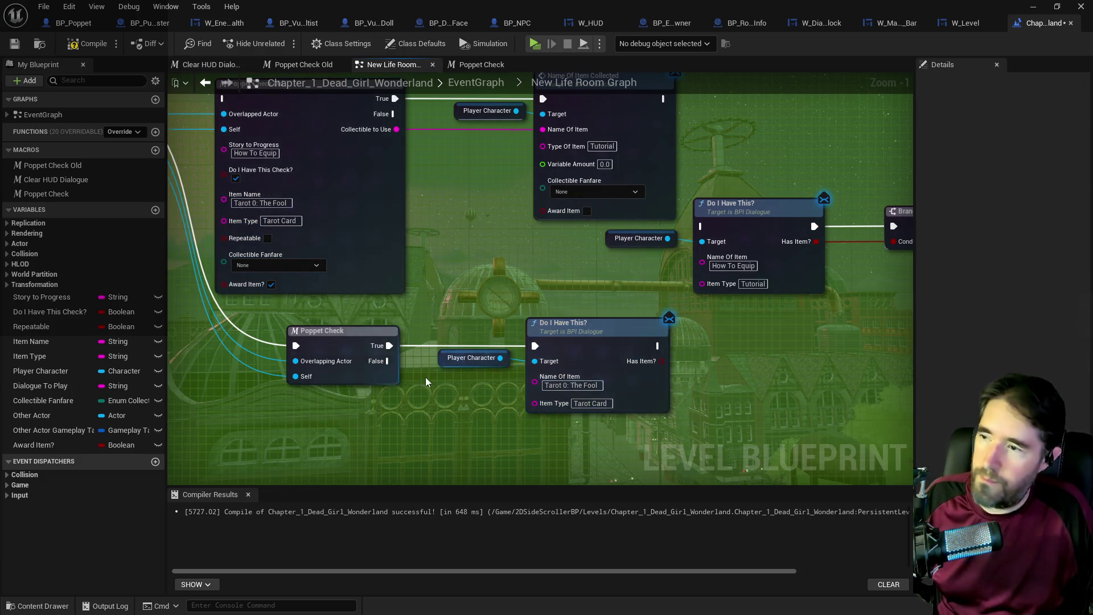
- Add a Branch after the Tarot 0: The Fool check, connect it to the How To Equip check, and align the chain
scroll(426, 377, "down", 3)
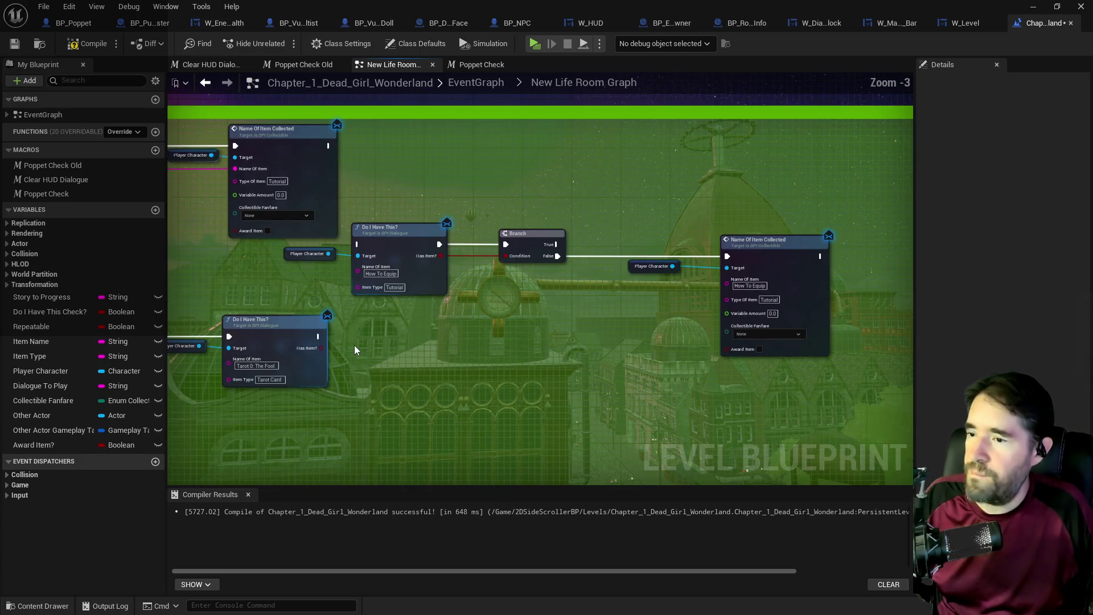
scroll(354, 345, "up", 1)
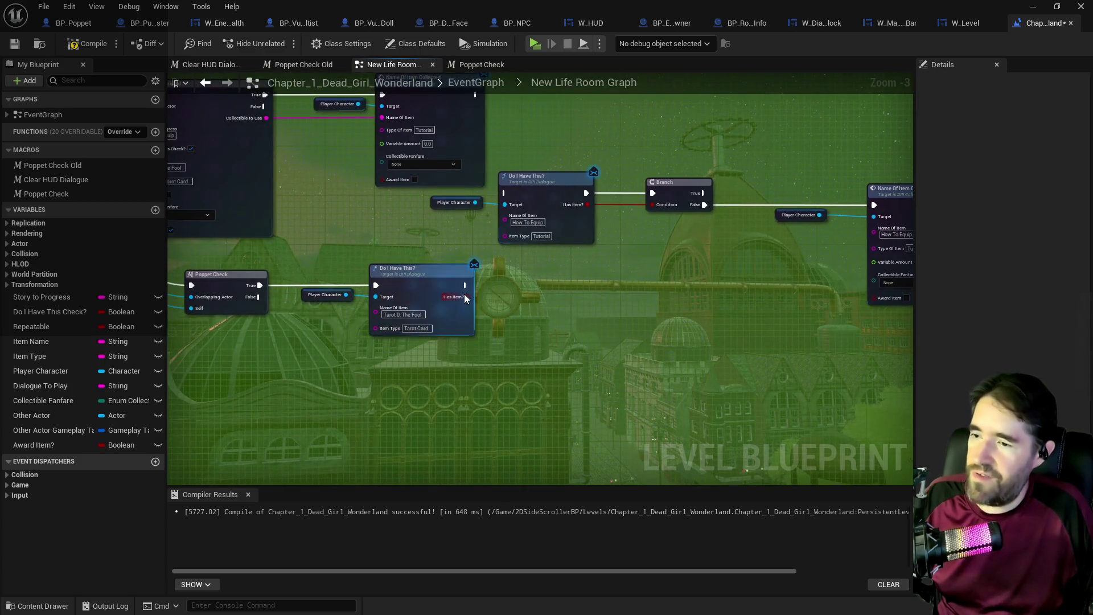
mouse_move(468, 296)
left_mouse_down()
mouse_move(551, 278)
mouse_move(479, 269)
mouse_move(503, 193)
left_mouse_up()
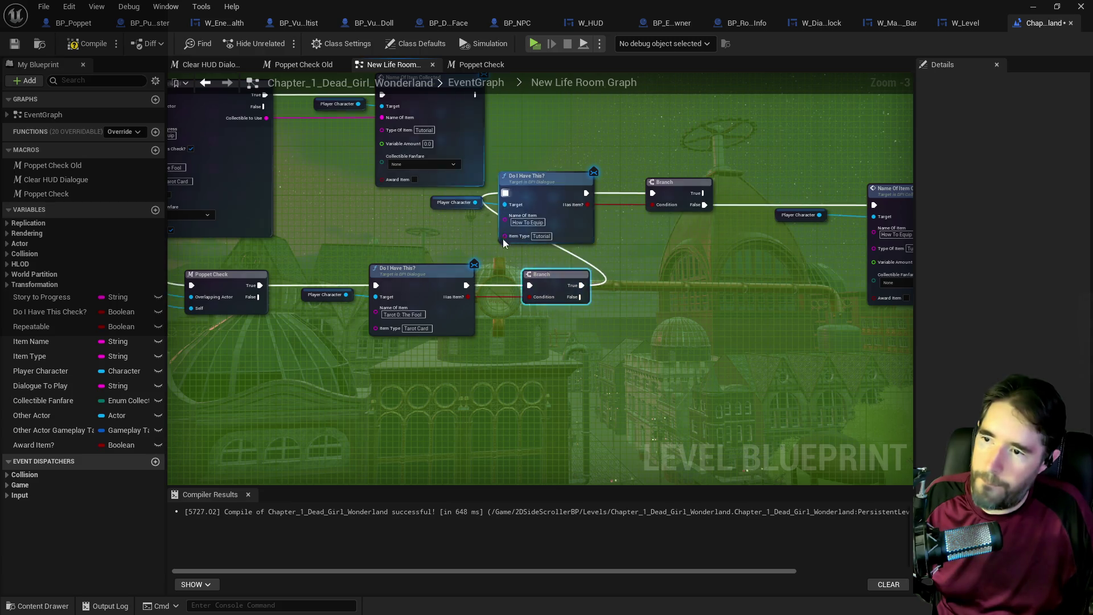
left_click_drag(500, 236, 400, 228)
mouse_move(312, 193)
left_mouse_down()
mouse_move(718, 221)
mouse_move(606, 201)
left_mouse_up()
mouse_move(449, 183)
left_mouse_down()
mouse_move(625, 243)
mouse_move(637, 273)
left_mouse_up()
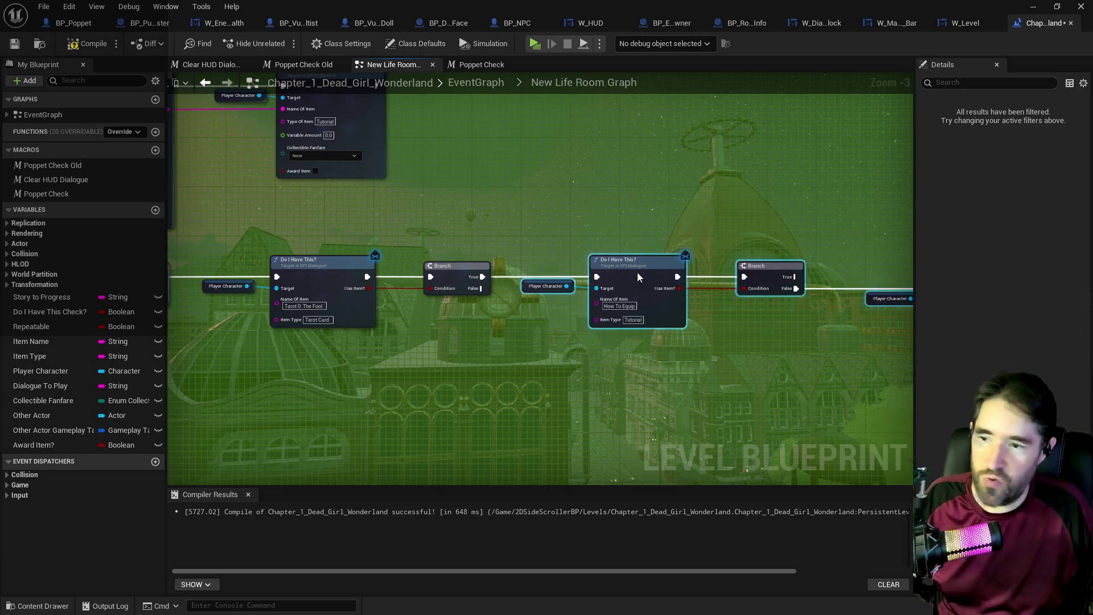
left_click_drag(645, 320, 417, 294)
left_click(554, 373)
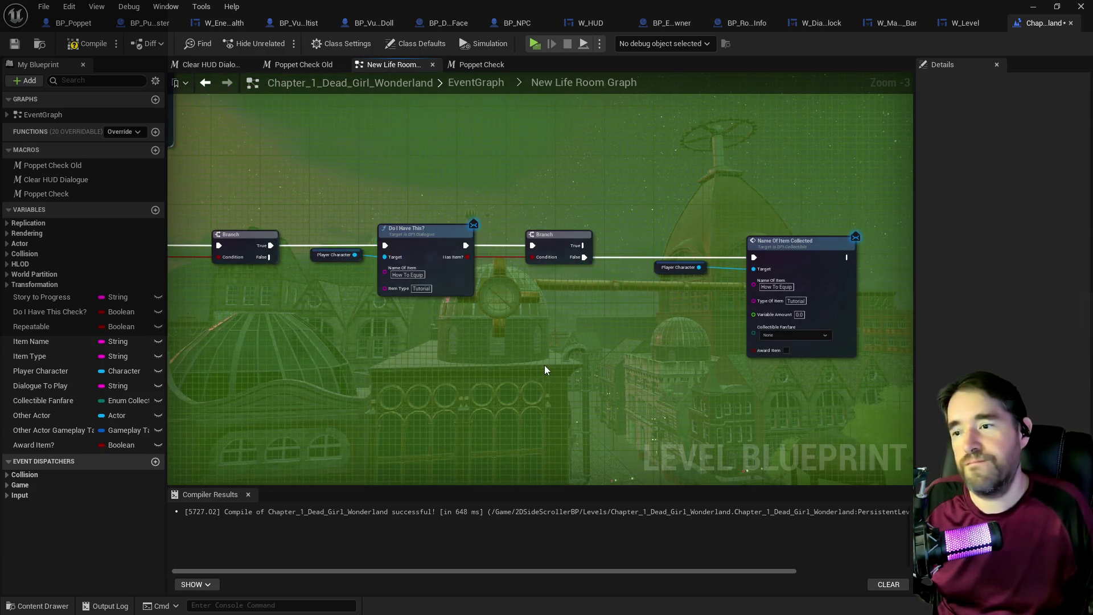
scroll(544, 364, "down", 1)
left_click_drag(544, 365, 761, 371)
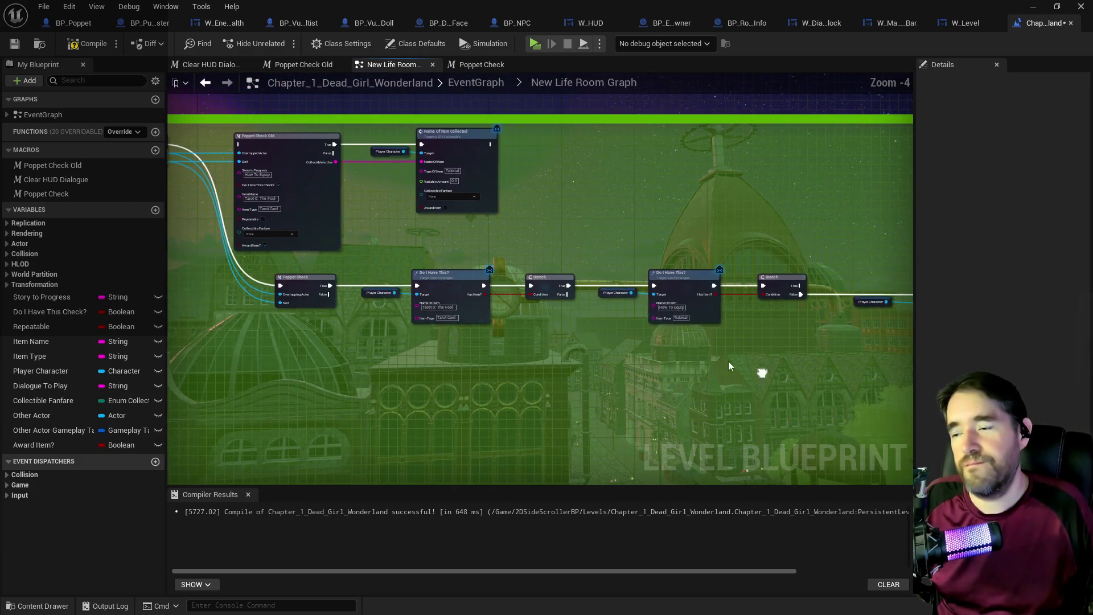
- Save the level and delete Poppet Check Old with its Name Of Item Collected node
left_click(15, 45)
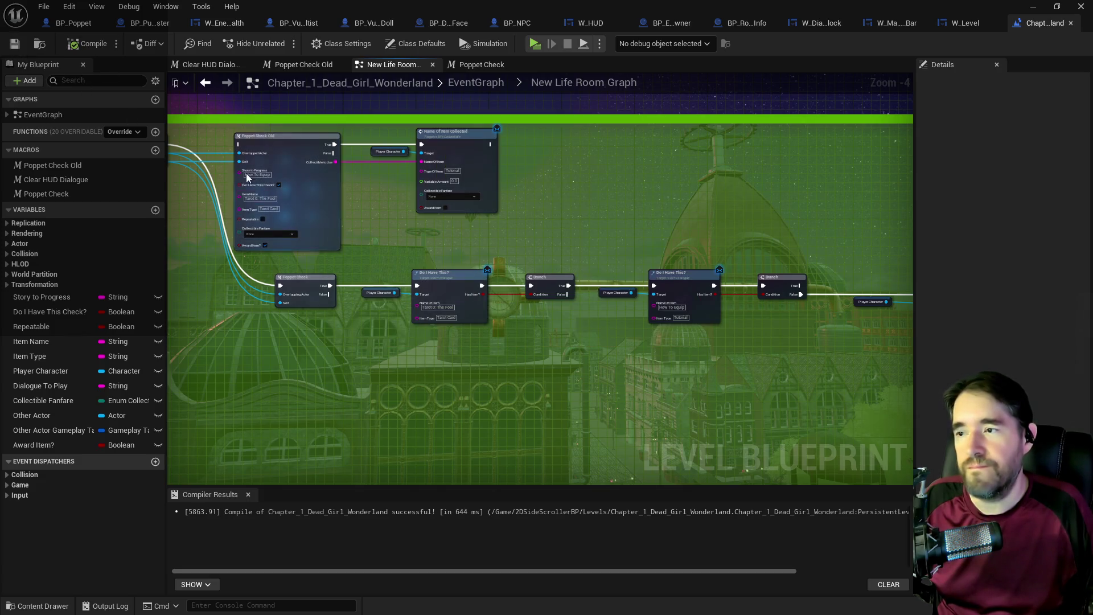
left_click_drag(207, 136, 454, 220)
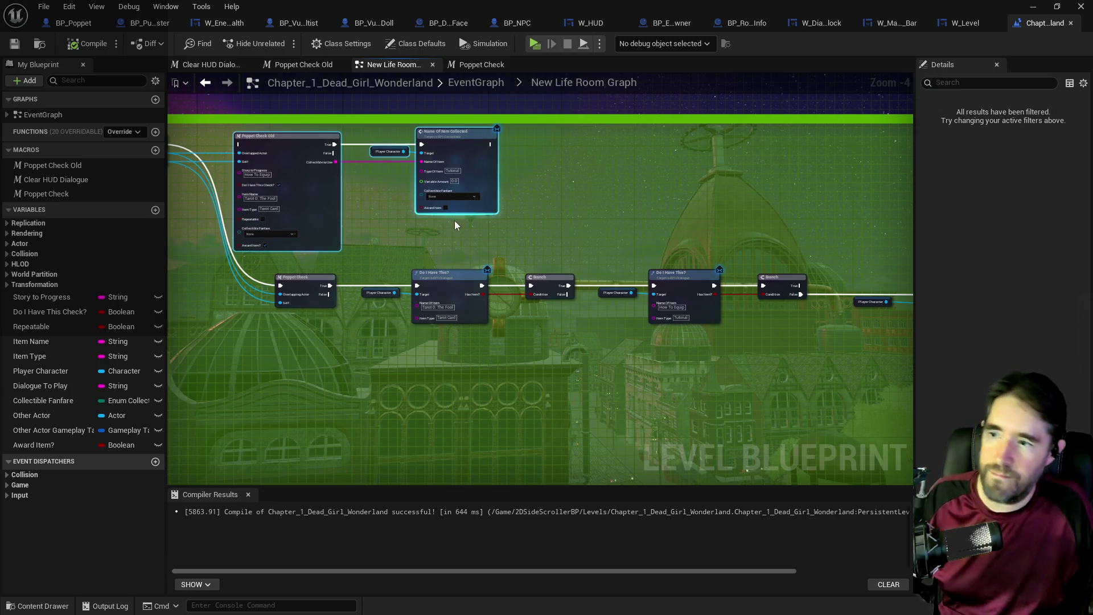
key("Delete")
left_click_drag(634, 312, 417, 280)
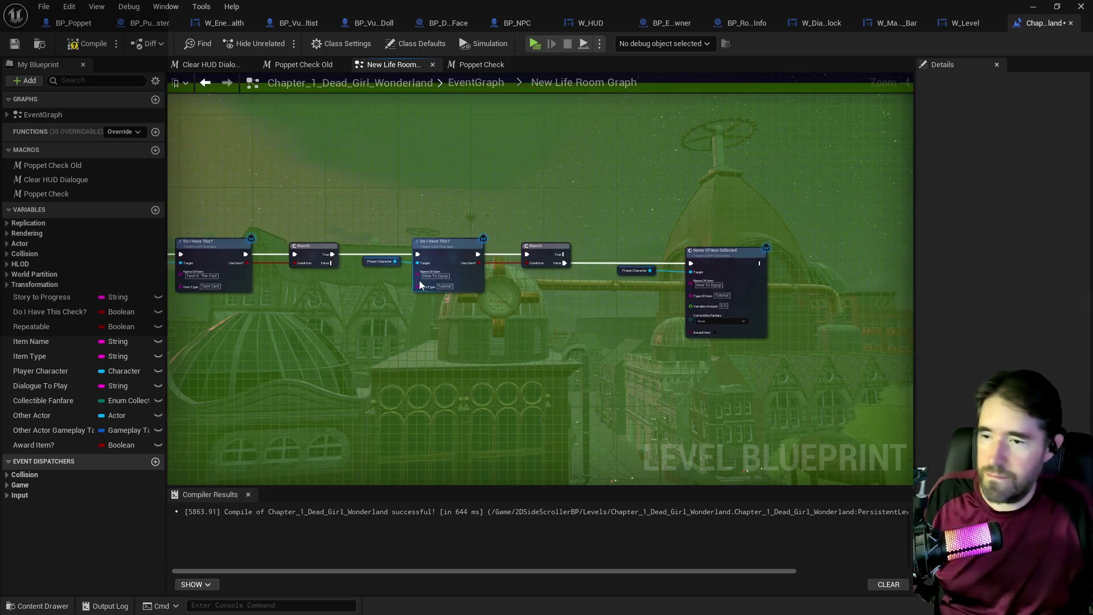
mouse_move(373, 230)
left_mouse_down()
mouse_move(432, 268)
mouse_move(740, 313)
left_mouse_up()
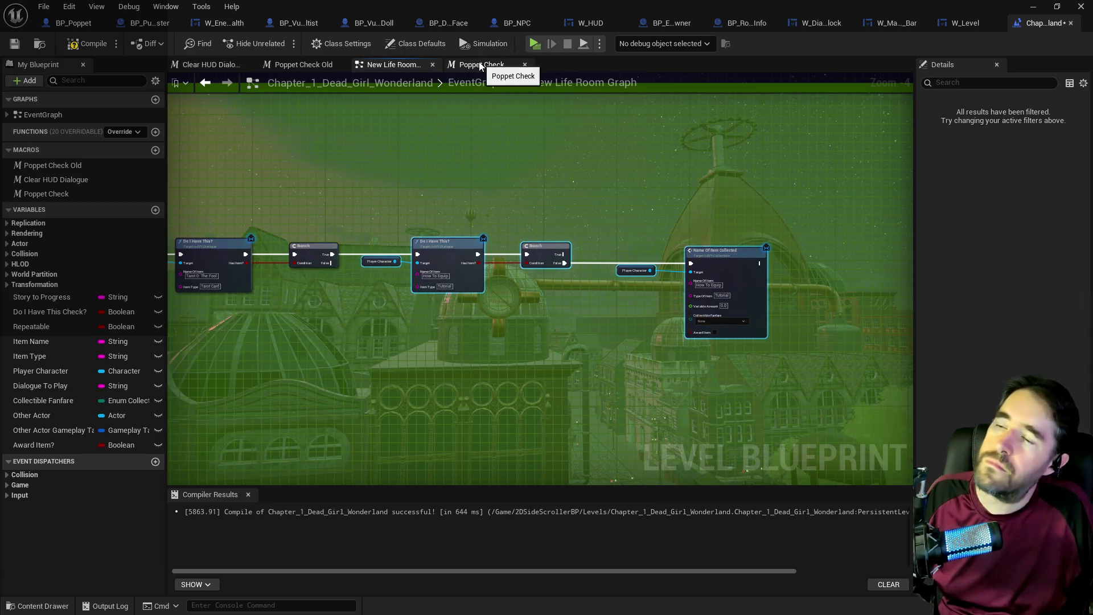
left_click(466, 82)
- In Toy Maze Graph, wire a Sequence output to the lower Do I Have This? check and tidy the collection nodes
scroll(312, 173, "up", 4)
double_click(487, 189)
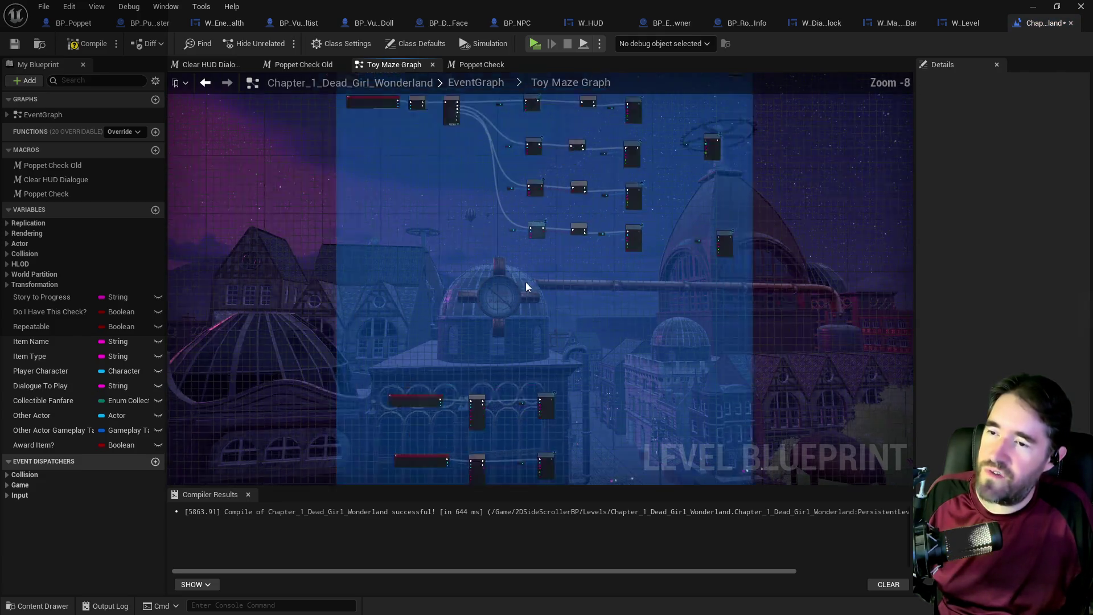
scroll(520, 283, "up", 2)
scroll(468, 308, "up", 3)
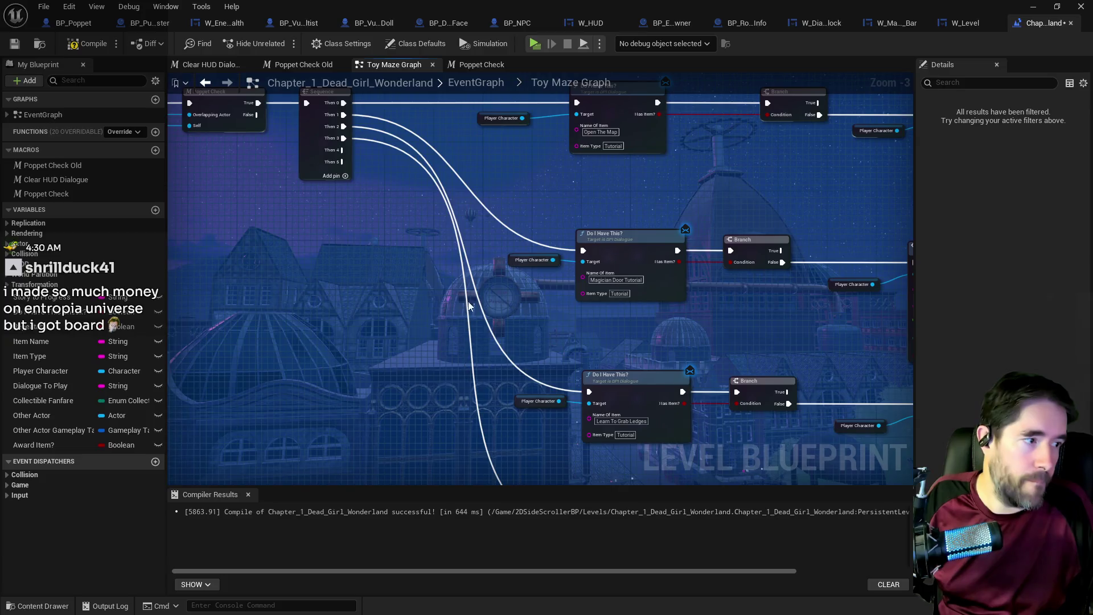
left_click(368, 227)
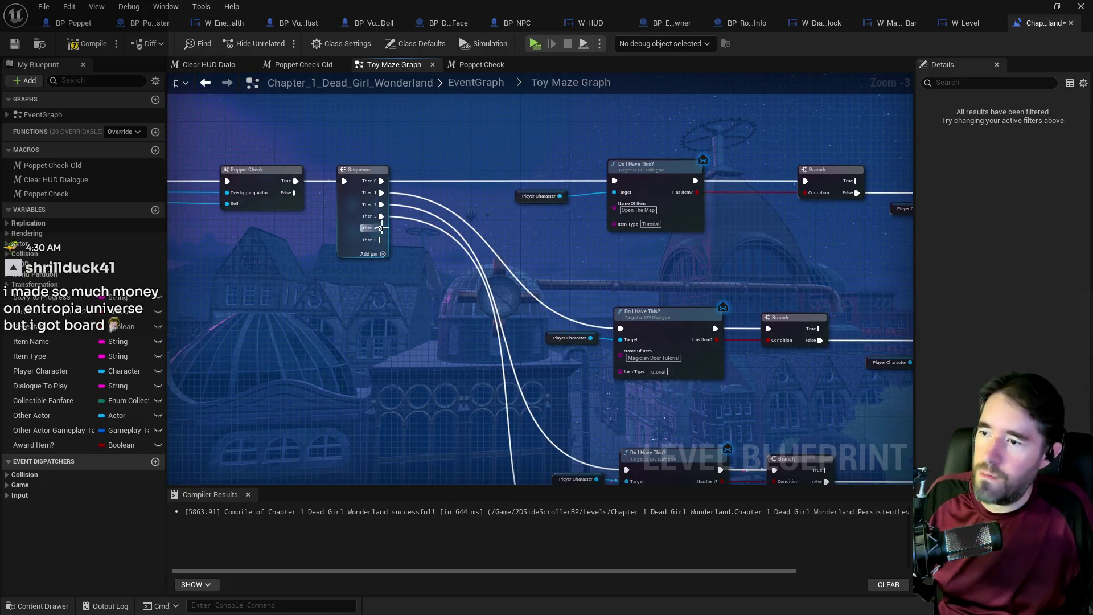
mouse_move(575, 602)
left_mouse_down()
mouse_move(595, 279)
mouse_move(638, 294)
left_mouse_up()
left_click_drag(748, 428, 431, 408)
left_click_drag(758, 295, 708, 295)
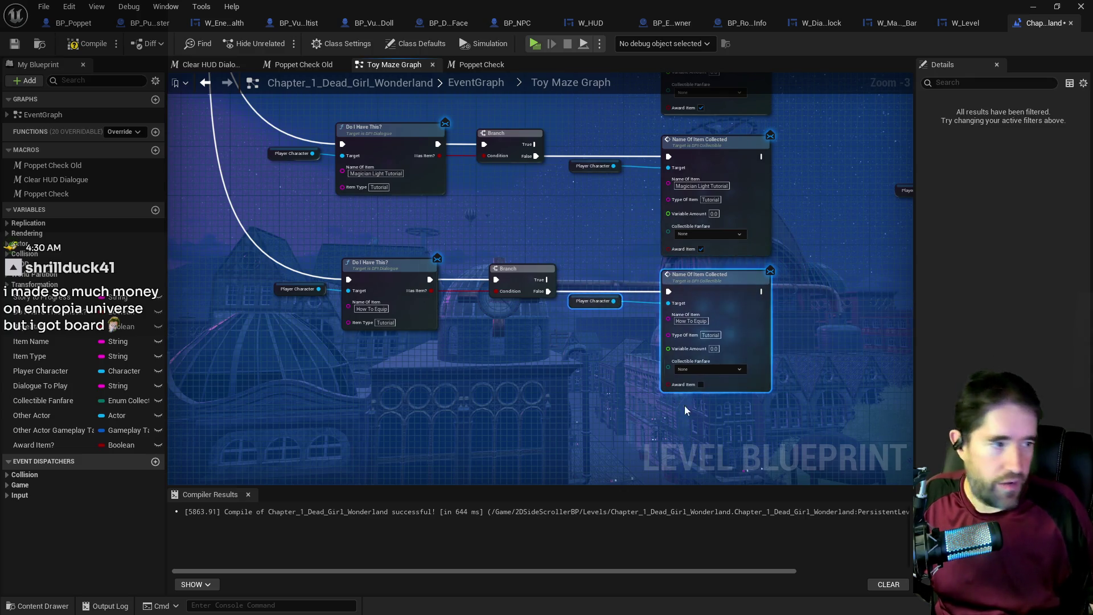
left_click(655, 410)
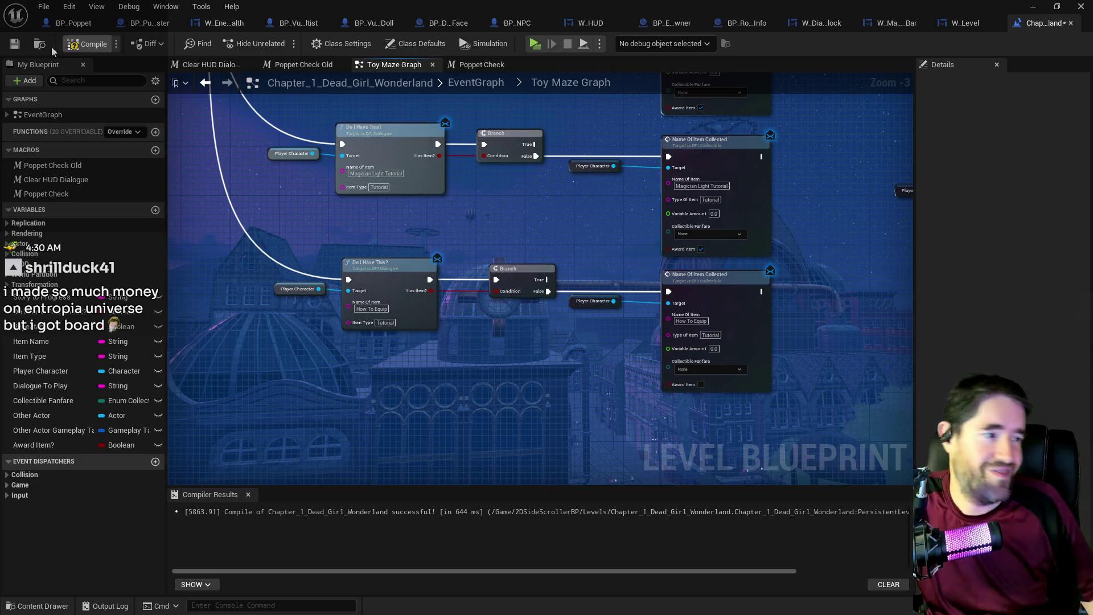
- Save the level and tick Award Item on the How To Equip Name Of Item Collected node
left_click(15, 46)
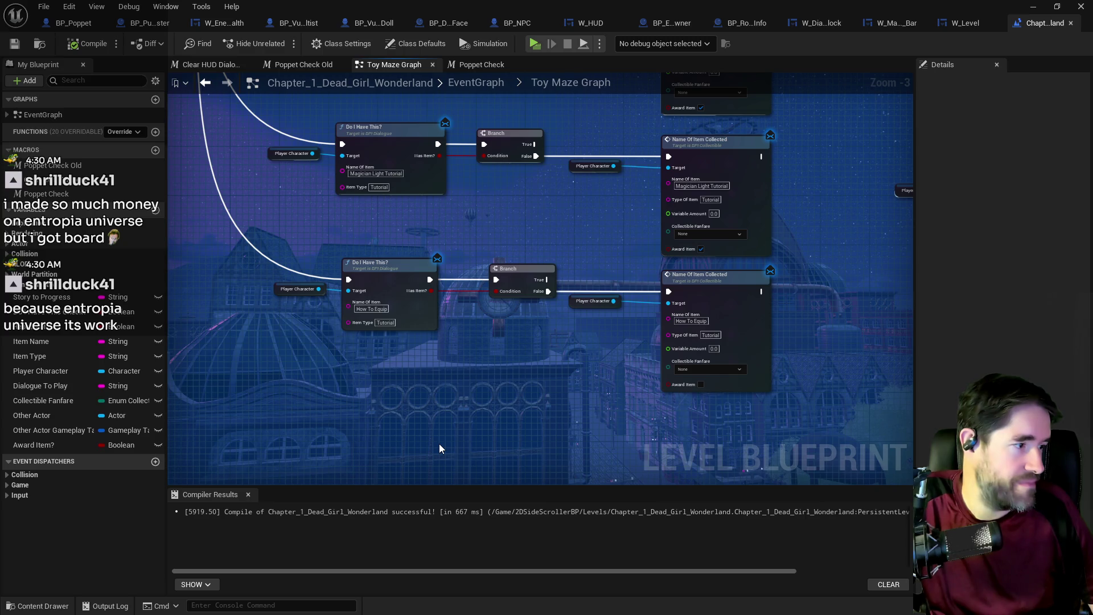
scroll(404, 363, "down", 2)
mouse_move(404, 364)
left_mouse_down()
mouse_move(420, 440)
mouse_move(439, 349)
mouse_move(520, 408)
mouse_move(556, 298)
mouse_move(525, 337)
left_mouse_up()
scroll(525, 342, "up", 3)
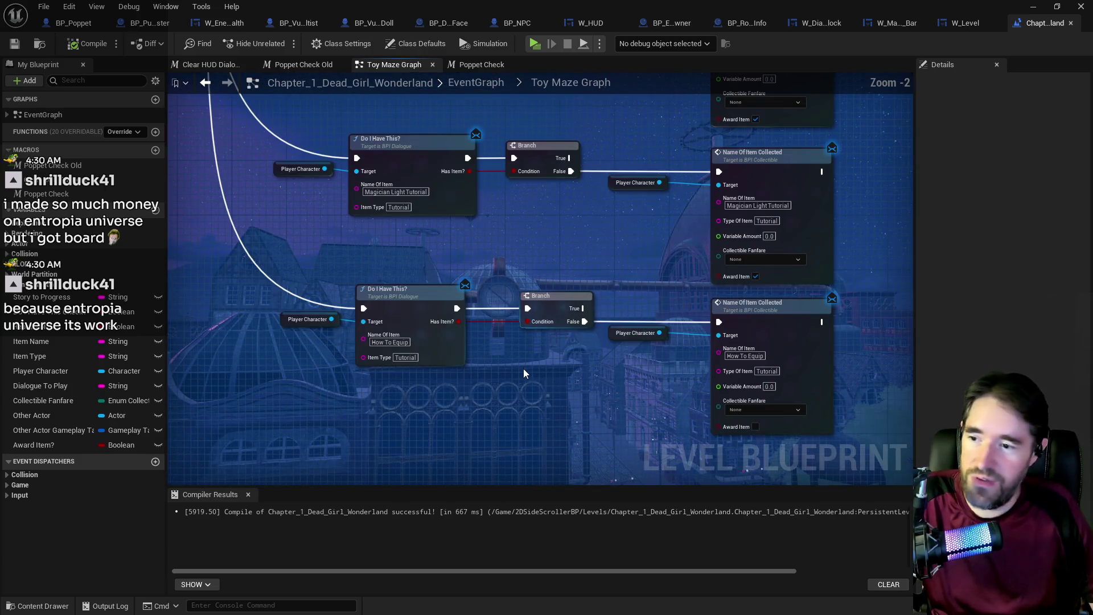
left_click(756, 426)
scroll(569, 404, "down", 2)
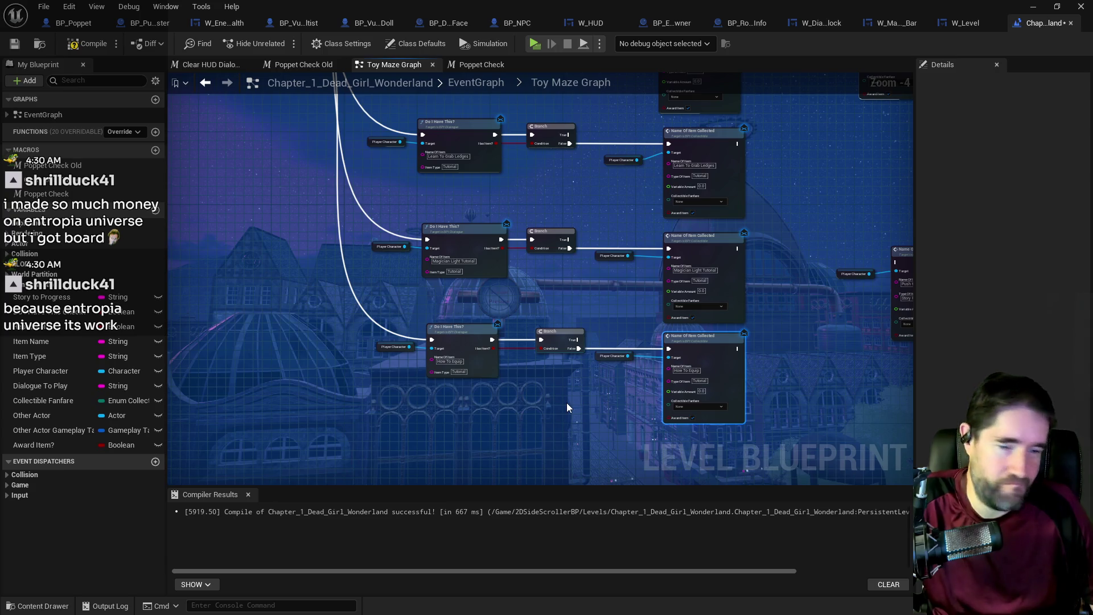
left_click_drag(567, 408, 488, 376)
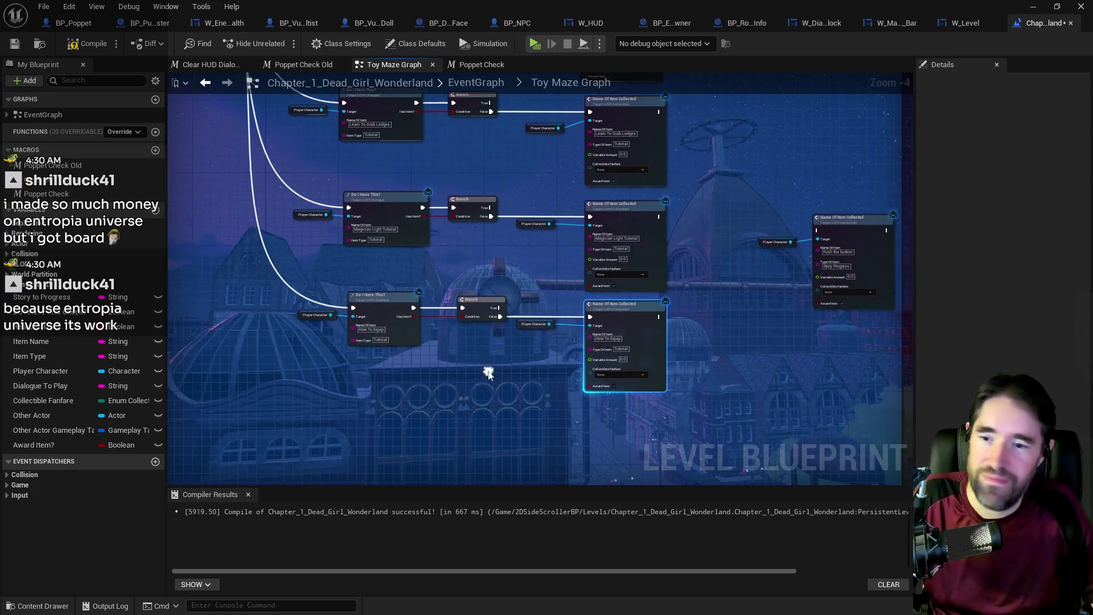
left_click_drag(507, 322, 562, 366)
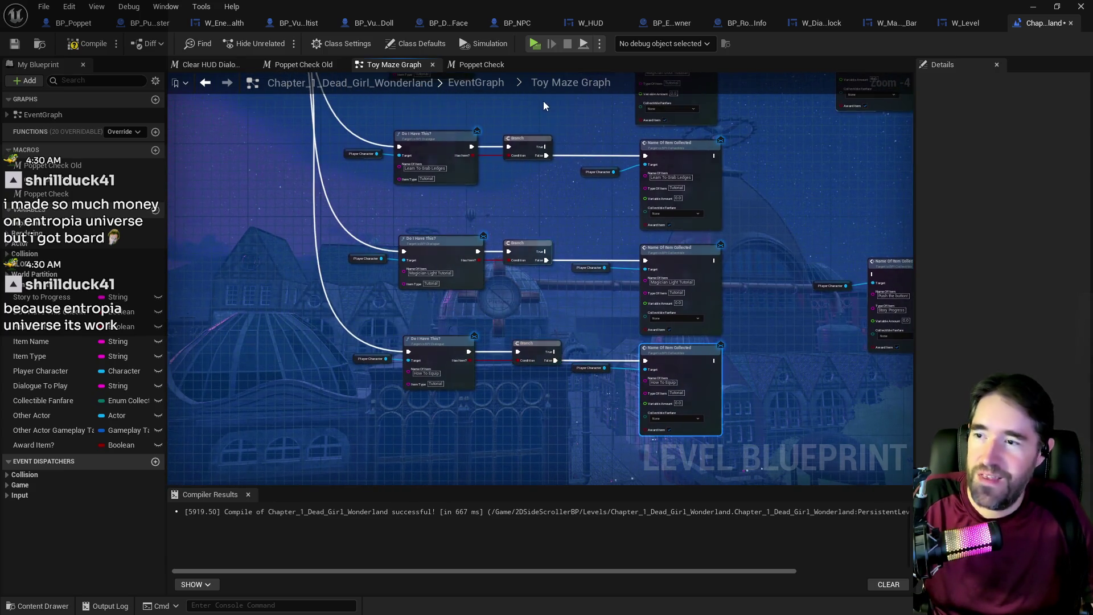
left_click(477, 87)
- Open New Life Room Graph and move the How To Equip Stuff overlap event beside Poppet Check
left_click(279, 179)
double_click(279, 179)
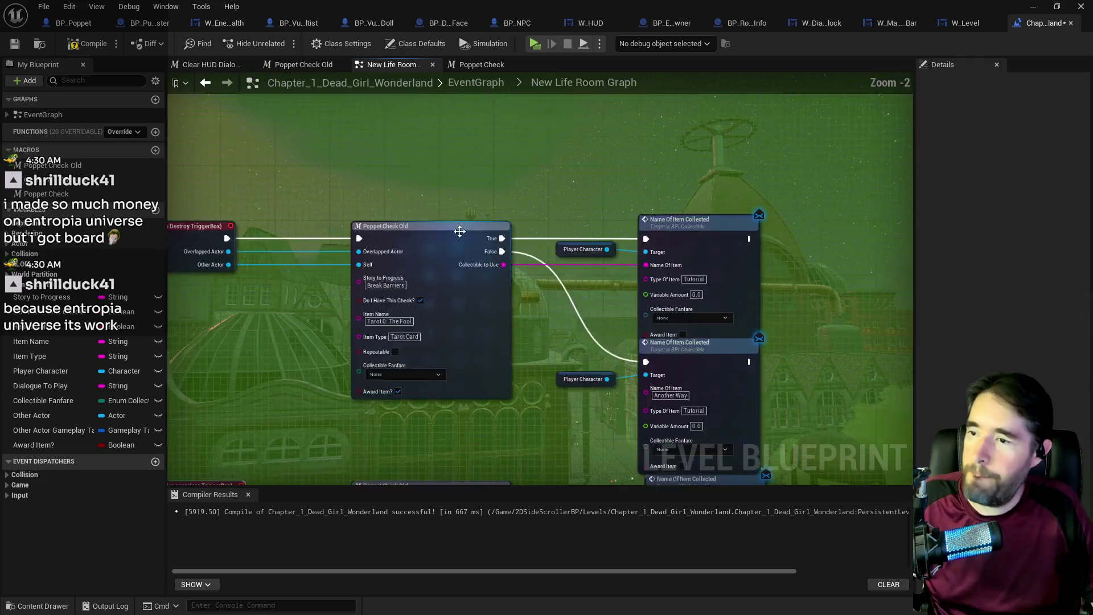
left_click_drag(522, 368, 508, 258)
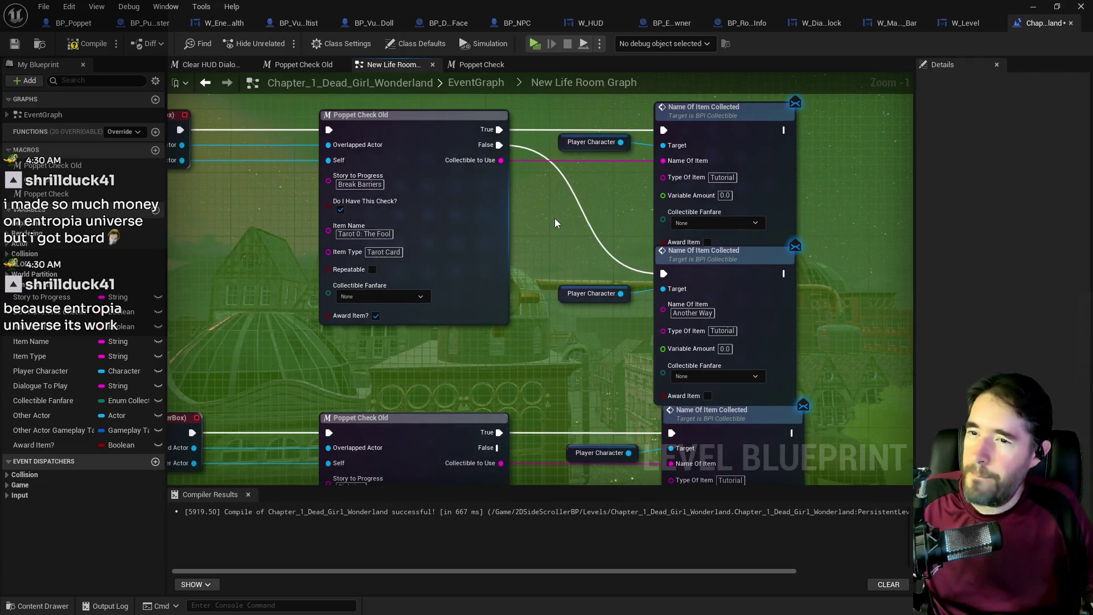
scroll(555, 217, "down", 2)
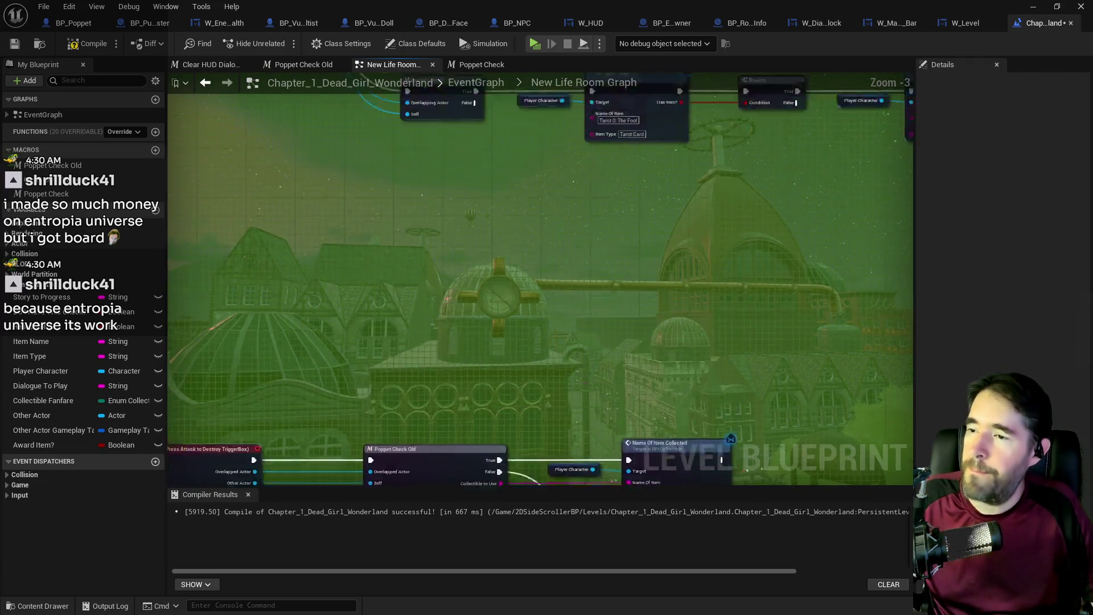
left_click_drag(470, 271, 579, 346)
mouse_move(252, 190)
left_mouse_down()
mouse_move(235, 275)
mouse_move(244, 369)
left_mouse_up()
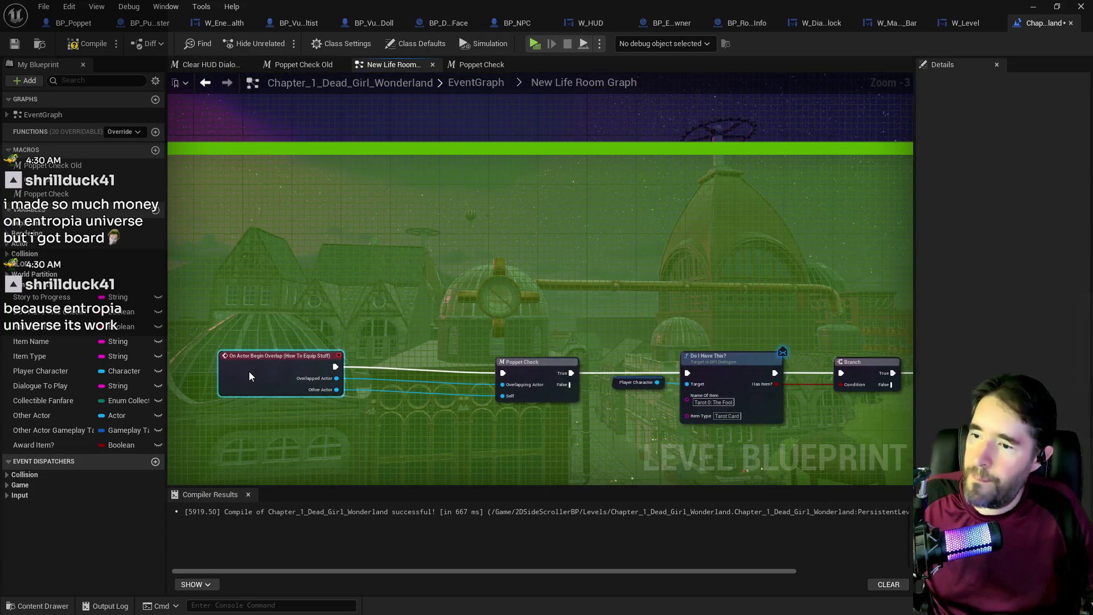
scroll(251, 373, "down", 2)
- Duplicate the entire top node row and place the copy below the original
mouse_move(499, 180)
left_mouse_down()
mouse_move(994, 273)
mouse_move(712, 265)
mouse_move(728, 264)
left_mouse_up()
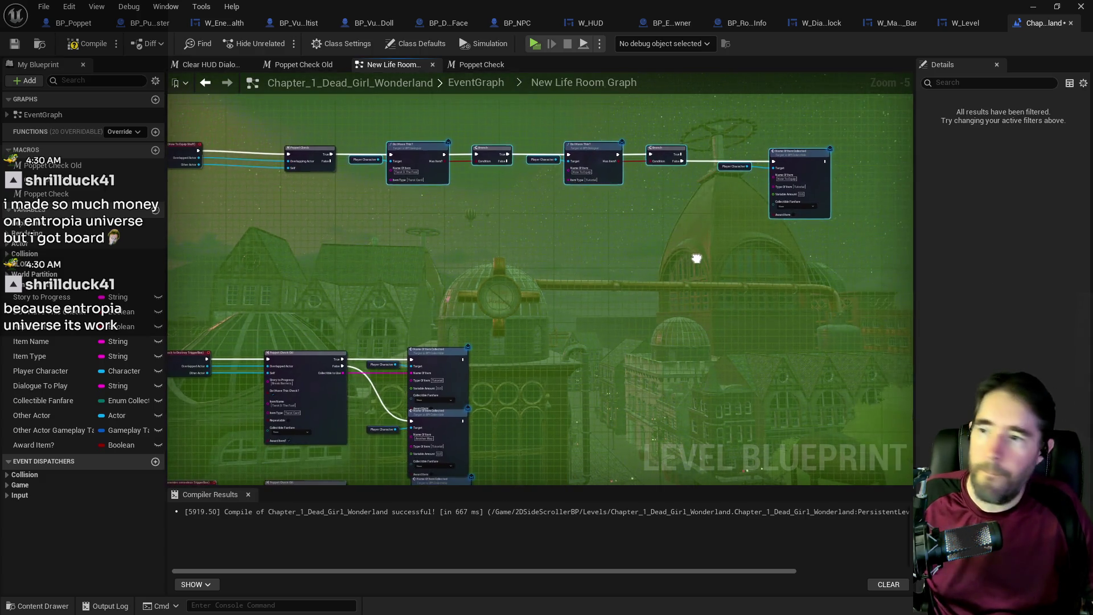
left_click_drag(279, 118, 835, 221)
key("ctrl+c")
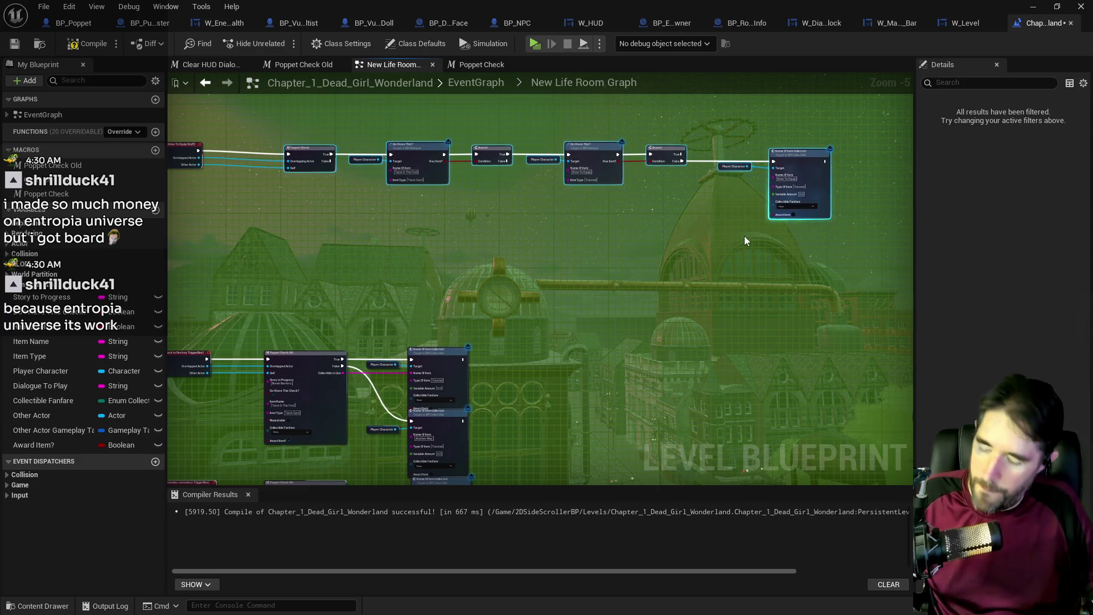
key("ctrl+v")
left_click_drag(377, 272, 425, 293)
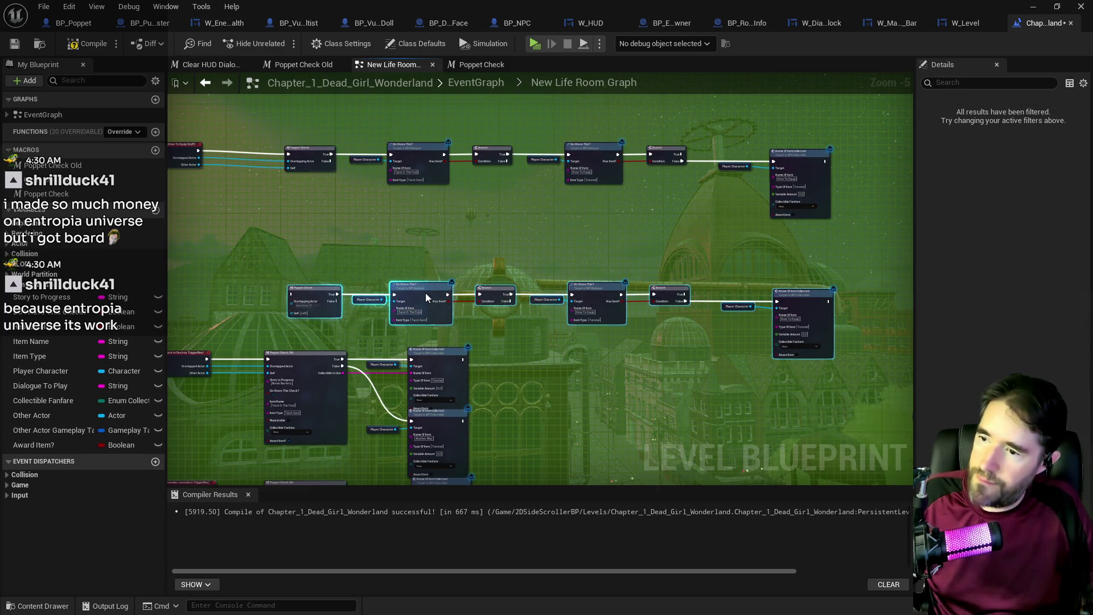
scroll(425, 265, "up", 1)
scroll(534, 364, "up", 2)
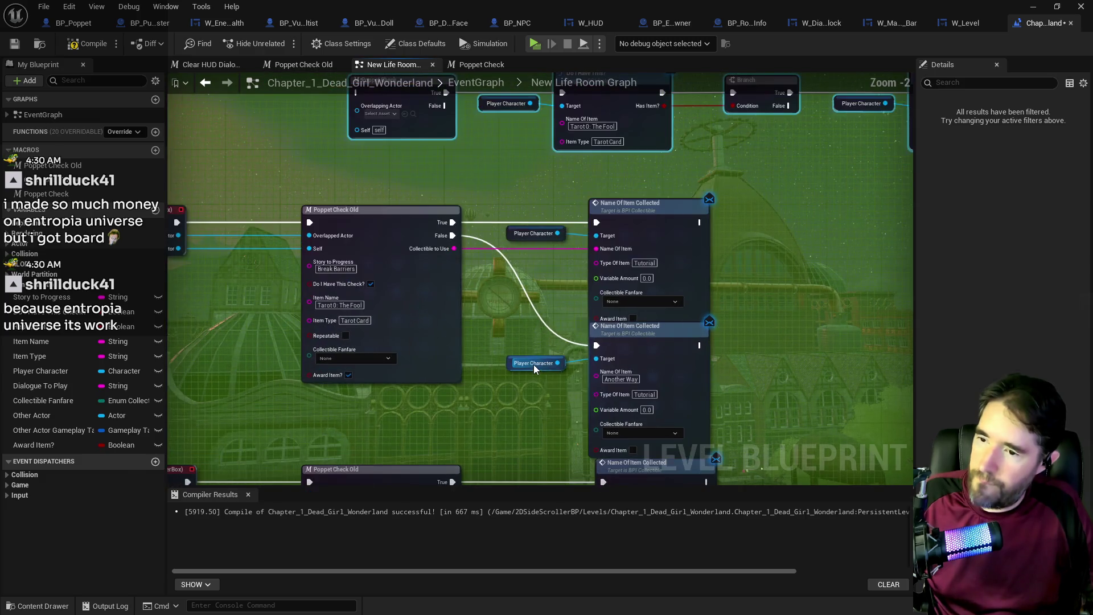
- Wire the Destroy TriggerBox overlap event's execution and Other Actor pins into the new Poppet Check
left_click_drag(479, 231, 538, 255)
mouse_move(714, 402)
left_mouse_down()
mouse_move(667, 376)
mouse_move(635, 301)
left_mouse_up()
mouse_move(264, 172)
left_mouse_down()
mouse_move(353, 263)
mouse_move(314, 319)
mouse_move(424, 179)
mouse_move(443, 173)
left_mouse_up()
left_click(250, 250)
mouse_move(265, 317)
left_mouse_down()
mouse_move(305, 307)
mouse_move(441, 197)
left_mouse_up()
left_click_drag(263, 329, 446, 198)
scroll(413, 220, "down", 4)
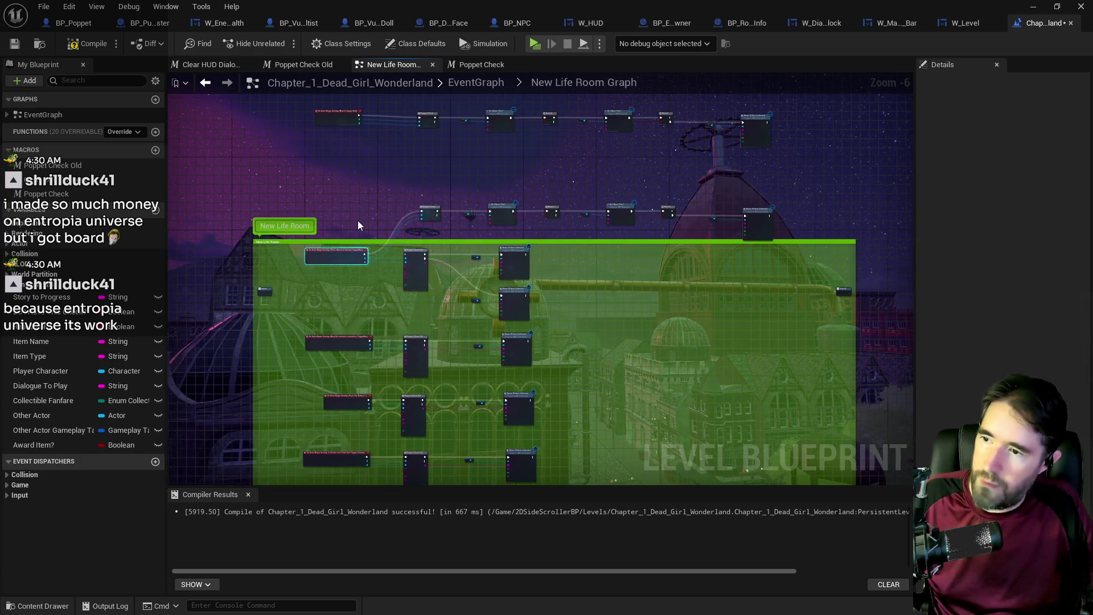
- Move the trigger event up beside the new chain and set its second check's item name to Break Barriers
scroll(358, 222, "down", 2)
left_click_drag(354, 254, 342, 214)
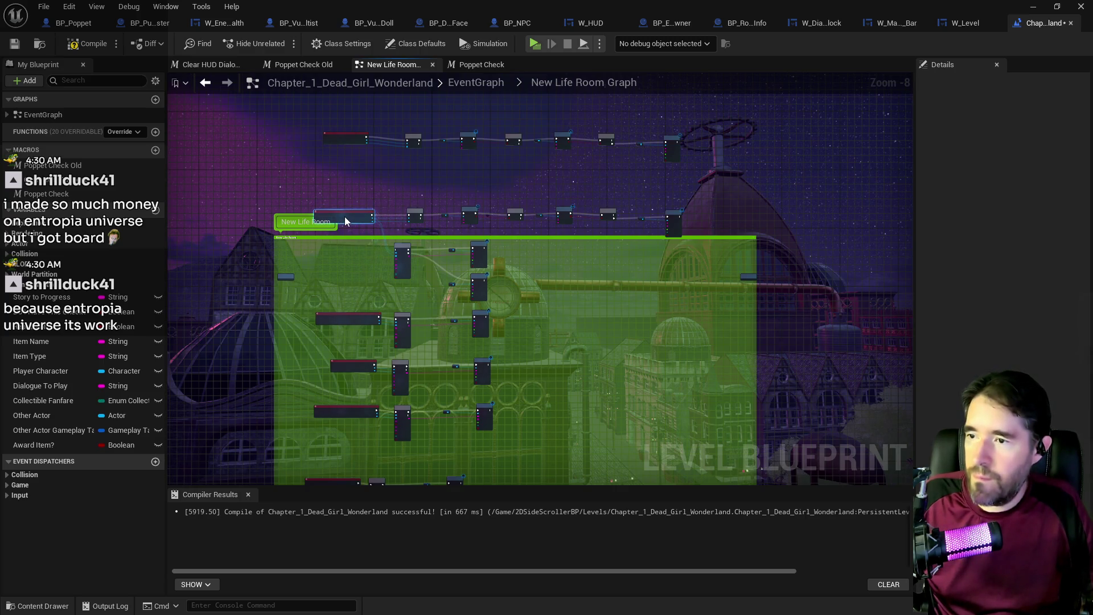
scroll(393, 247, "up", 5)
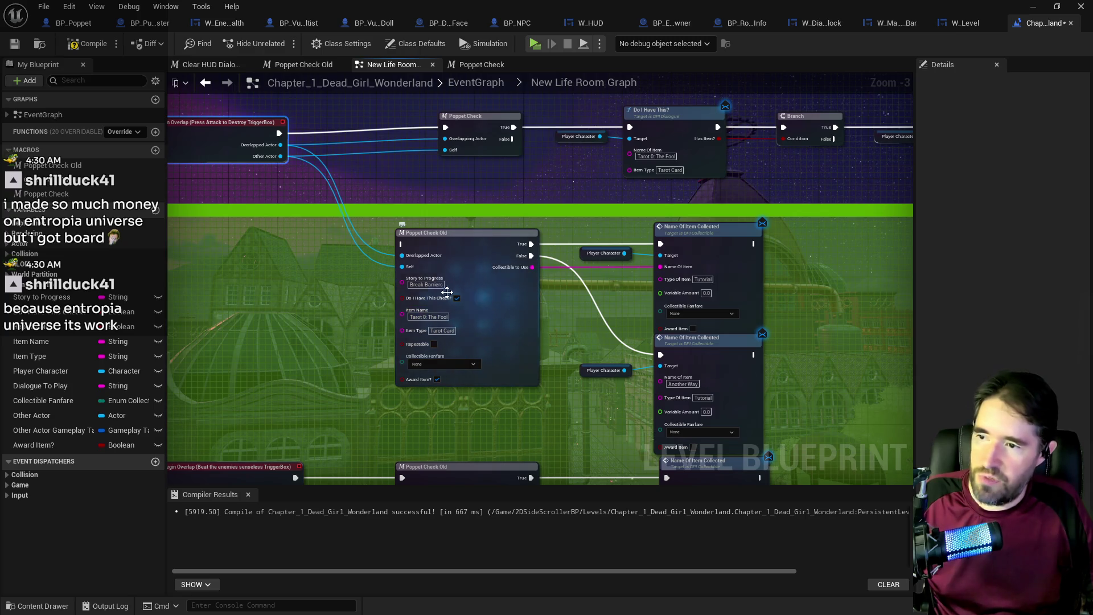
left_click(426, 284)
left_click_drag(581, 239, 416, 248)
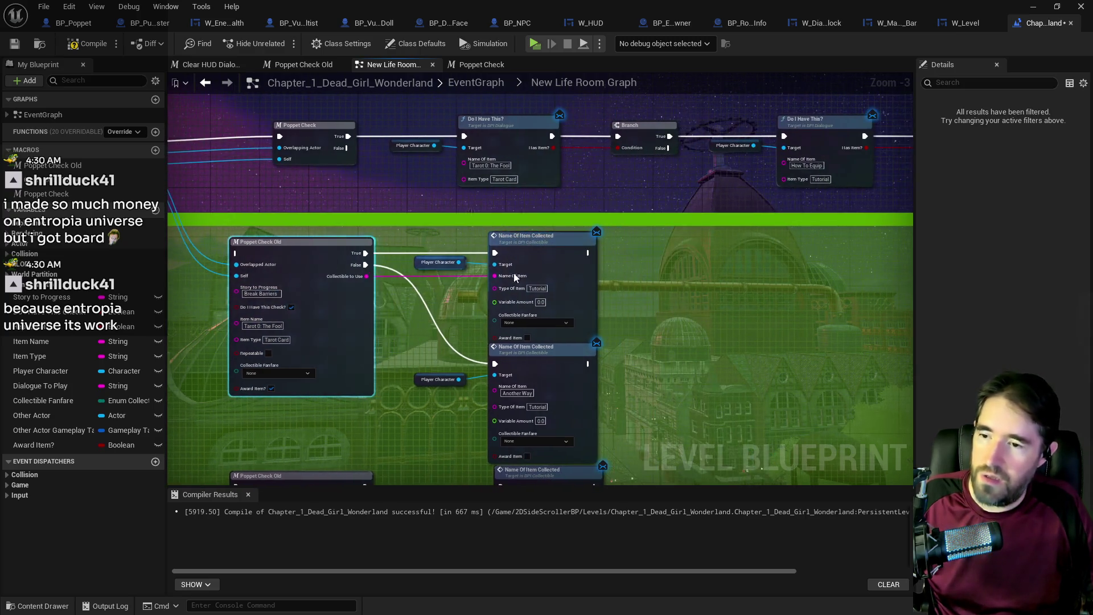
mouse_move(579, 266)
left_mouse_down()
mouse_move(579, 181)
mouse_move(515, 285)
mouse_move(593, 237)
mouse_move(508, 220)
left_mouse_up()
left_click(510, 207)
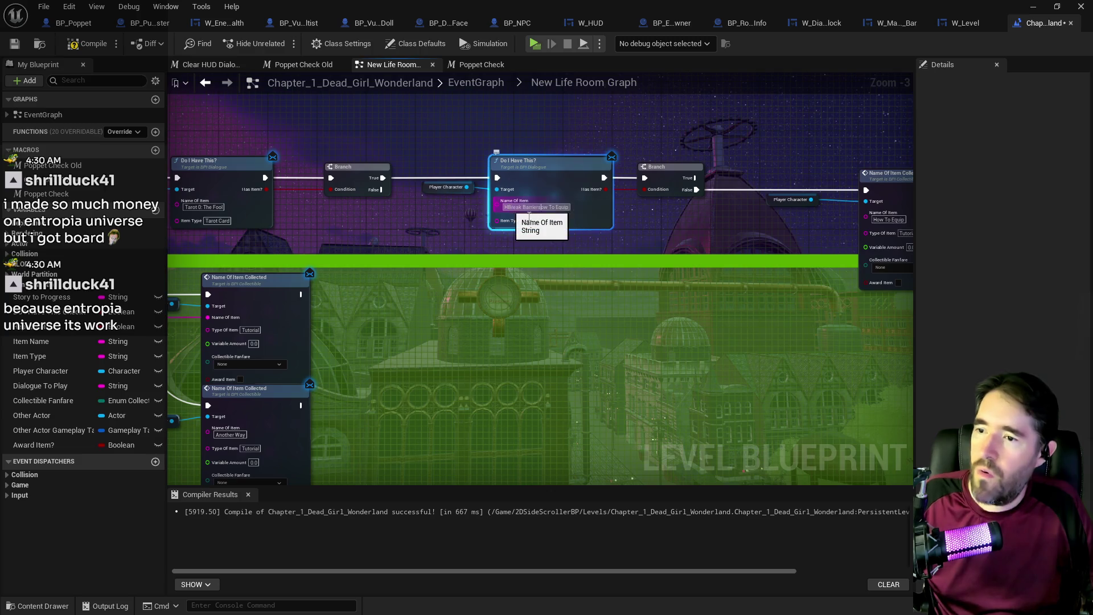
key("ctrl+v")
key("ctrl+a")
key("ctrl+v")
key("Return")
- Shift the check, Branch and collect nodes, then copy-paste the upper check-and-collect group into the green room box
mouse_move(693, 223)
left_mouse_down()
mouse_move(555, 204)
mouse_move(743, 220)
mouse_move(443, 214)
left_mouse_up()
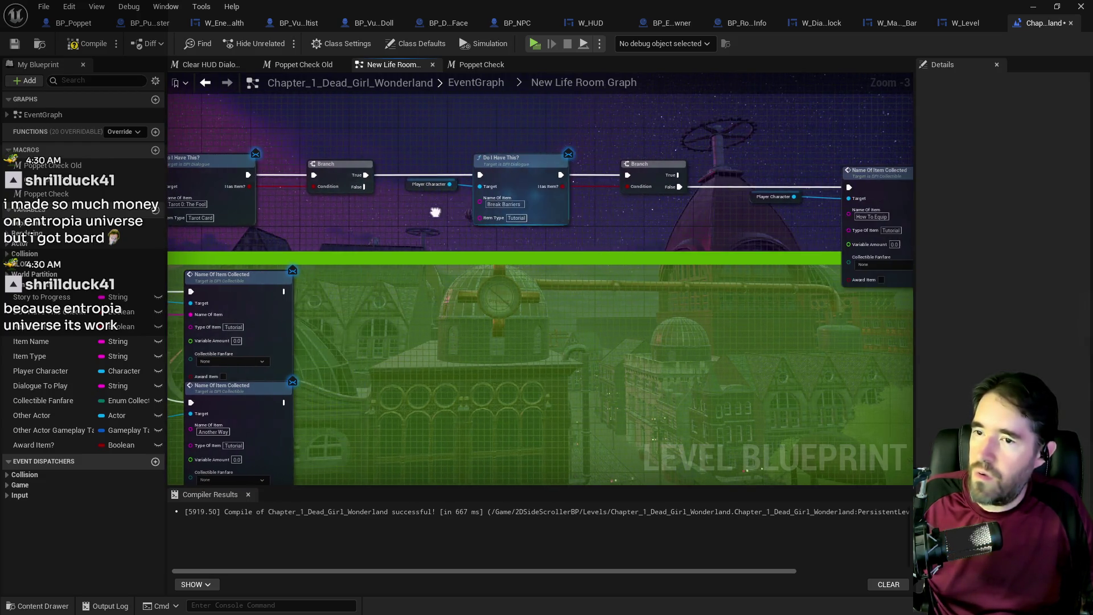
mouse_move(603, 216)
left_mouse_down()
mouse_move(538, 219)
mouse_move(536, 140)
left_mouse_up()
scroll(537, 140, "down", 1)
mouse_move(438, 133)
left_mouse_down()
mouse_move(771, 204)
mouse_move(815, 152)
left_mouse_up()
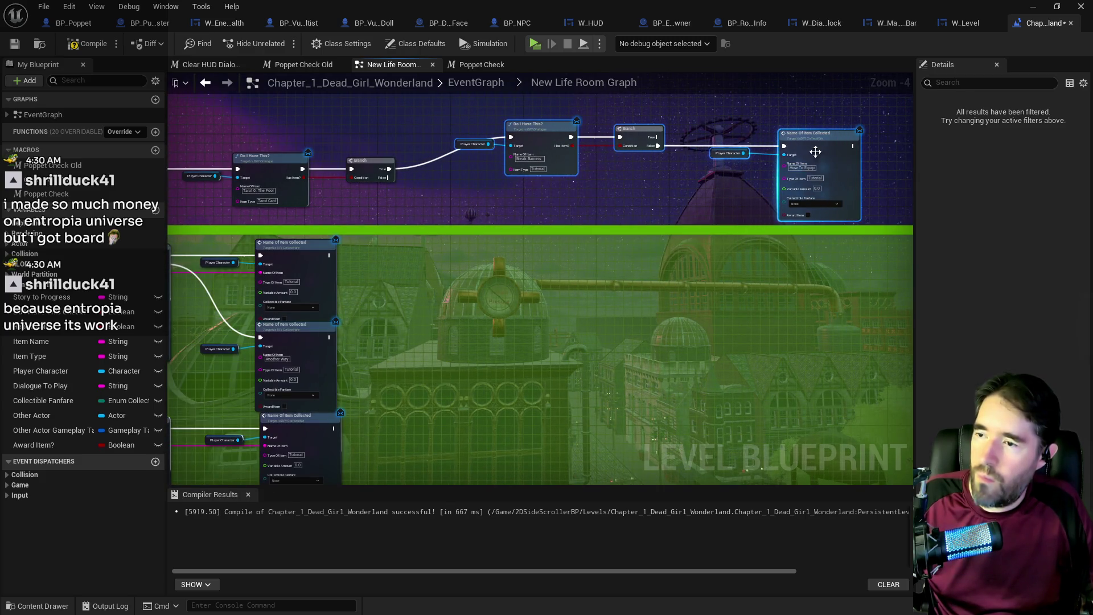
left_click_drag(399, 214, 470, 142)
mouse_move(470, 229)
left_mouse_down()
mouse_move(500, 324)
mouse_move(444, 337)
left_mouse_up()
mouse_move(485, 135)
left_mouse_down()
mouse_move(547, 171)
mouse_move(856, 222)
left_mouse_up()
key("ctrl+c")
key("ctrl+v")
key("ctrl+v")
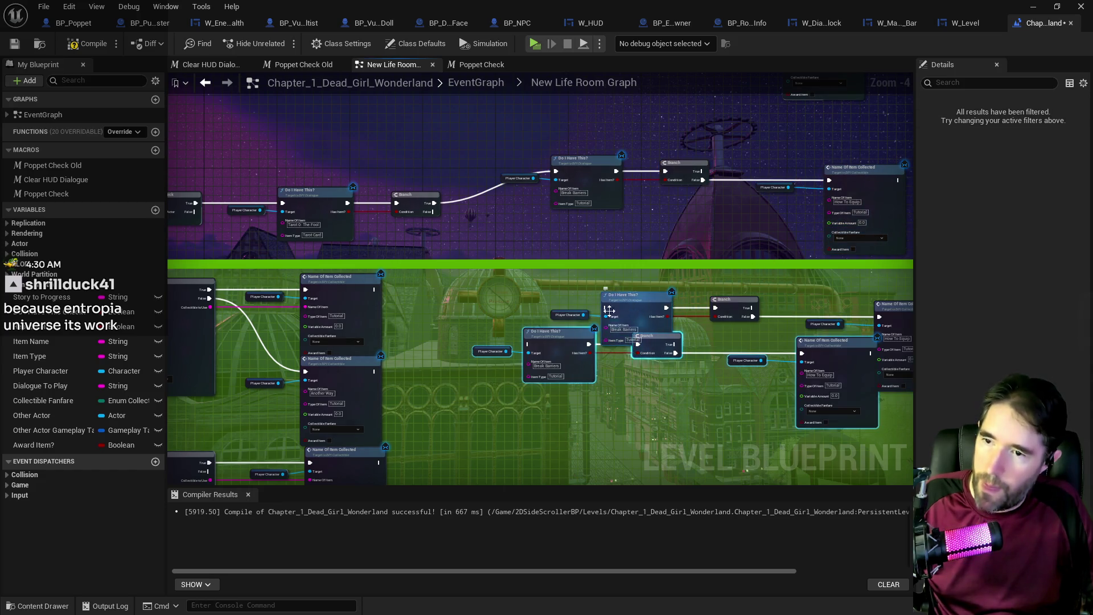
- Undo the extra pasted group, position the pasted Do I Have This?, then compile and save the level
left_click(69, 6)
left_click(93, 37)
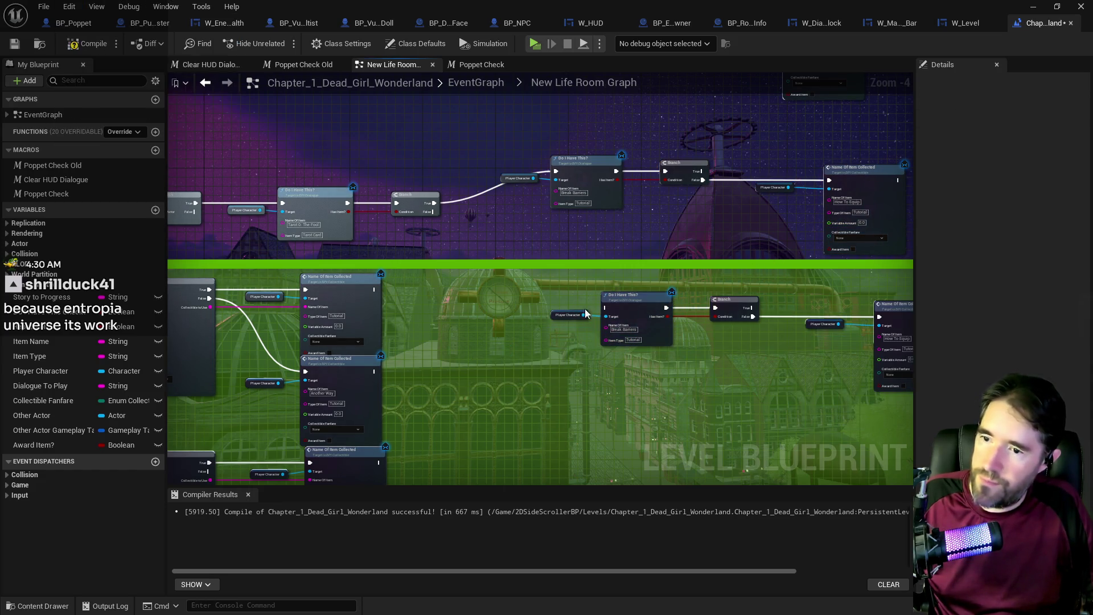
left_click_drag(629, 299, 636, 293)
left_click(98, 46)
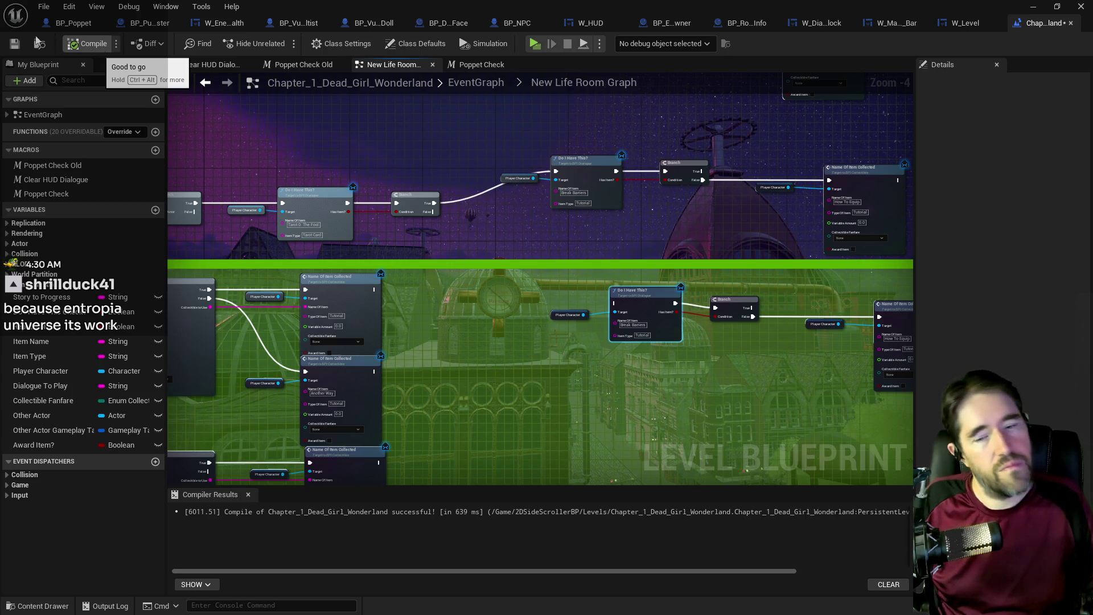
left_click(15, 43)
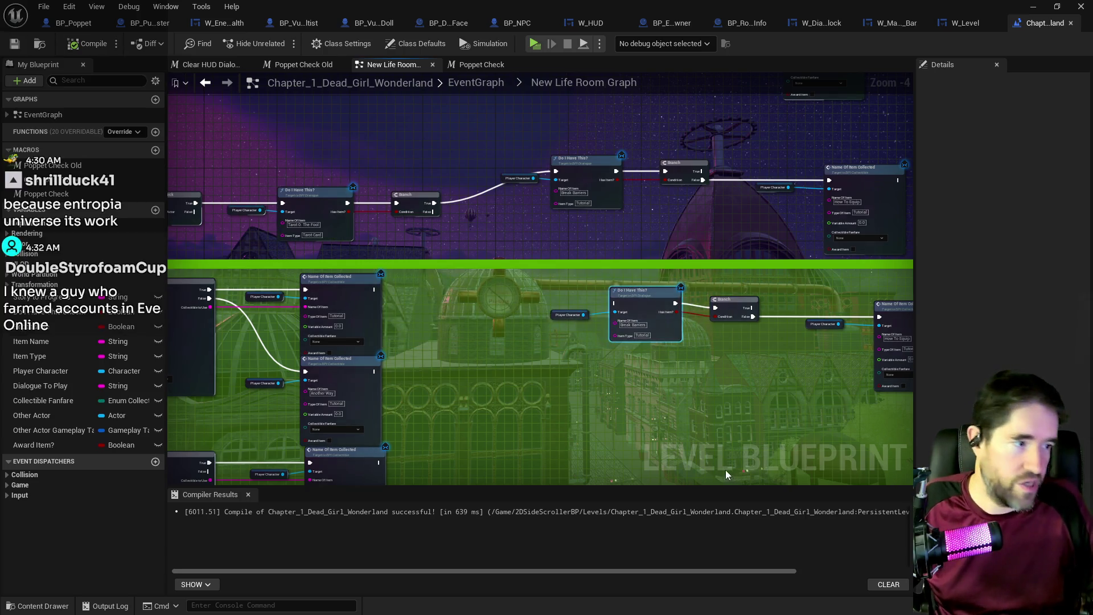
- Nudge the pasted nodes into place and wire the upper Branch's False output into the lower check
left_click_drag(649, 297, 515, 296)
left_click(779, 320)
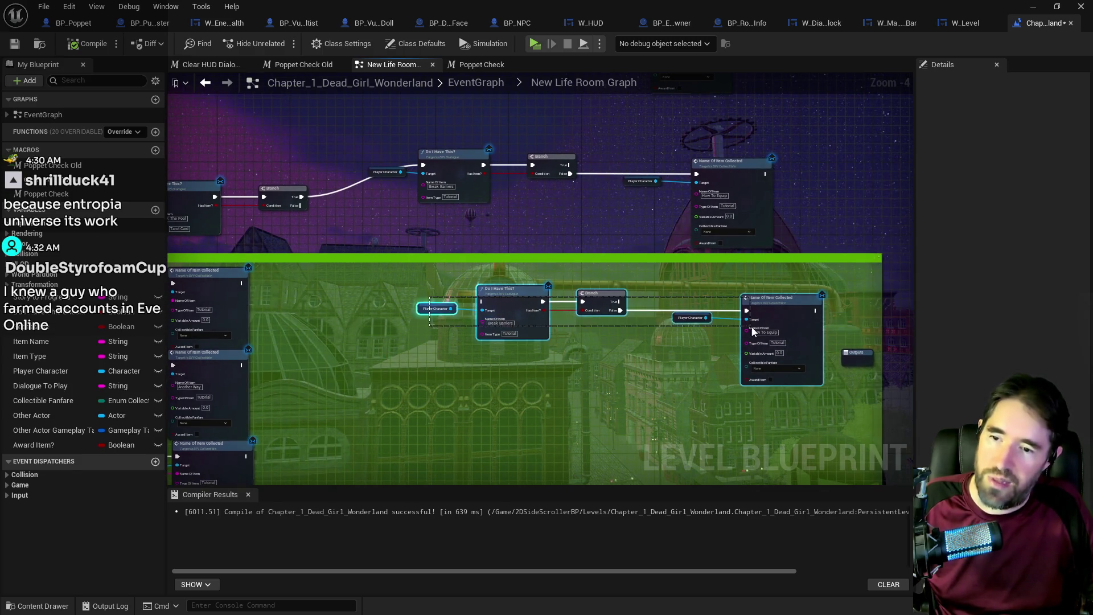
scroll(363, 275, "up", 3)
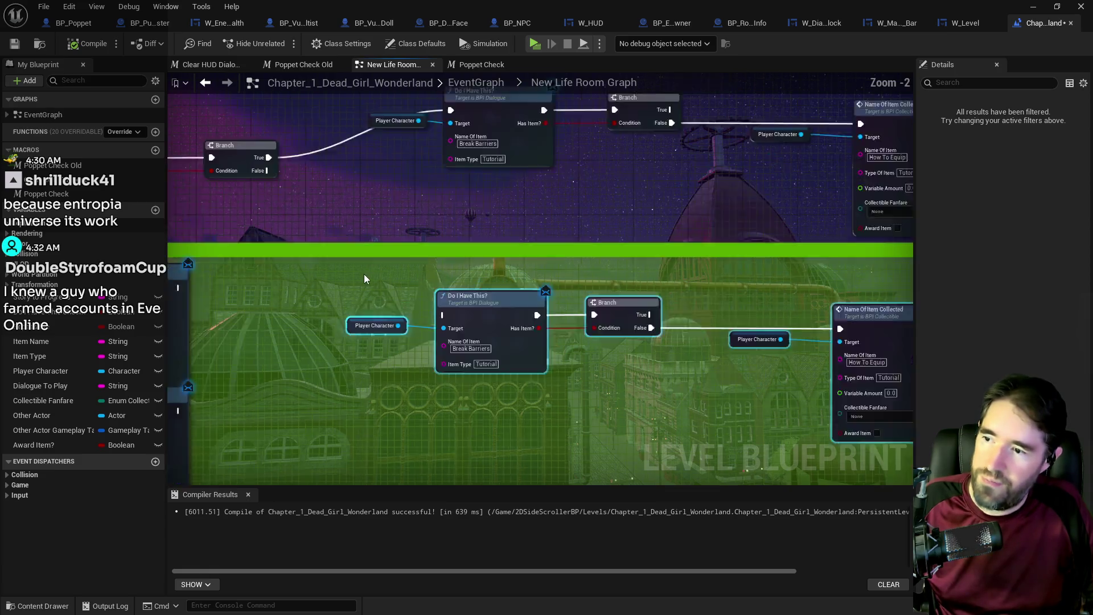
mouse_move(256, 153)
left_mouse_down()
mouse_move(384, 281)
mouse_move(455, 308)
mouse_move(458, 321)
left_mouse_up()
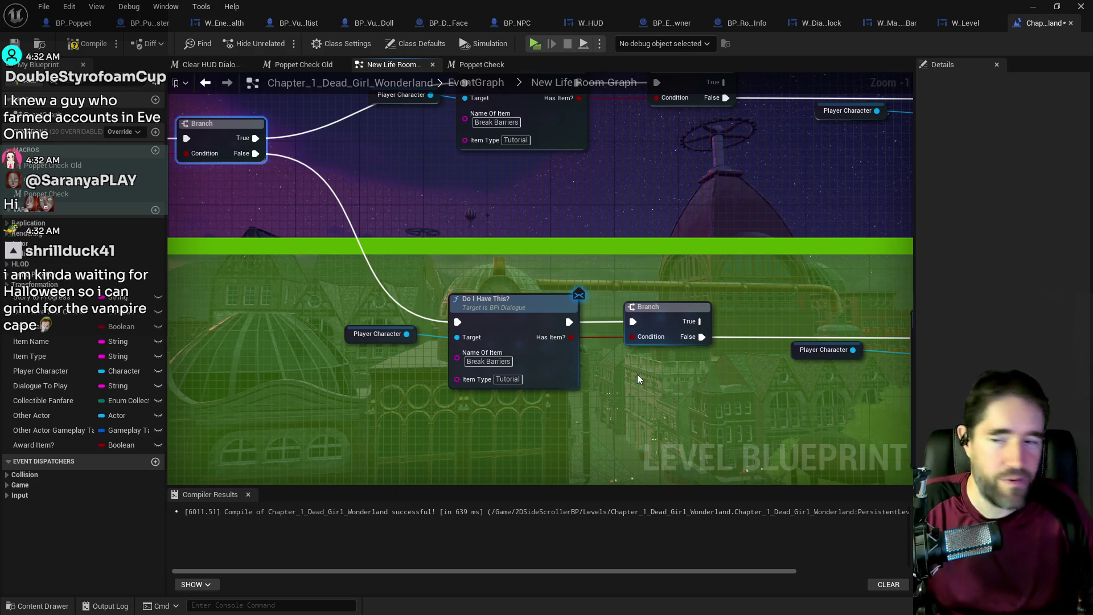
scroll(617, 405, "down", 1)
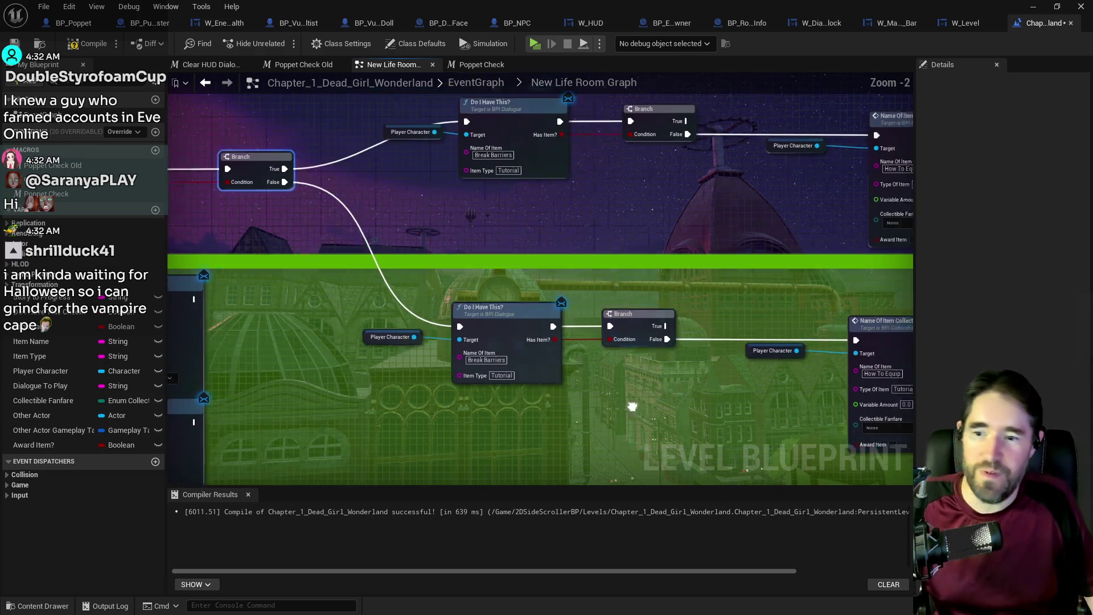
scroll(336, 176, "down", 2)
- Set the lower Do I Have This? and collection nodes' item name to Another Way
mouse_move(401, 276)
left_mouse_down()
mouse_move(529, 327)
mouse_move(744, 327)
mouse_move(753, 304)
left_mouse_up()
scroll(576, 360, "up", 1)
mouse_move(450, 263)
left_mouse_down()
mouse_move(433, 255)
mouse_move(547, 296)
left_mouse_up()
left_click_drag(377, 375, 478, 407)
left_click(430, 416)
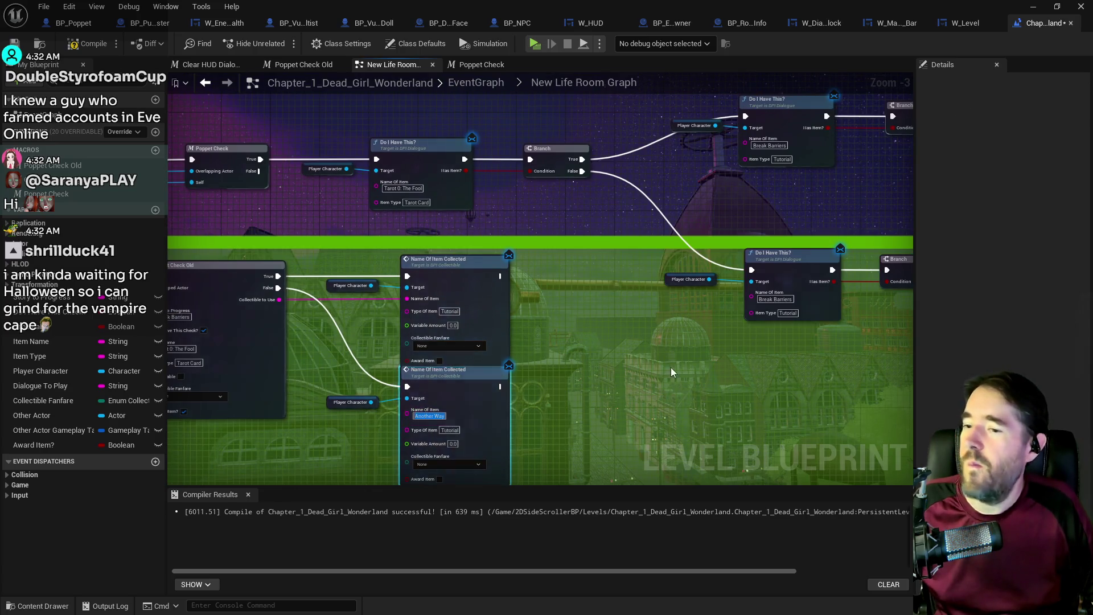
left_click_drag(671, 372, 473, 438)
left_click(606, 364)
key("ctrl+v")
left_click_drag(554, 387, 247, 358)
left_click(690, 332)
key("ctrl+v")
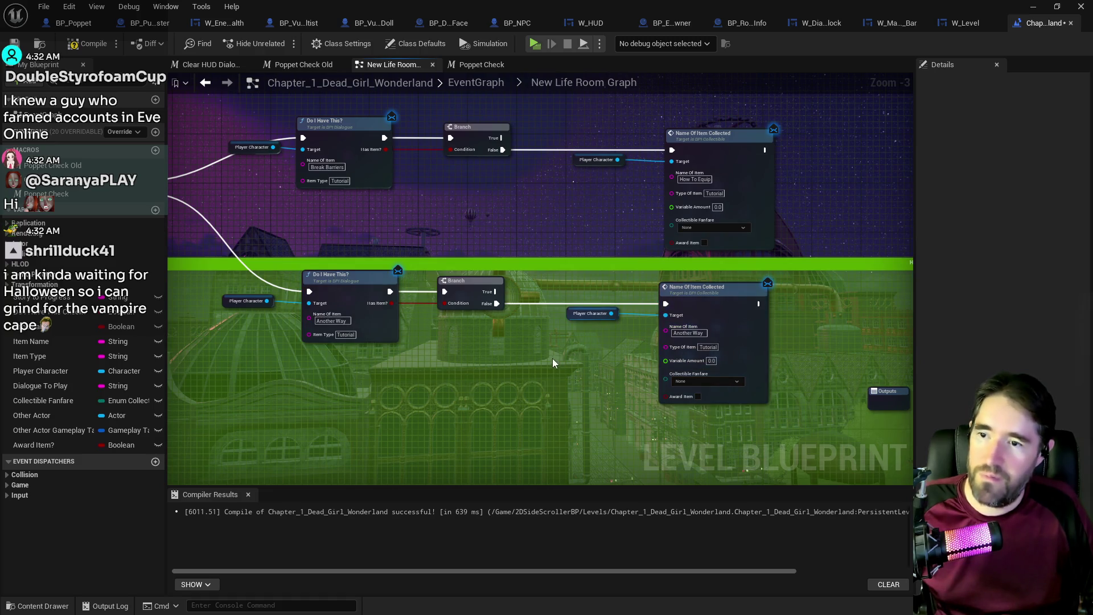
- Set the new collection node's Name Of Item to Break Barriers
left_click_drag(555, 363, 627, 429)
left_click(399, 233)
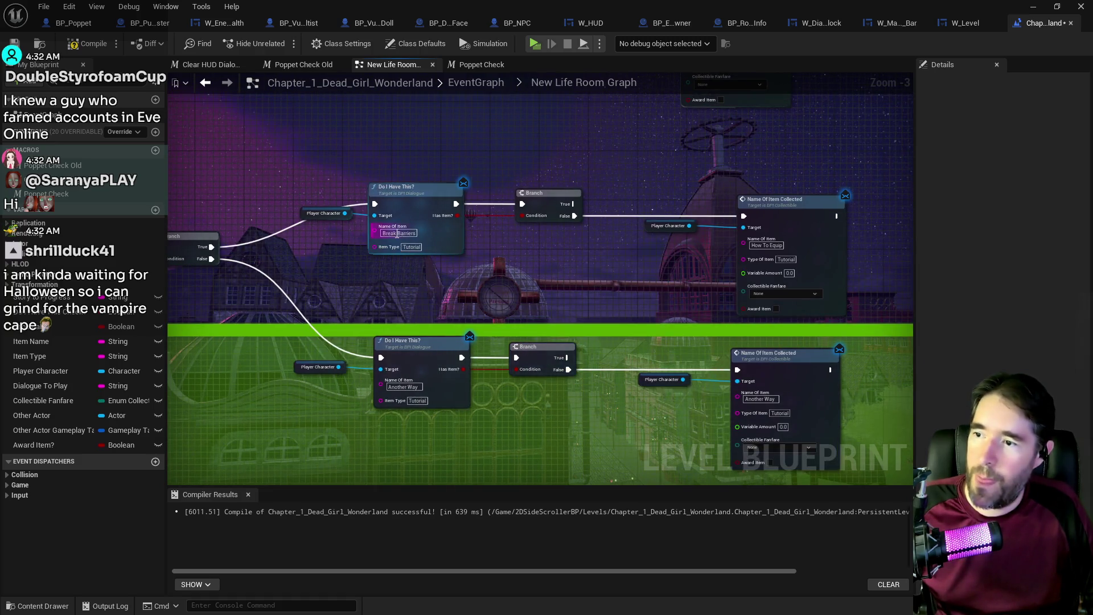
key("ctrl+c")
left_click(745, 257)
left_click(761, 245)
key("ctrl+v")
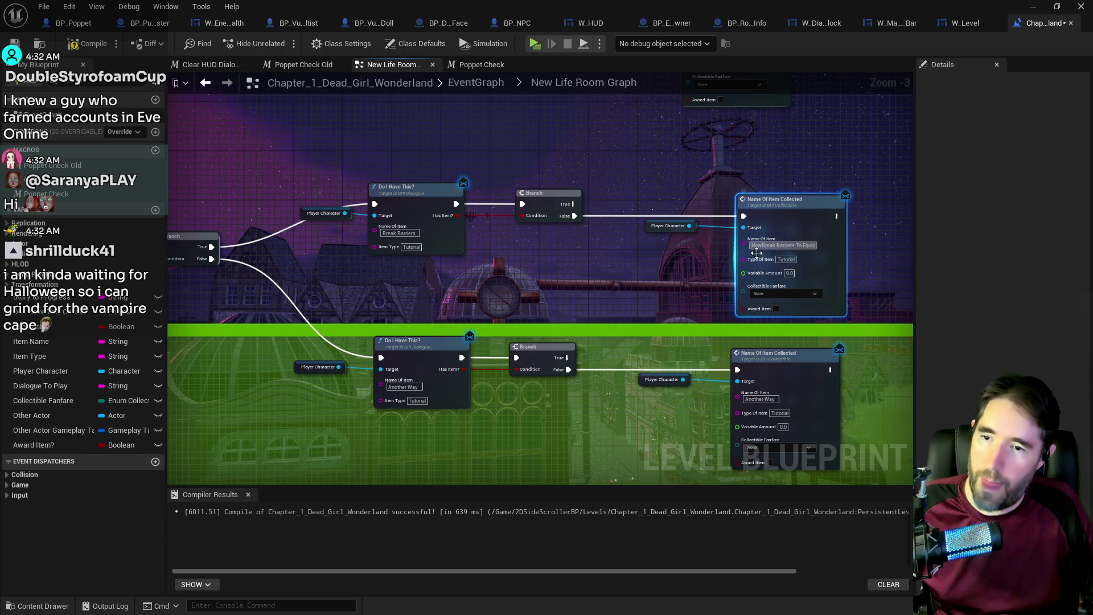
left_click(766, 245)
key("ctrl+v")
key("Return")
- Delete the old Poppet Check Old node and its collected-item nodes
scroll(517, 368, "down", 2)
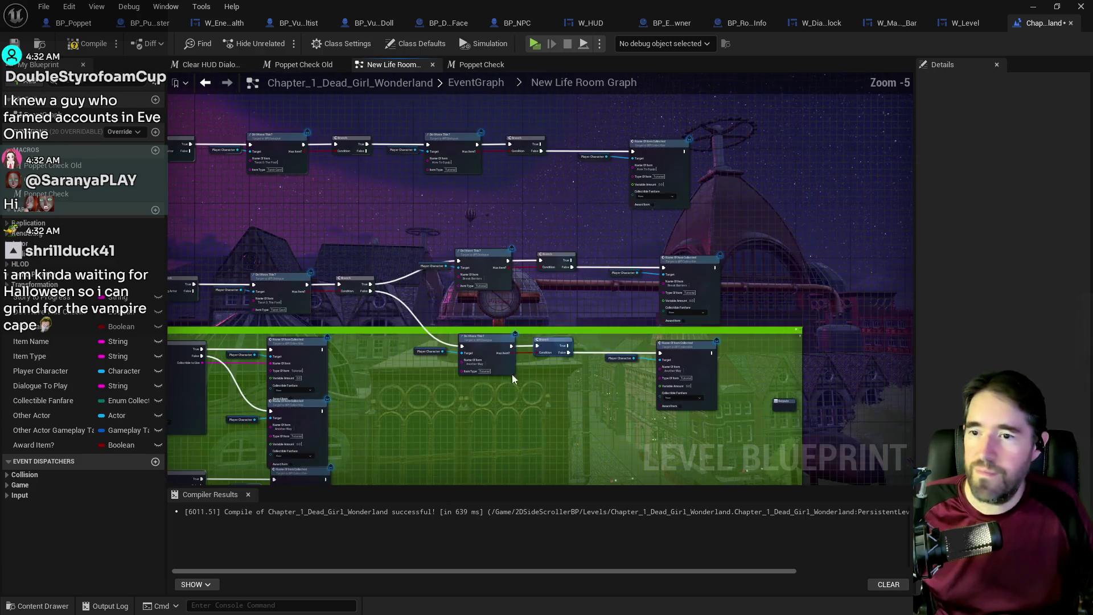
scroll(555, 316, "up", 2)
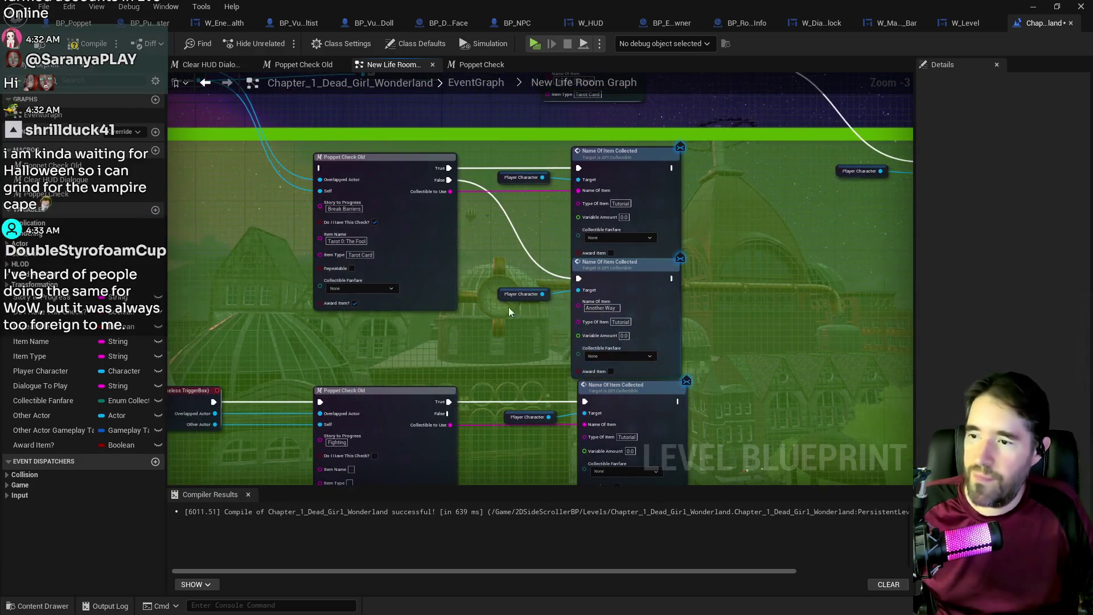
left_click_drag(302, 249, 337, 325)
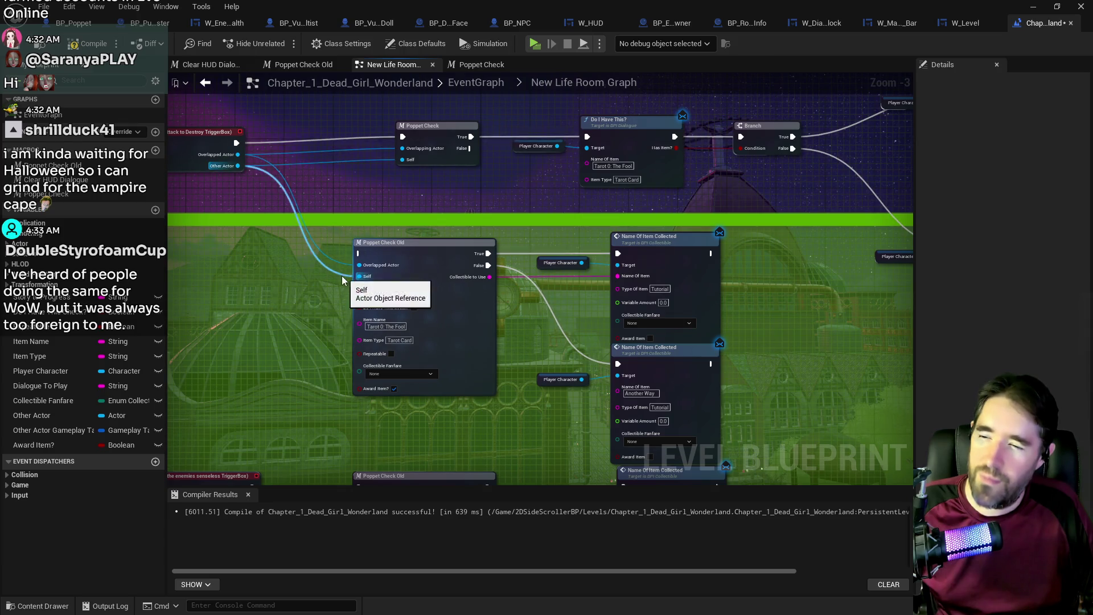
left_click_drag(336, 269, 657, 378)
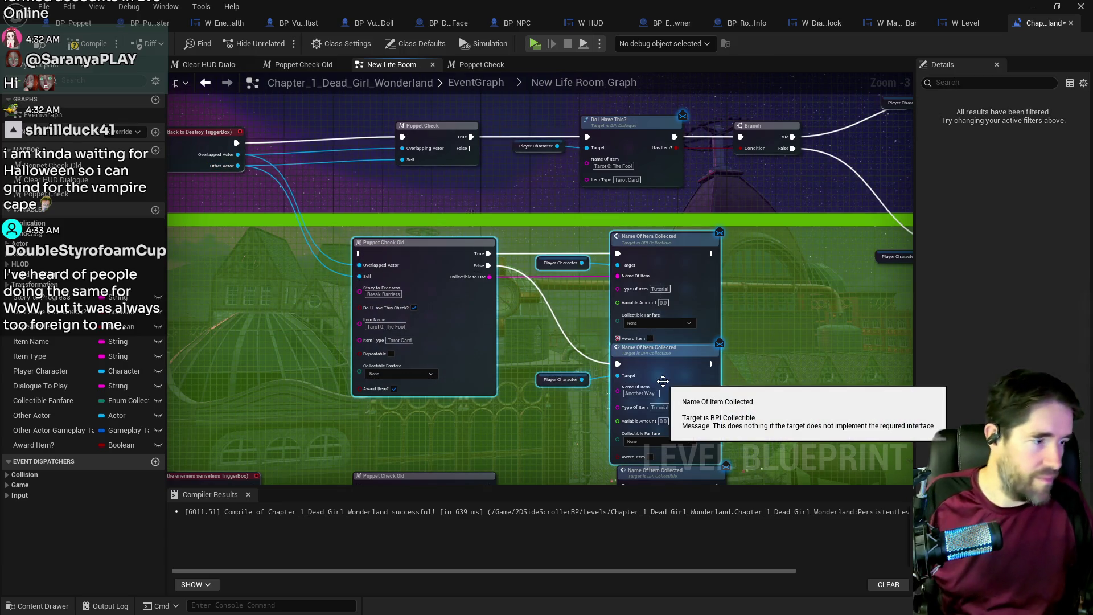
key("Delete")
- Review the top node row, clear the selection, and save the level
left_click_drag(742, 362, 388, 346)
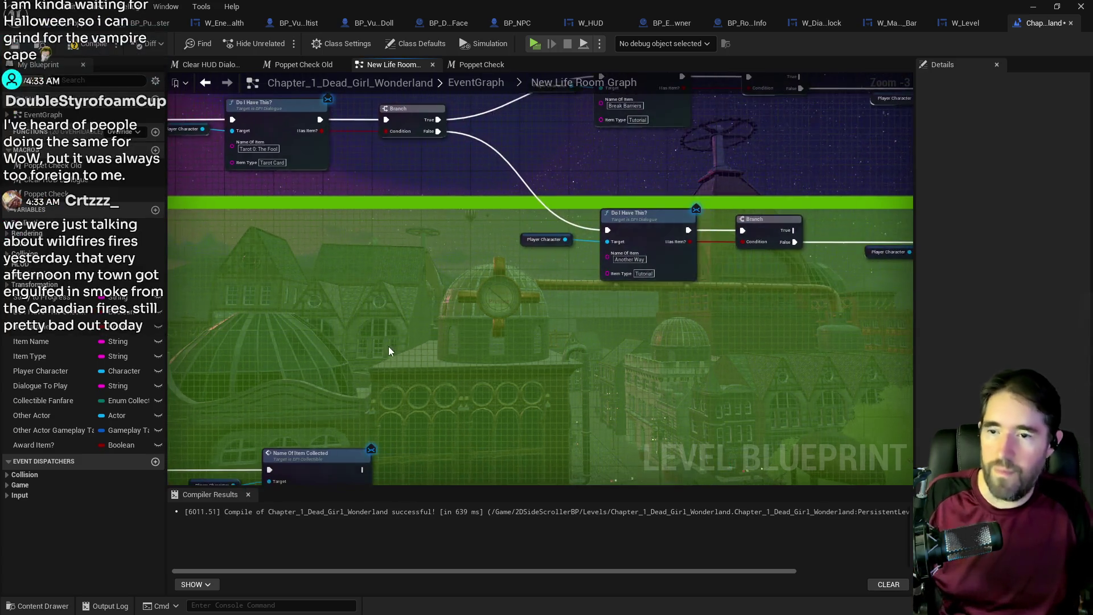
scroll(594, 335, "down", 3)
mouse_move(313, 129)
left_mouse_down()
mouse_move(825, 299)
mouse_move(883, 357)
left_mouse_up()
scroll(409, 393, "down", 1)
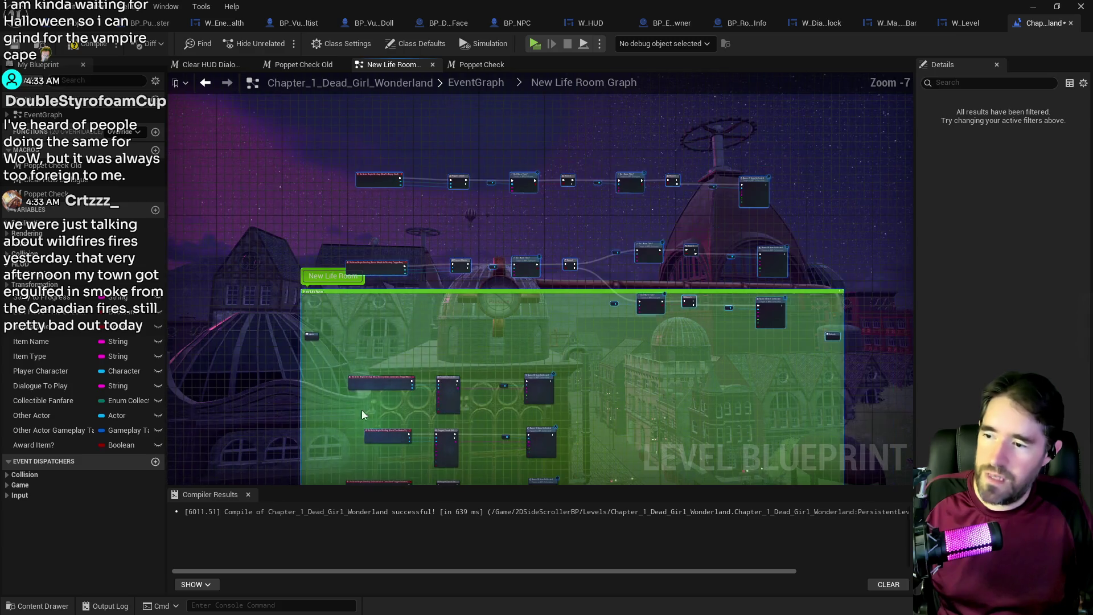
scroll(366, 424, "up", 5)
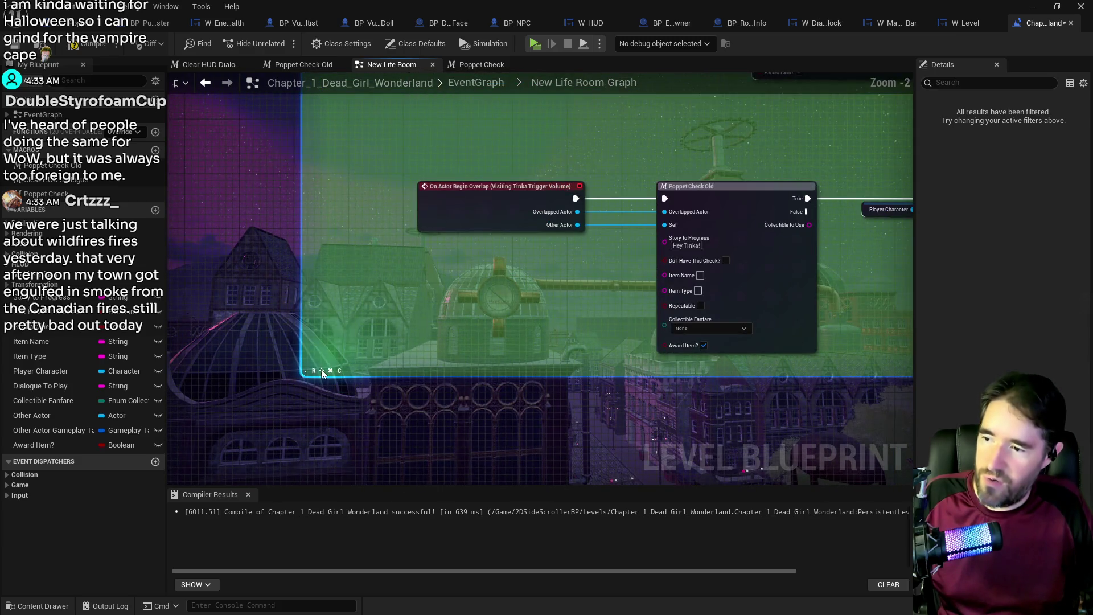
left_click(388, 302)
scroll(395, 309, "down", 4)
key("ctrl+s")
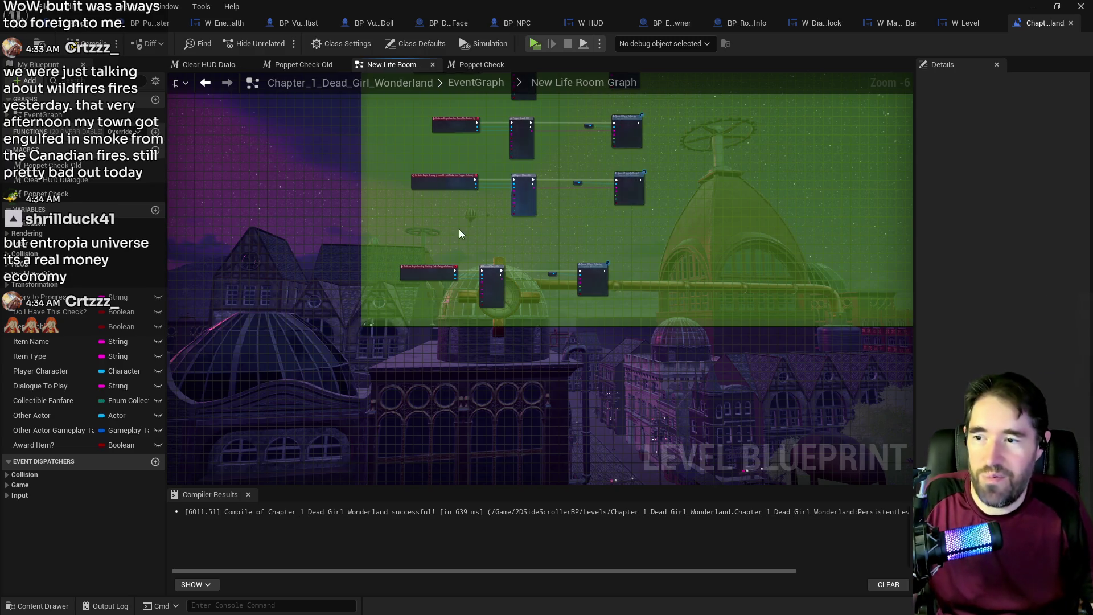
- Line up the bottom and middle node rows of the New Life Room graph
scroll(433, 239, "up", 2)
left_click_drag(420, 259, 791, 358)
left_click_drag(561, 309, 617, 295)
mouse_move(294, 199)
left_mouse_down()
mouse_move(593, 230)
mouse_move(734, 230)
left_mouse_up()
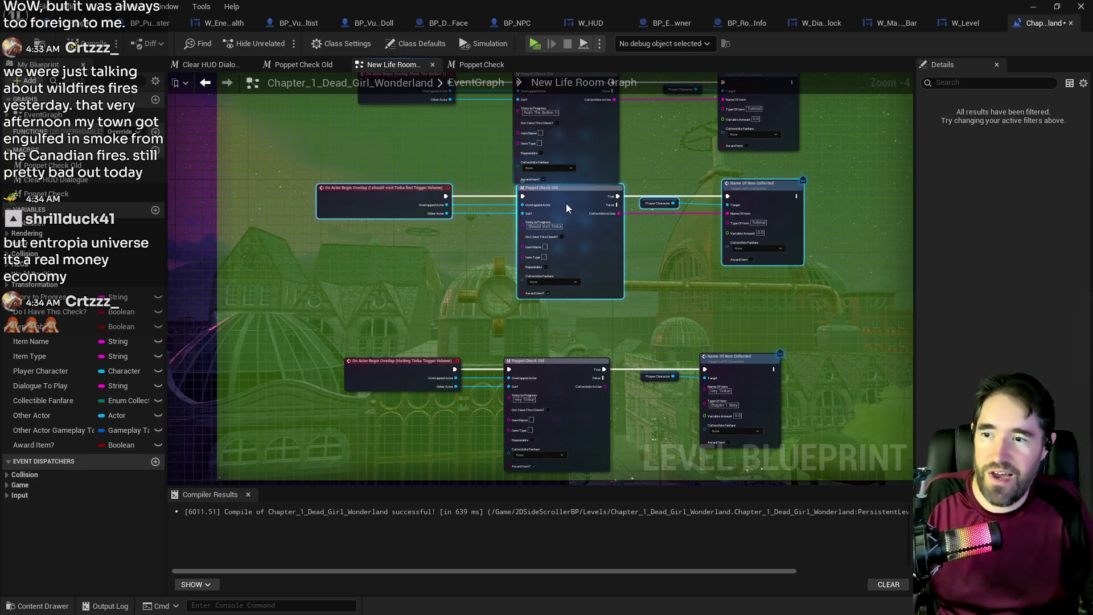
left_click_drag(569, 203, 570, 230)
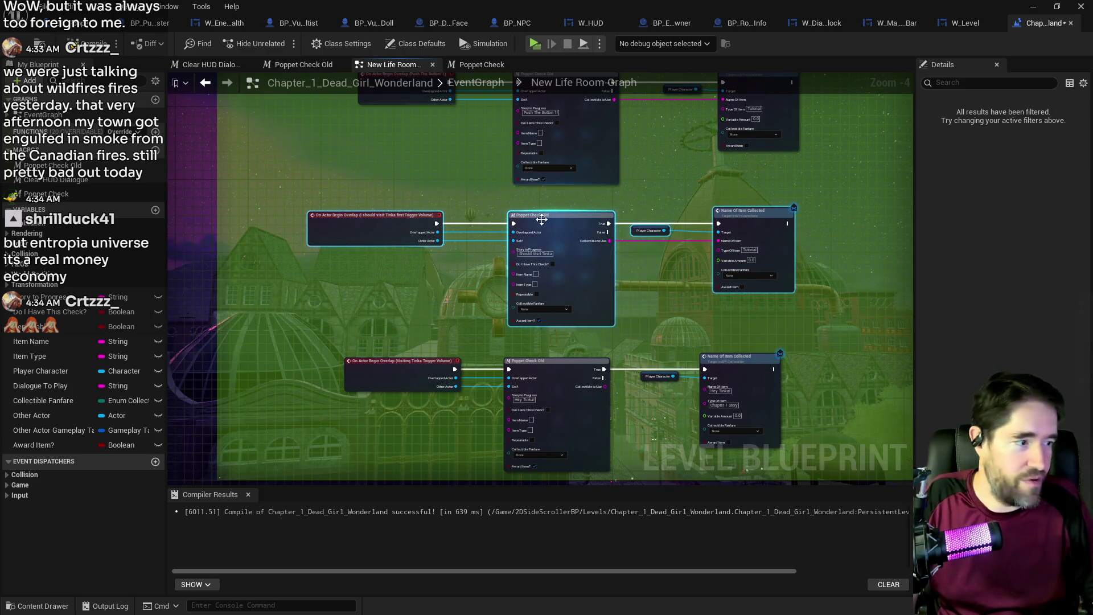
left_click(474, 174)
- Align the Push The Button row and the Press Attack to Destroy TriggerBox event
scroll(472, 187, "down", 1)
mouse_move(419, 217)
left_mouse_down()
mouse_move(712, 241)
mouse_move(703, 213)
mouse_move(709, 448)
left_mouse_up()
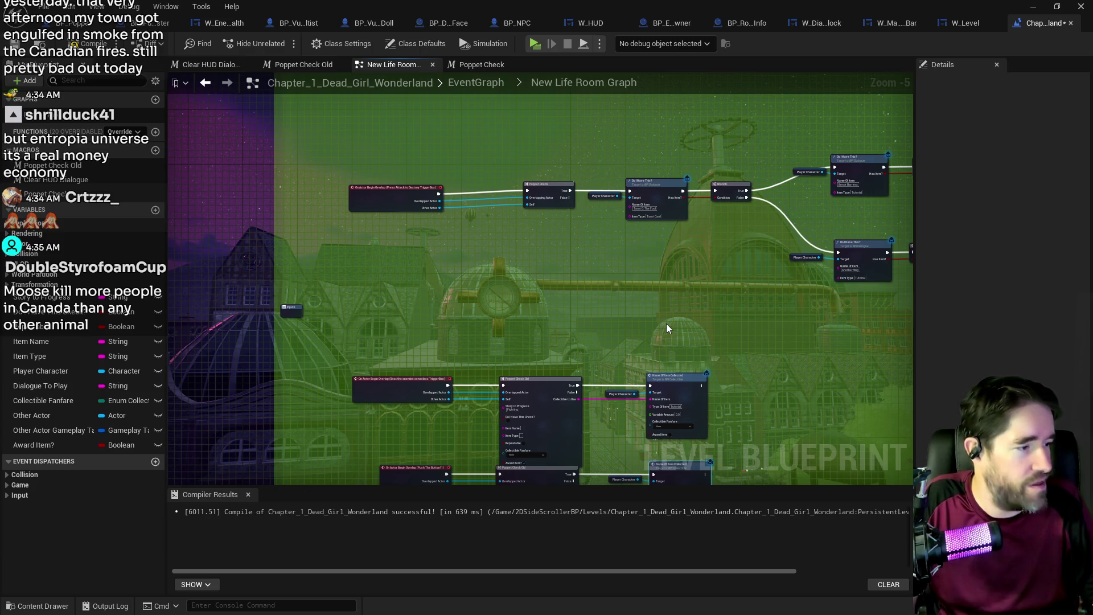
left_click_drag(396, 205, 407, 202)
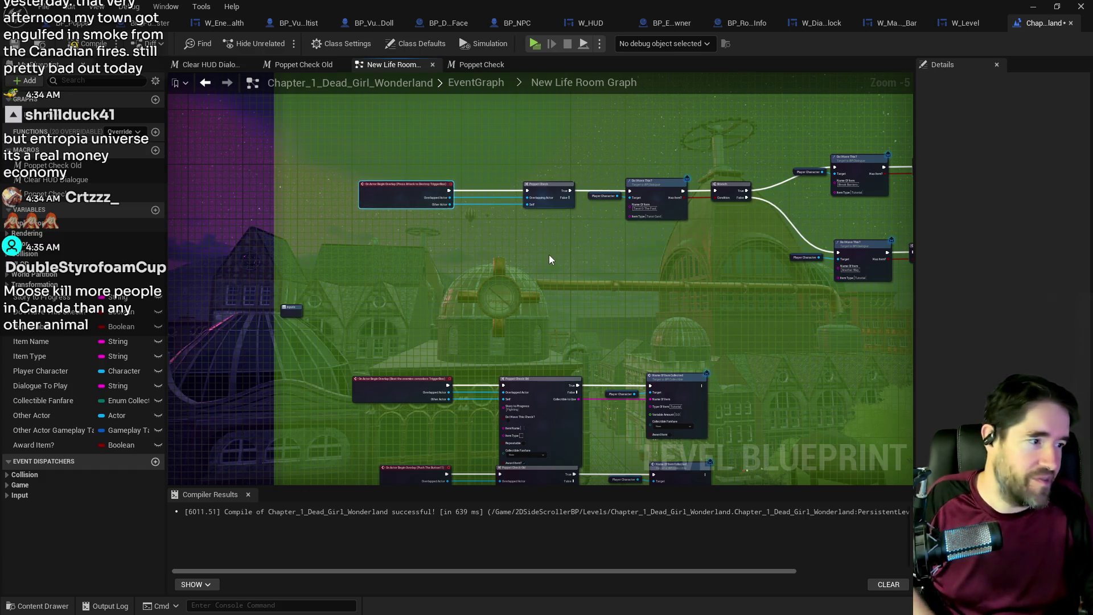
mouse_move(549, 260)
left_mouse_down()
mouse_move(523, 270)
mouse_move(455, 171)
left_mouse_up()
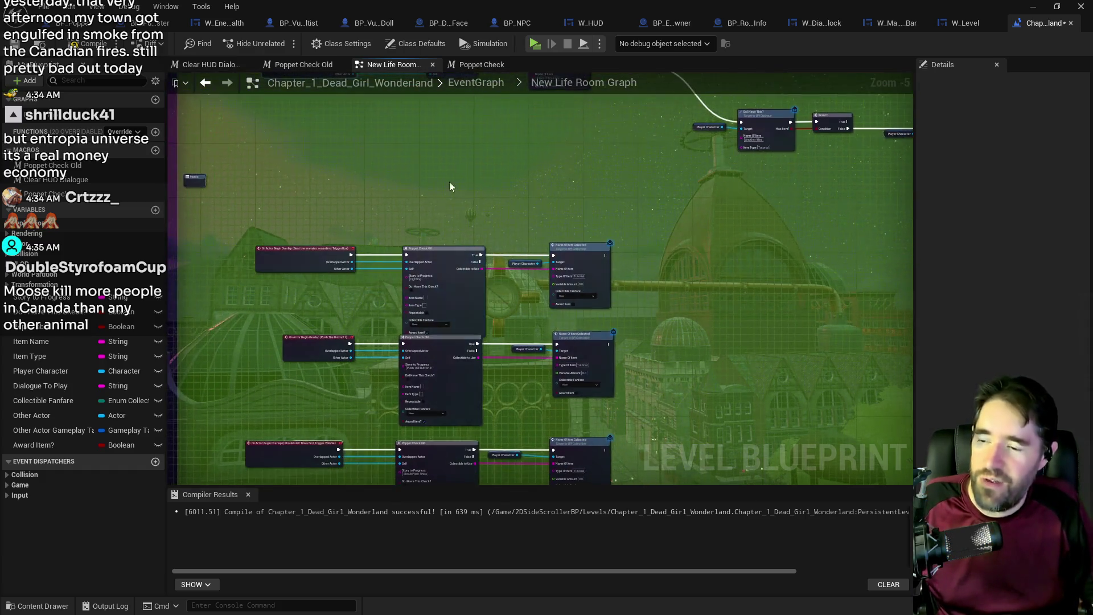
scroll(538, 245, "up", 3)
left_click_drag(484, 298, 588, 233)
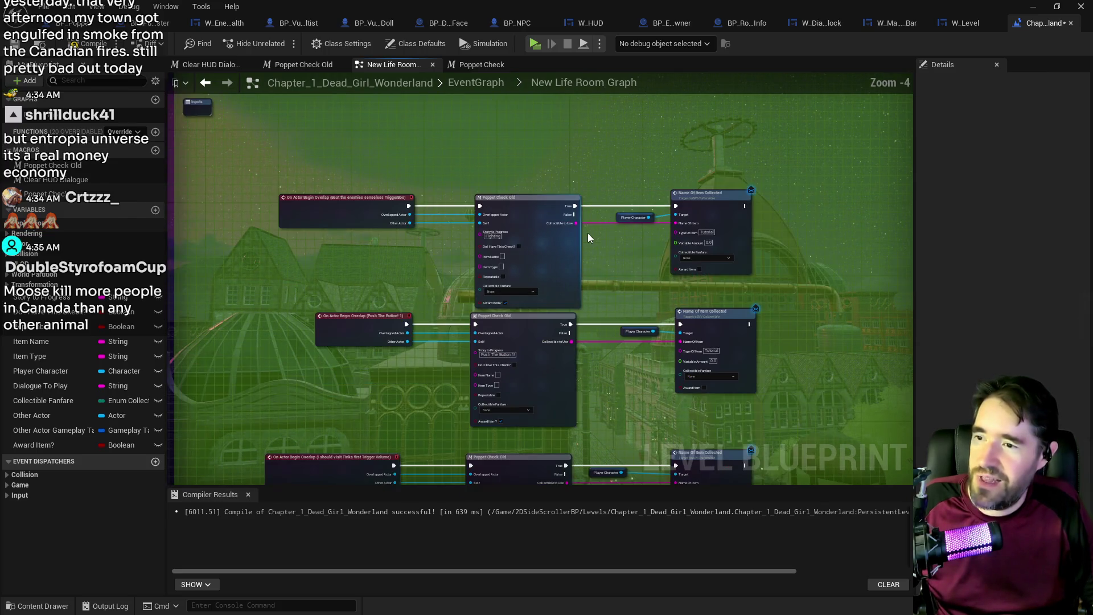
scroll(418, 344, "down", 2)
scroll(407, 296, "down", 3)
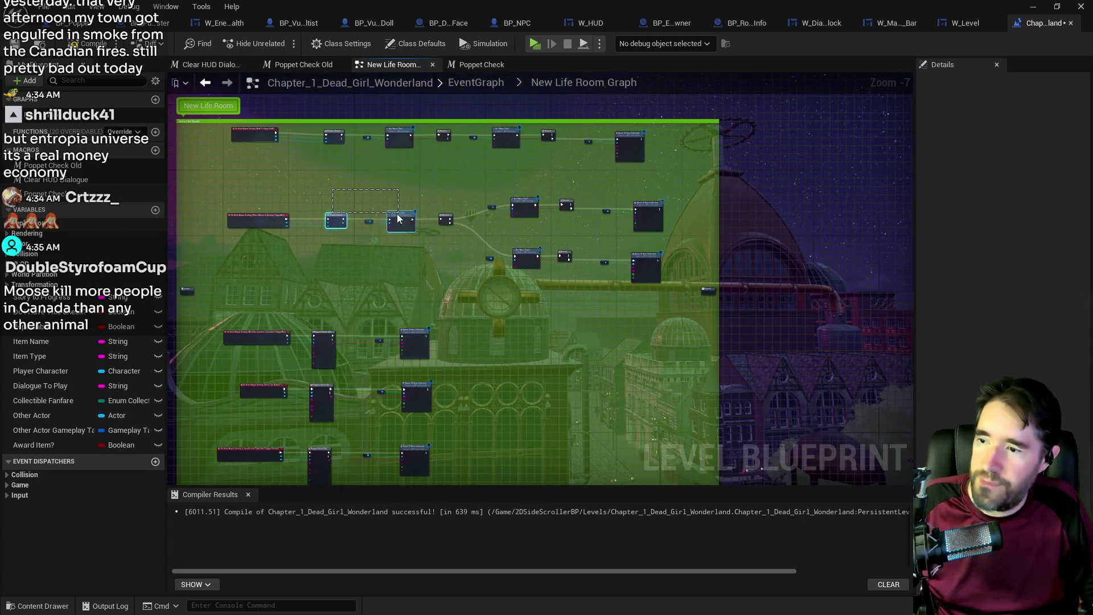
- Duplicate one check chain into an empty row
left_click(623, 163)
left_click_drag(441, 279, 452, 184)
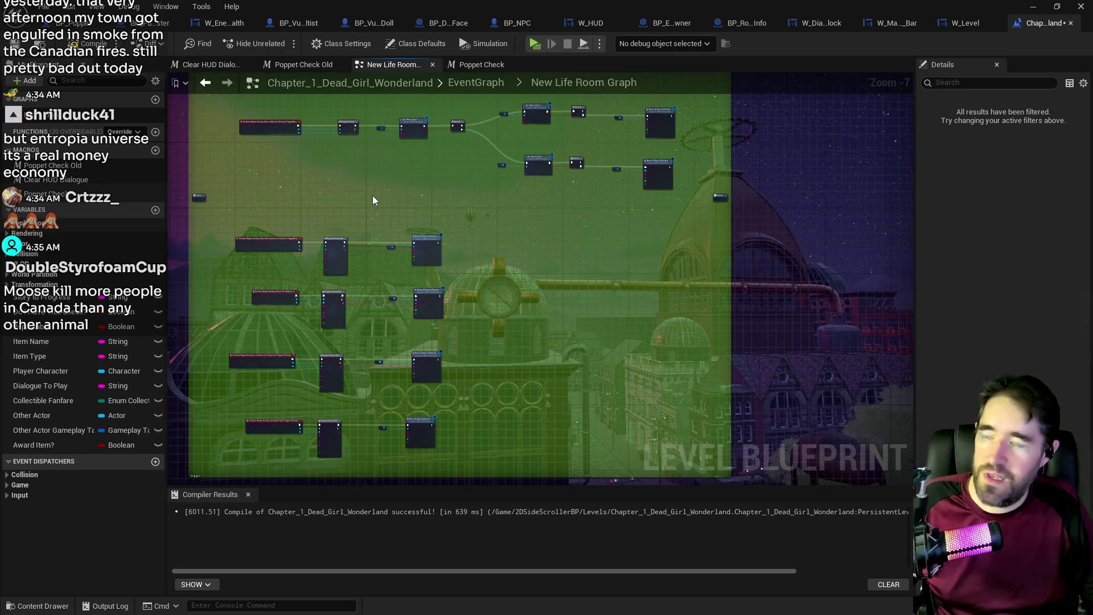
key("ctrl+v")
left_click_drag(374, 196, 403, 213)
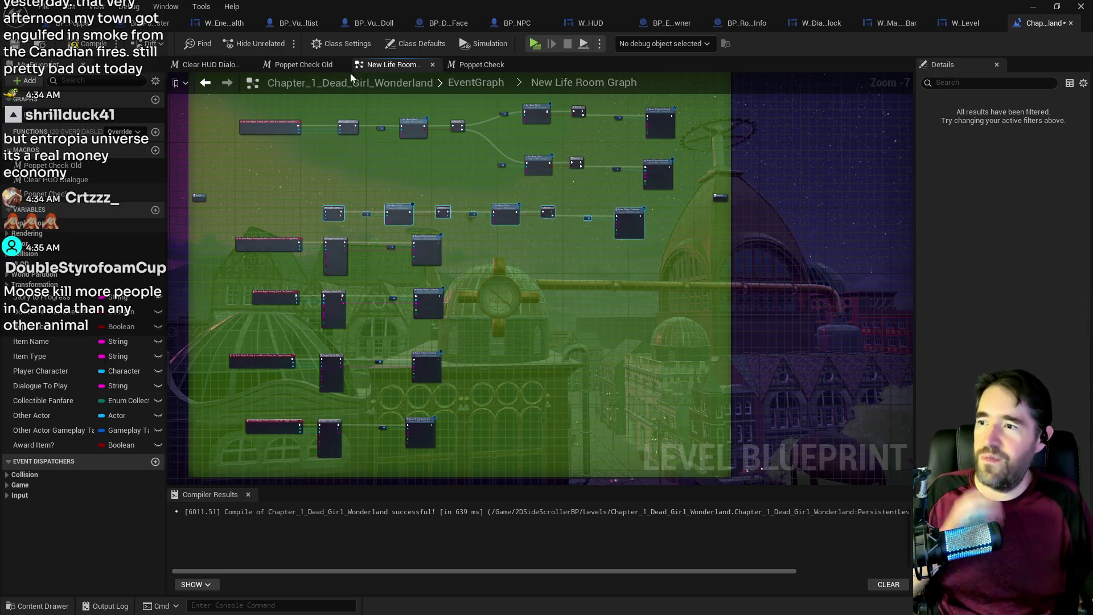
- Return to the main EventGraph and select the Carnival Room Graph
left_click(476, 82)
scroll(360, 194, "up", 4)
left_click(365, 162)
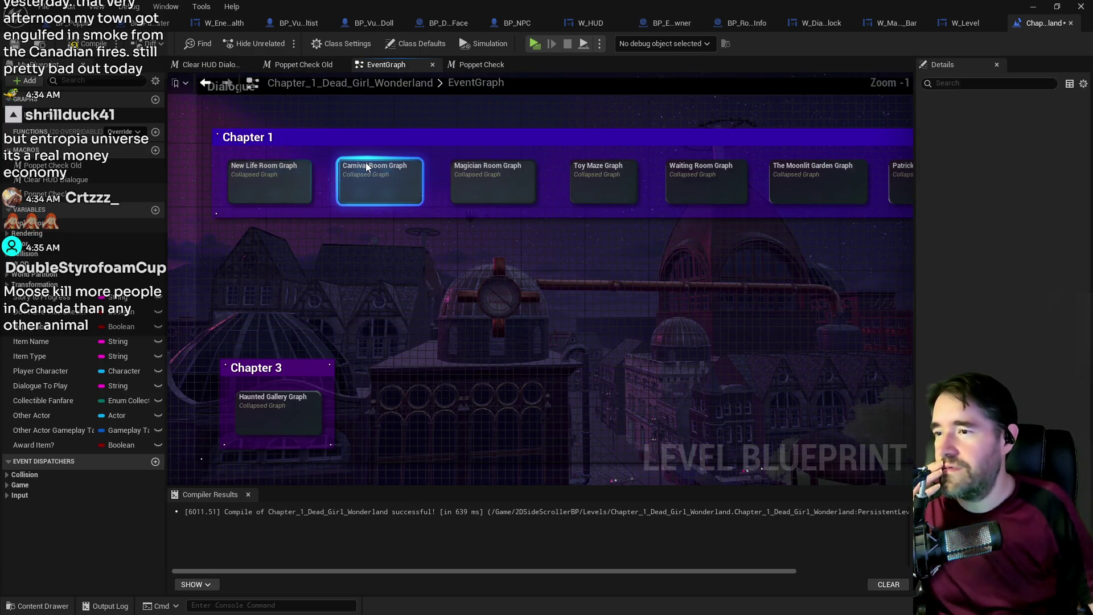
- Open the Carnival Room Graph and bring more of its node rows into view
double_click(366, 162)
scroll(378, 200, "down", 2)
scroll(456, 237, "down", 2)
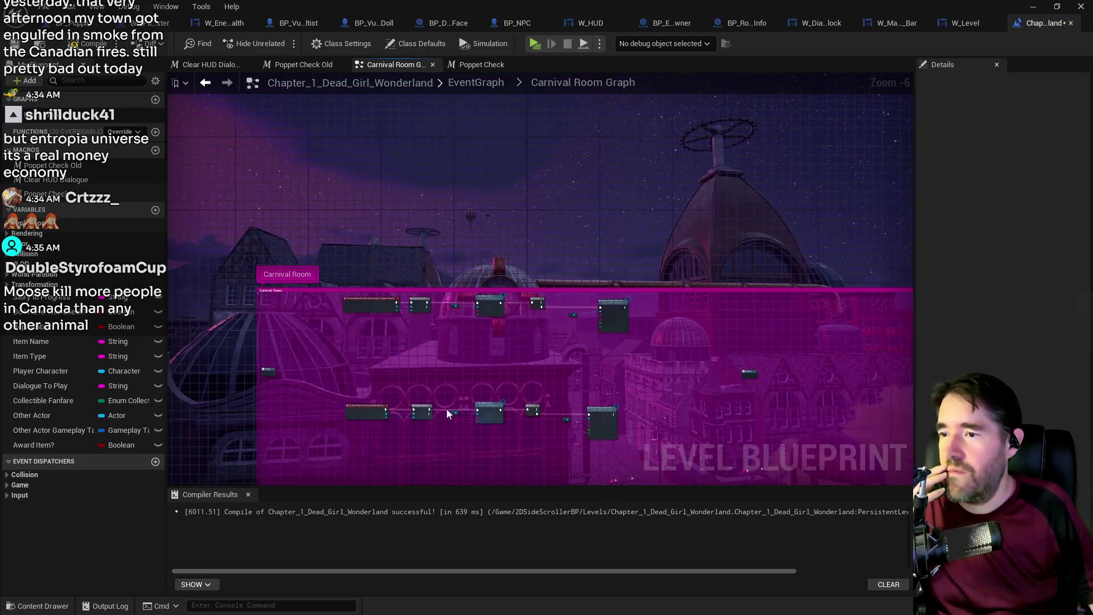
mouse_move(379, 348)
left_mouse_down()
mouse_move(401, 193)
mouse_move(432, 130)
left_mouse_up()
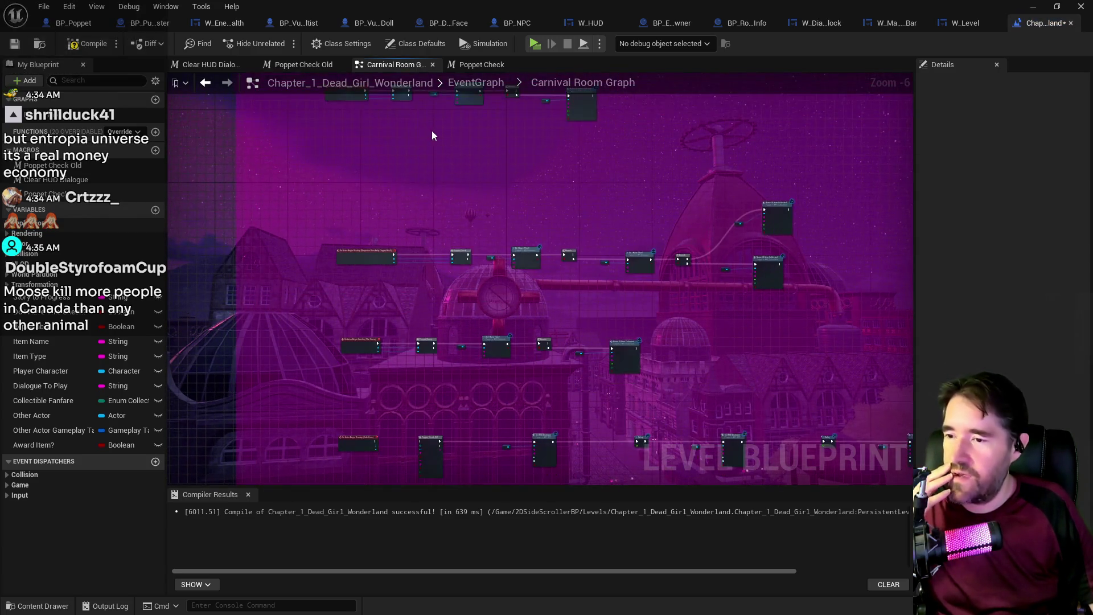
- Inspect The Curse trigger box in the level, then go back to the Level Blueprint
key("alt+Tab")
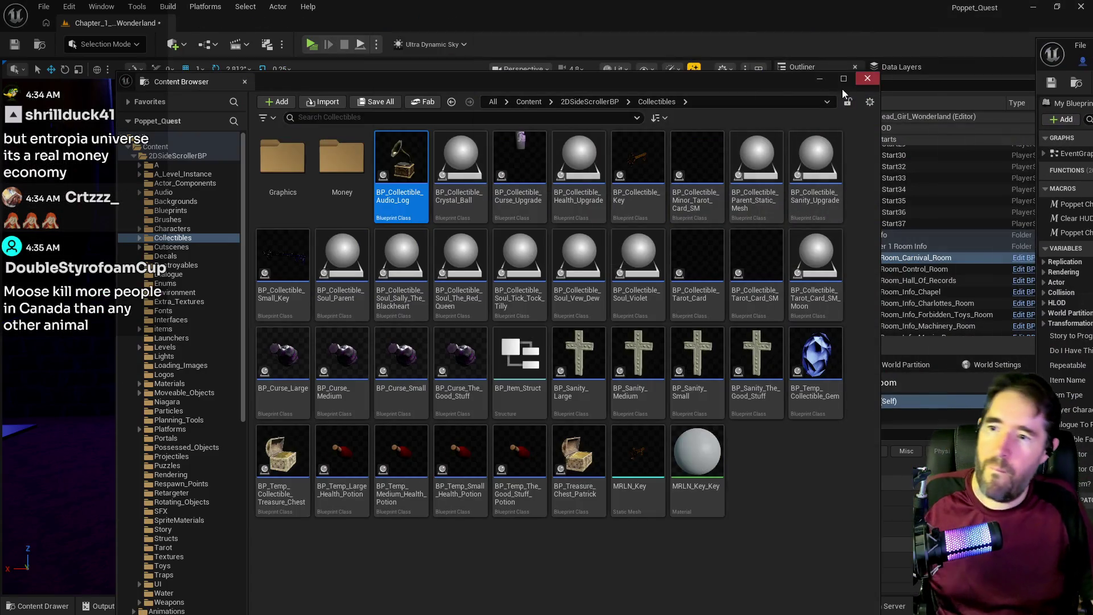
key("f")
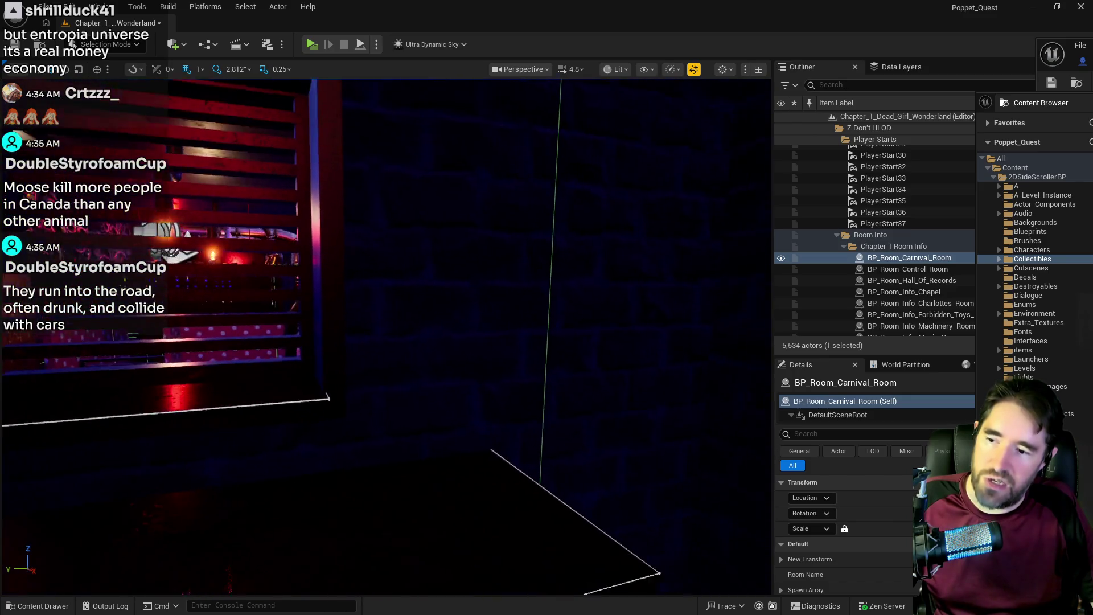
left_click(615, 148)
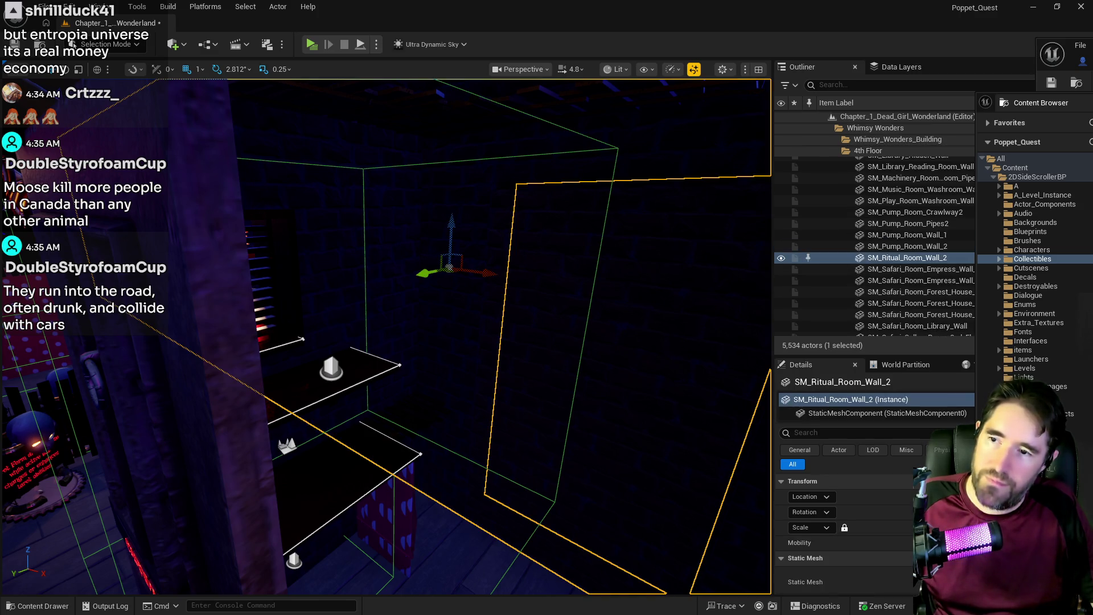
left_click(618, 148)
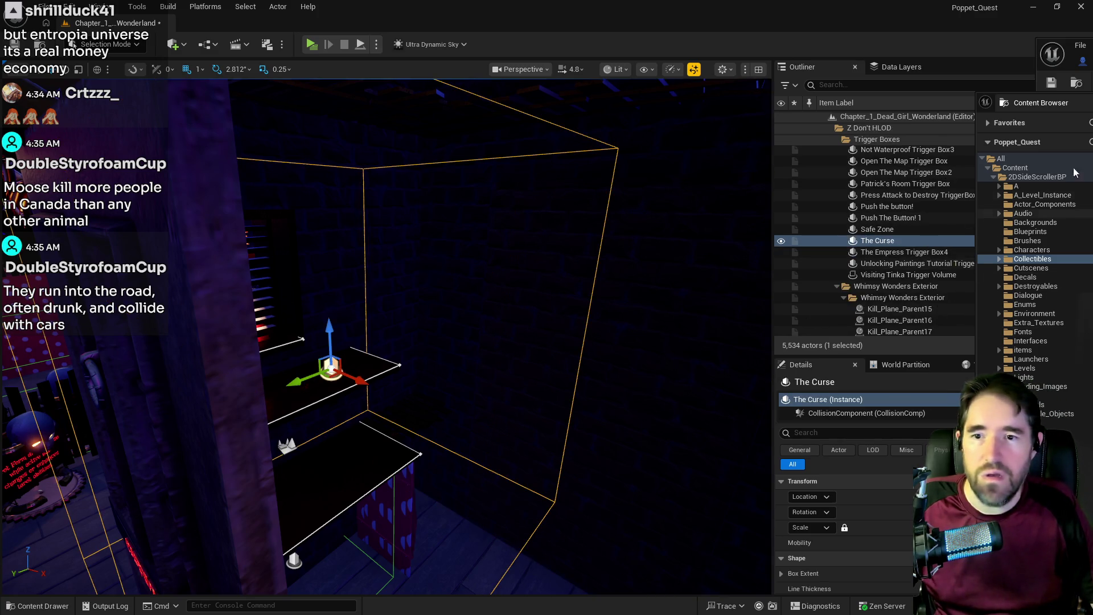
left_click(987, 105)
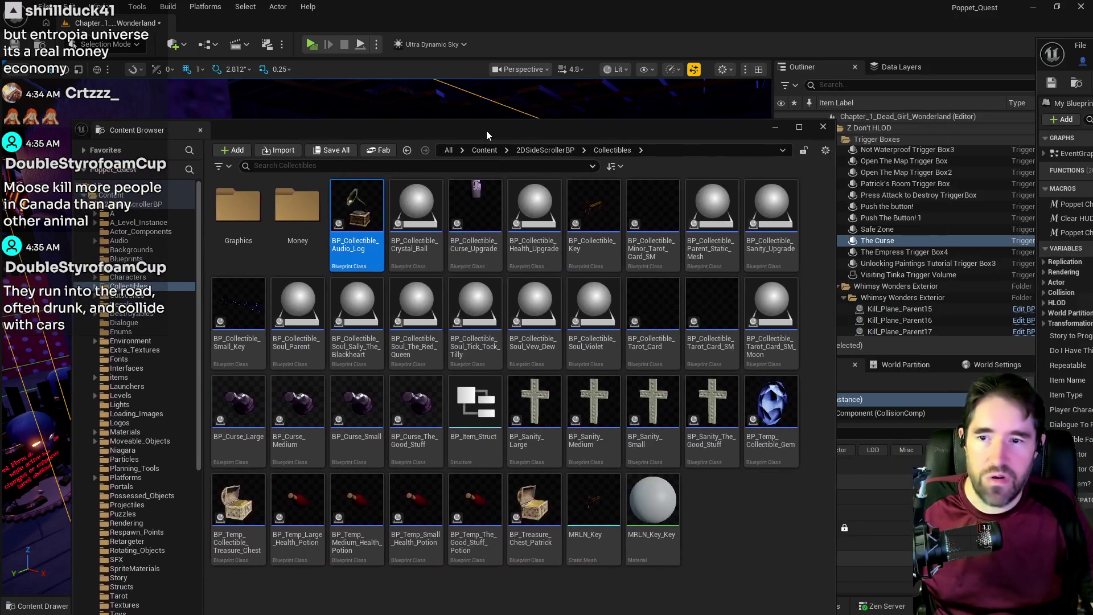
key("ctrl+space")
key("alt+Tab")
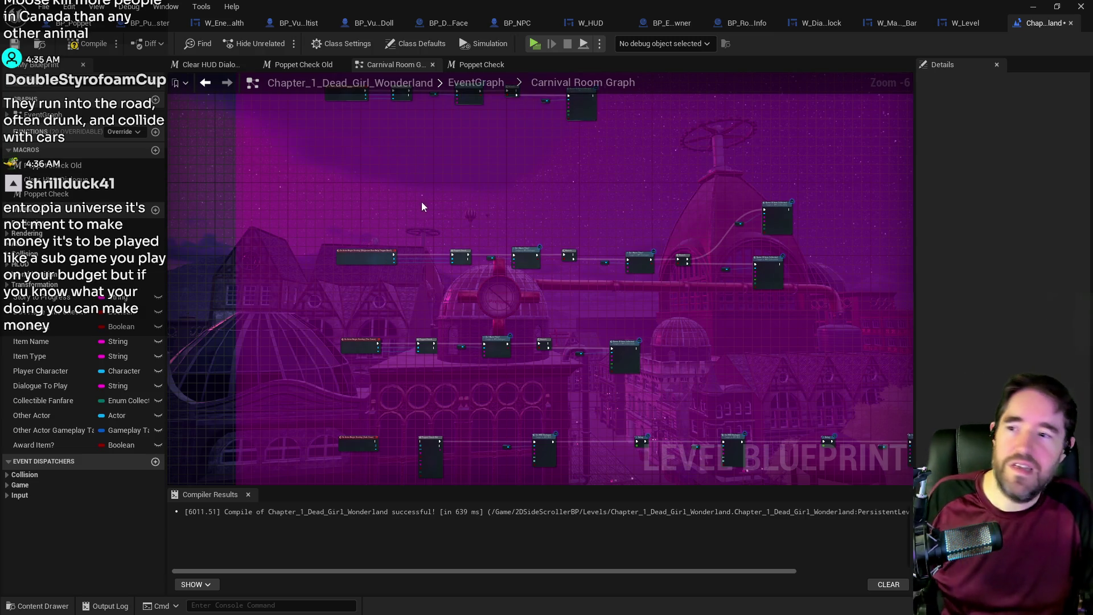
- Drag the bottom Curse overlap chain up into the Carnival Room comment box
left_click_drag(421, 202, 415, 399)
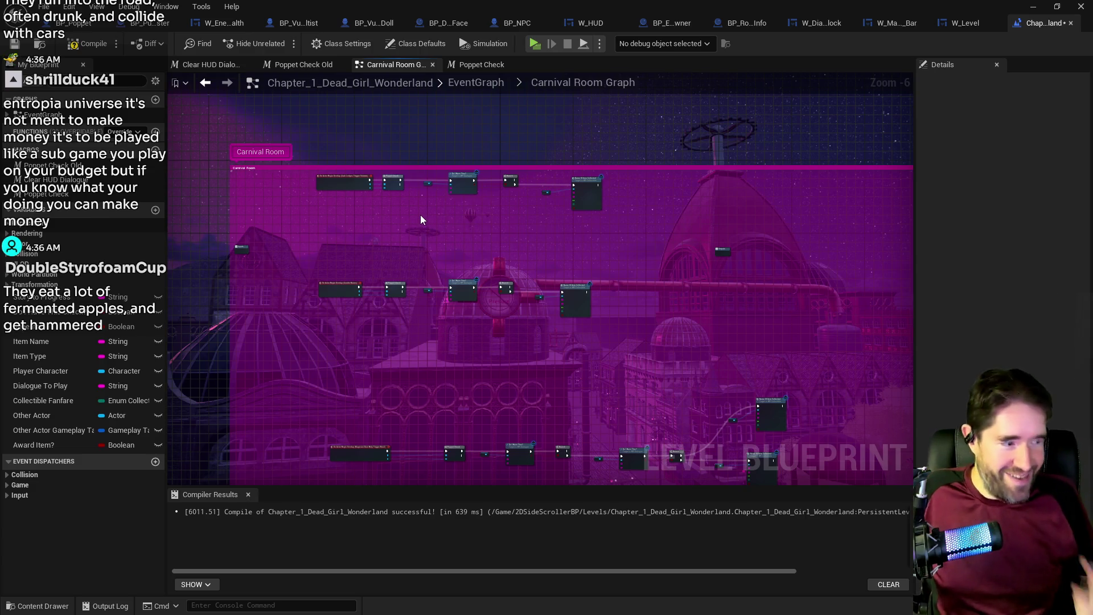
scroll(418, 213, "up", 3)
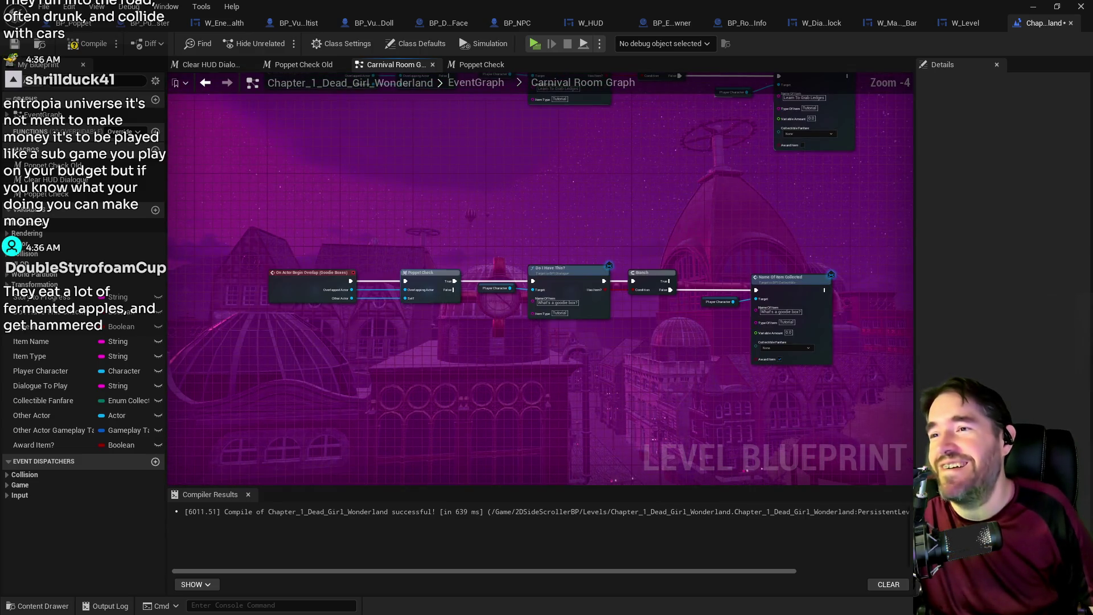
scroll(408, 246, "down", 1)
mouse_move(425, 342)
left_mouse_down()
mouse_move(415, 319)
mouse_move(470, 250)
mouse_move(448, 248)
mouse_move(464, 276)
mouse_move(502, 205)
mouse_move(510, 152)
mouse_move(535, 292)
left_mouse_up()
scroll(466, 400, "down", 3)
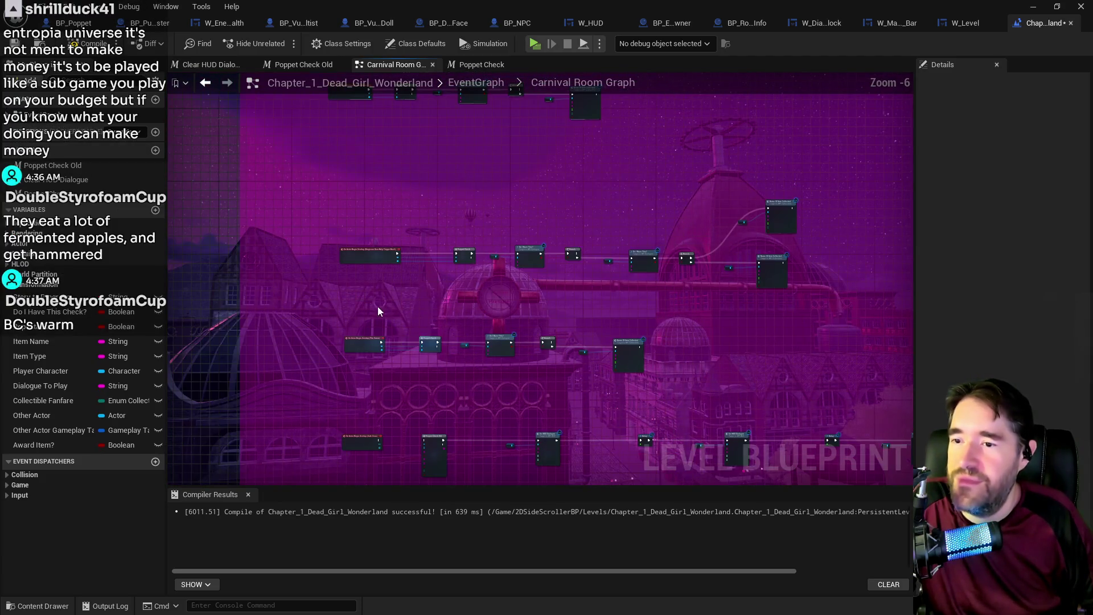
scroll(380, 307, "up", 2)
mouse_move(344, 320)
left_mouse_down()
mouse_move(791, 402)
mouse_move(741, 1)
mouse_move(704, 297)
mouse_move(739, 321)
left_mouse_up()
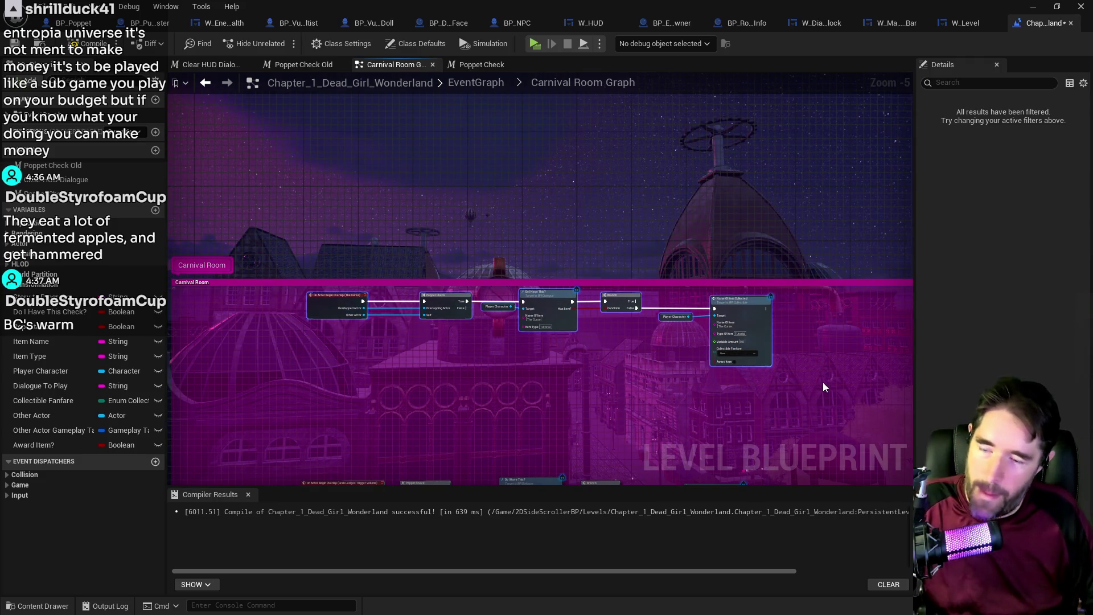
- Wrap the selected nodes in a comment titled 'The Curse / New Life Room Clean Up'
key("c")
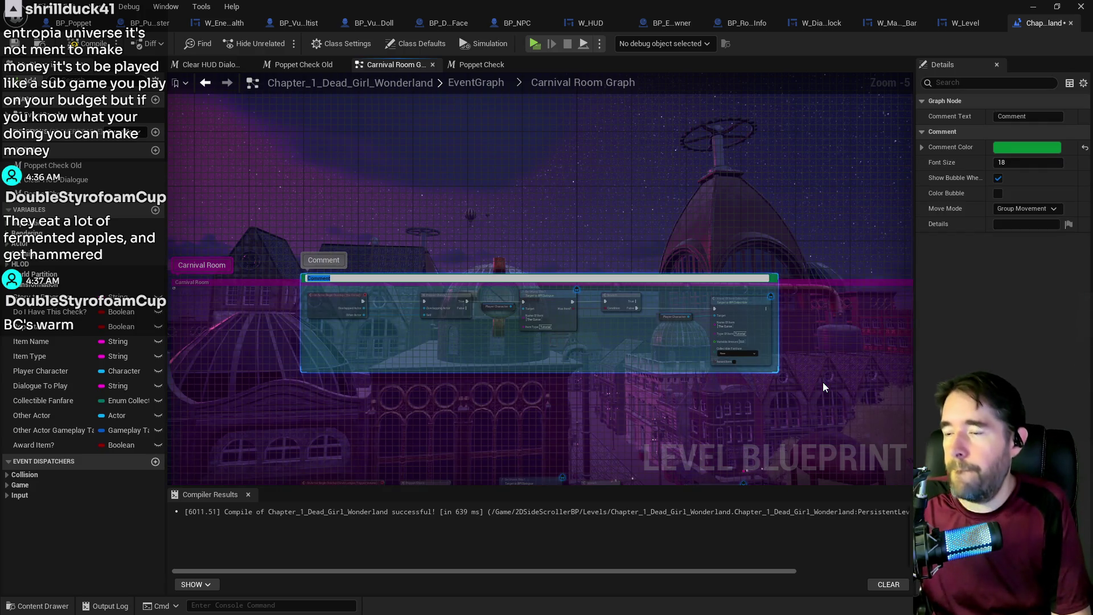
type("The Curse / New L")
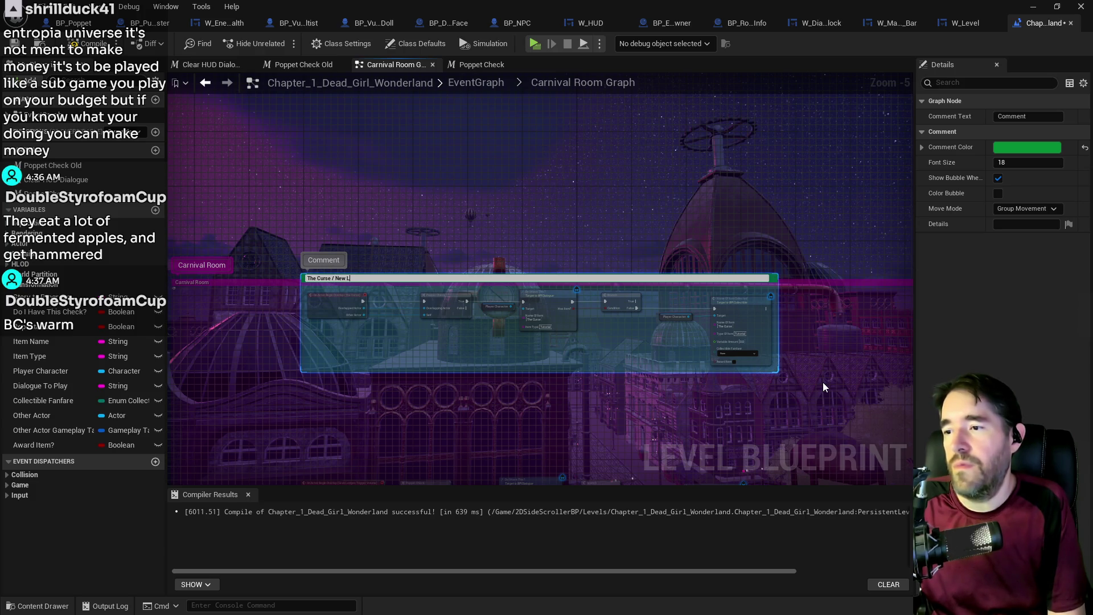
type("oom Clean Up")
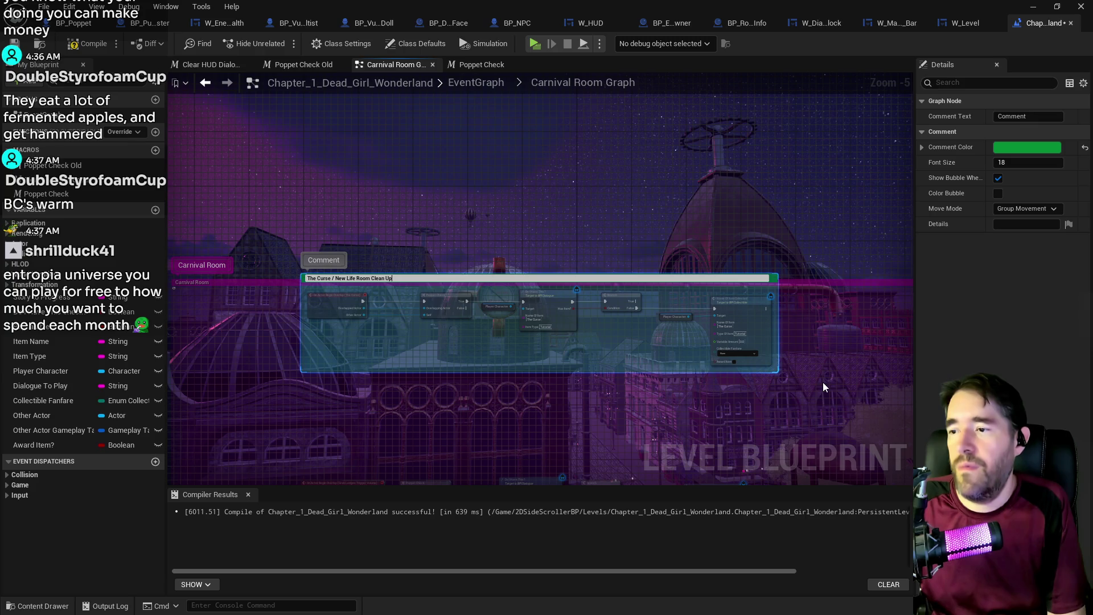
key("Return")
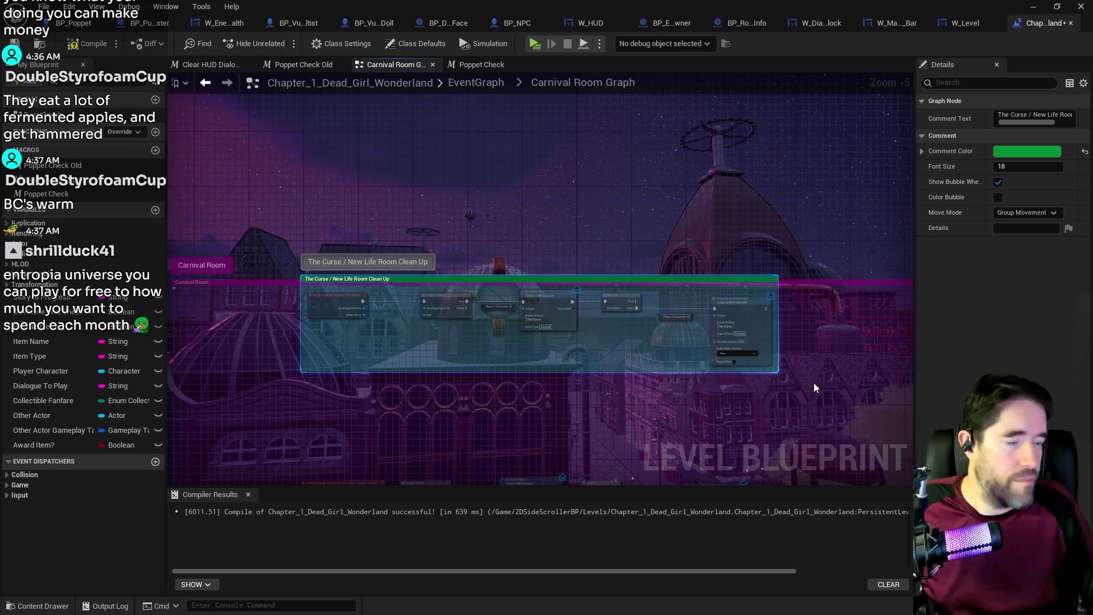
- Clear the selection and save the level and its blueprint
scroll(418, 385, "down", 2)
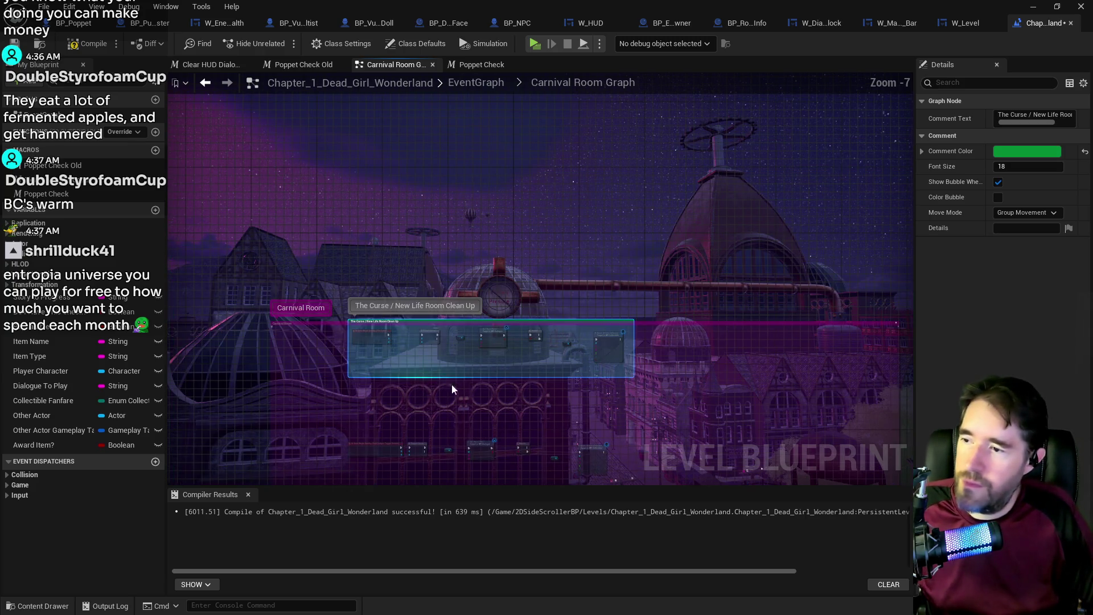
left_click(329, 244)
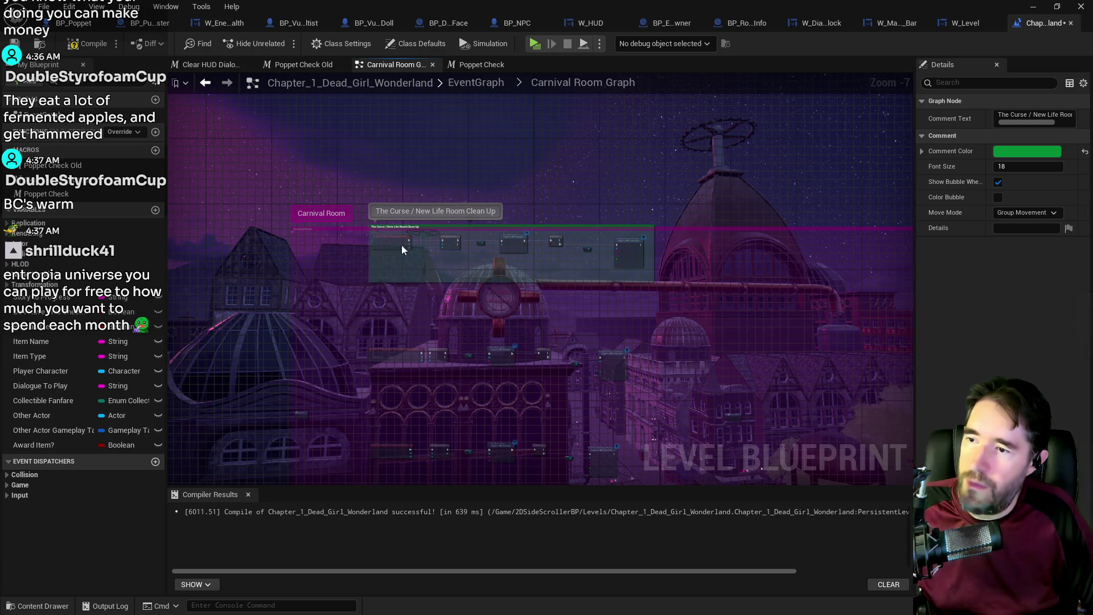
left_click_drag(411, 335, 400, 187)
scroll(397, 343, "up", 6)
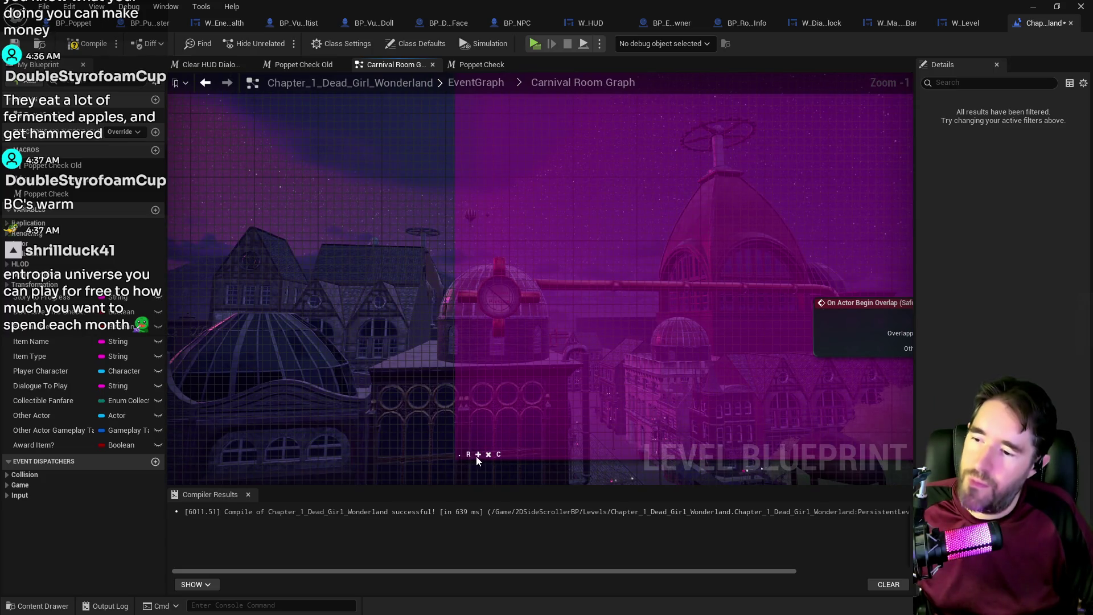
left_click(542, 369)
key("ctrl+s")
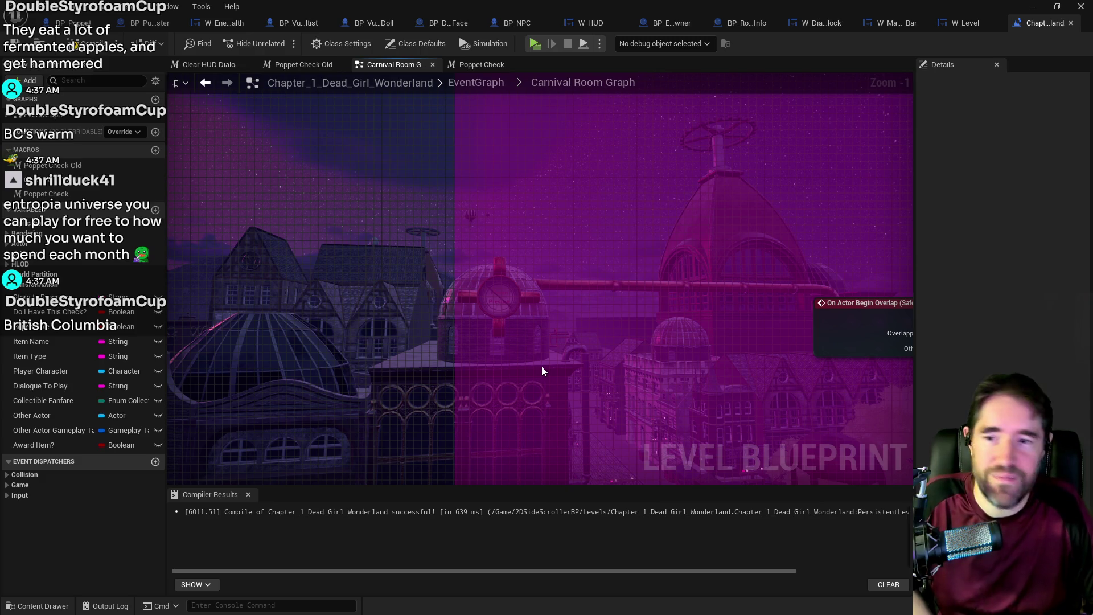
- Zoom out of the Carnival Room Graph and go back to the main EventGraph
scroll(643, 186, "down", 4)
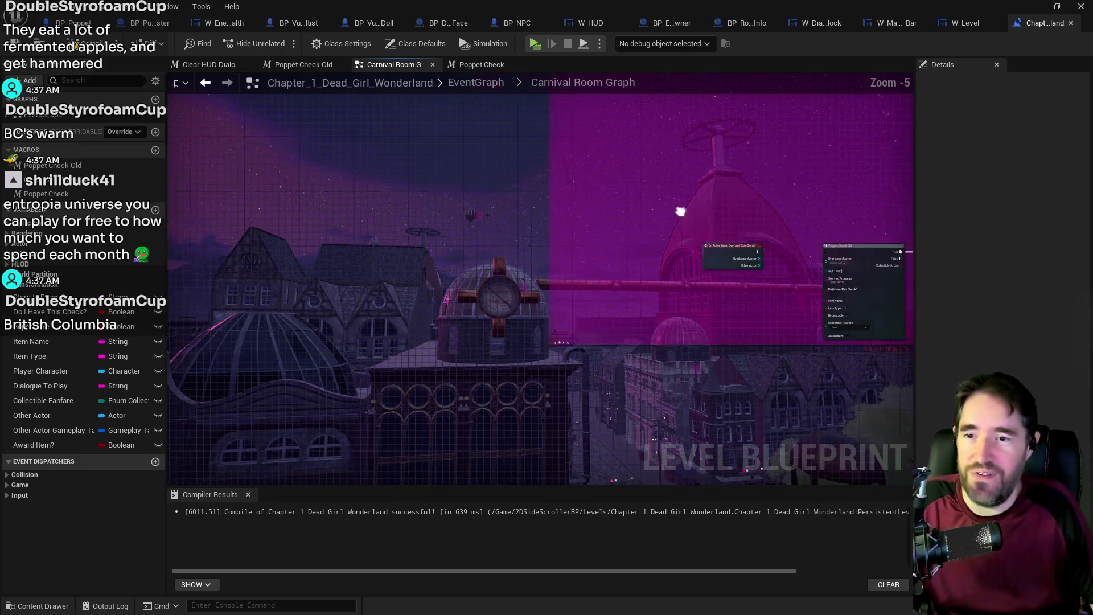
scroll(527, 276, "down", 1)
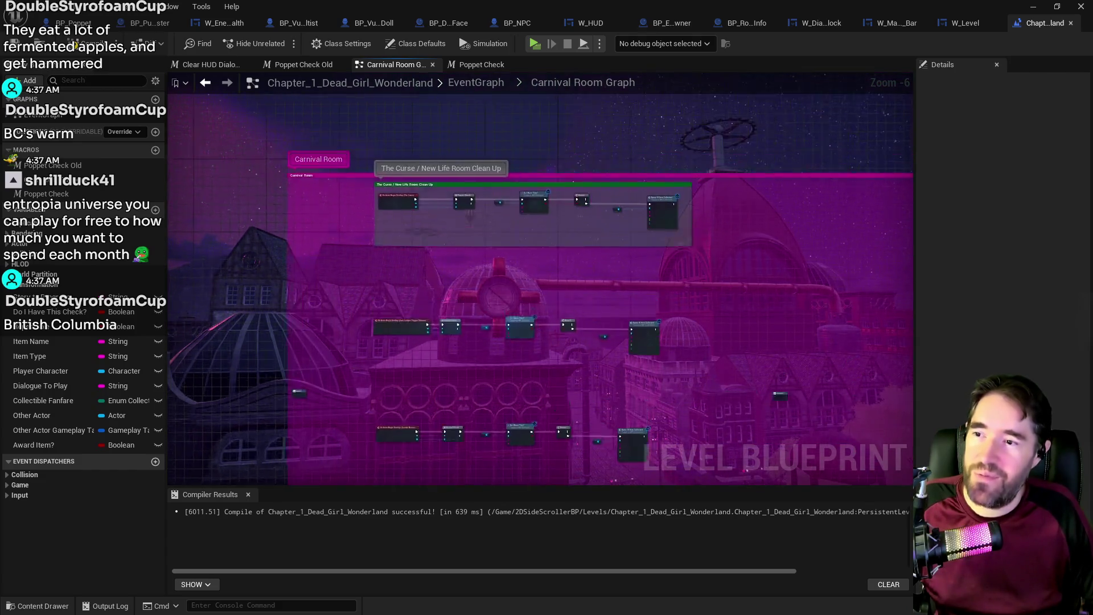
scroll(478, 136, "down", 1)
scroll(444, 111, "up", 1)
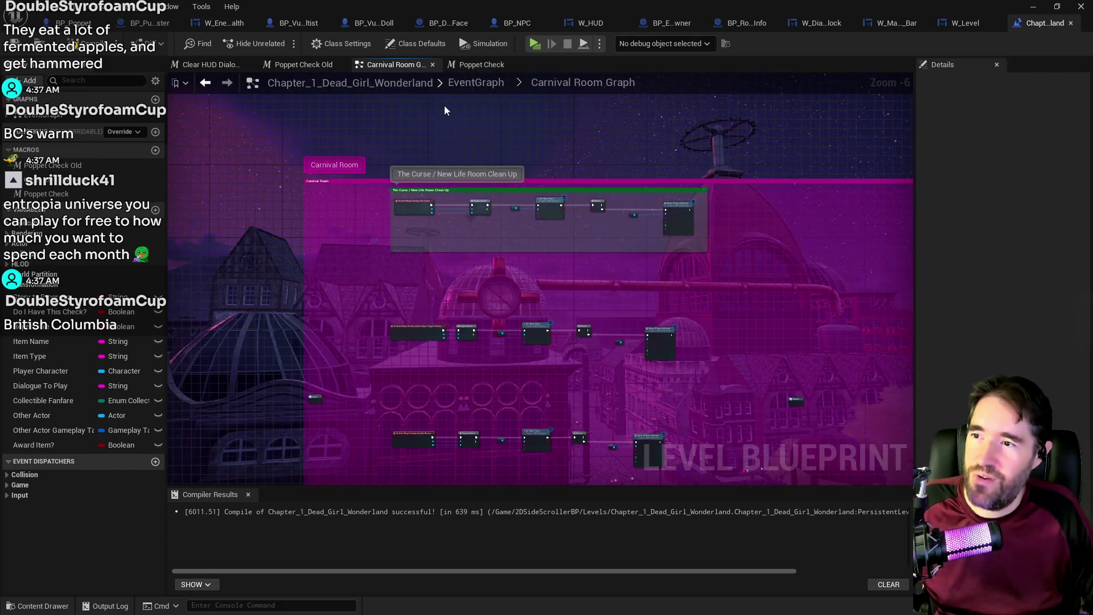
left_click(481, 83)
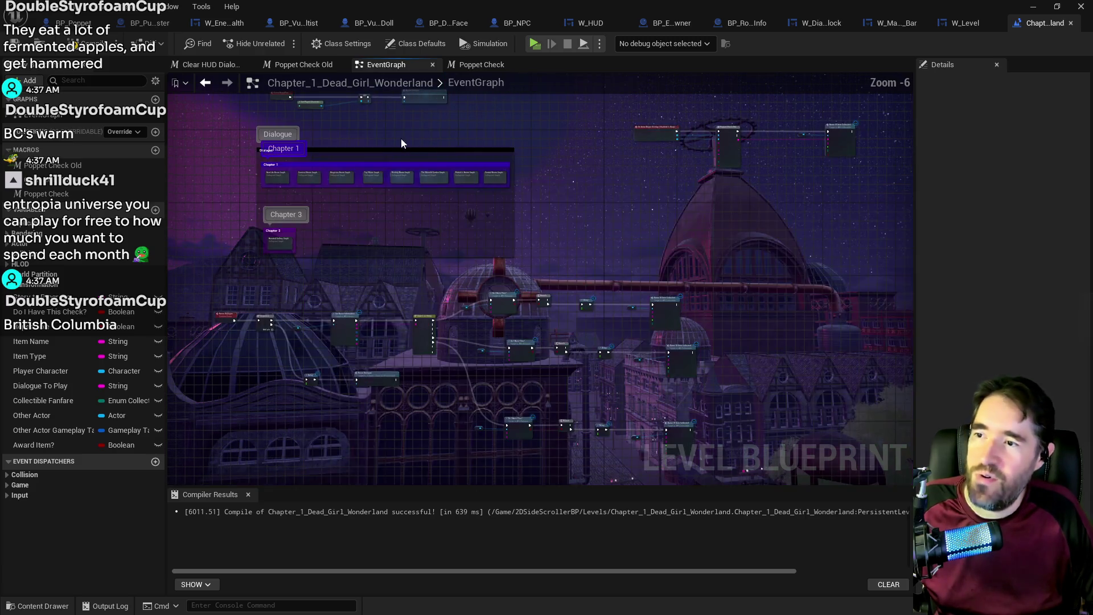
- Delete the How To Equip check nodes from the Toy Maze Graph, then open Carnival Room Graph
double_click(315, 255)
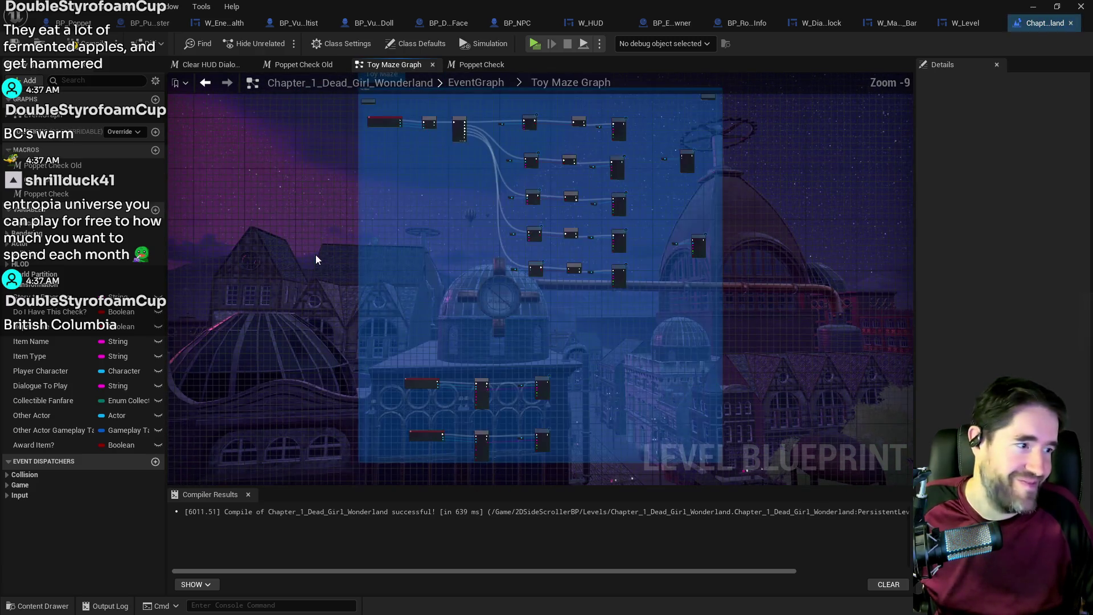
scroll(485, 239, "up", 3)
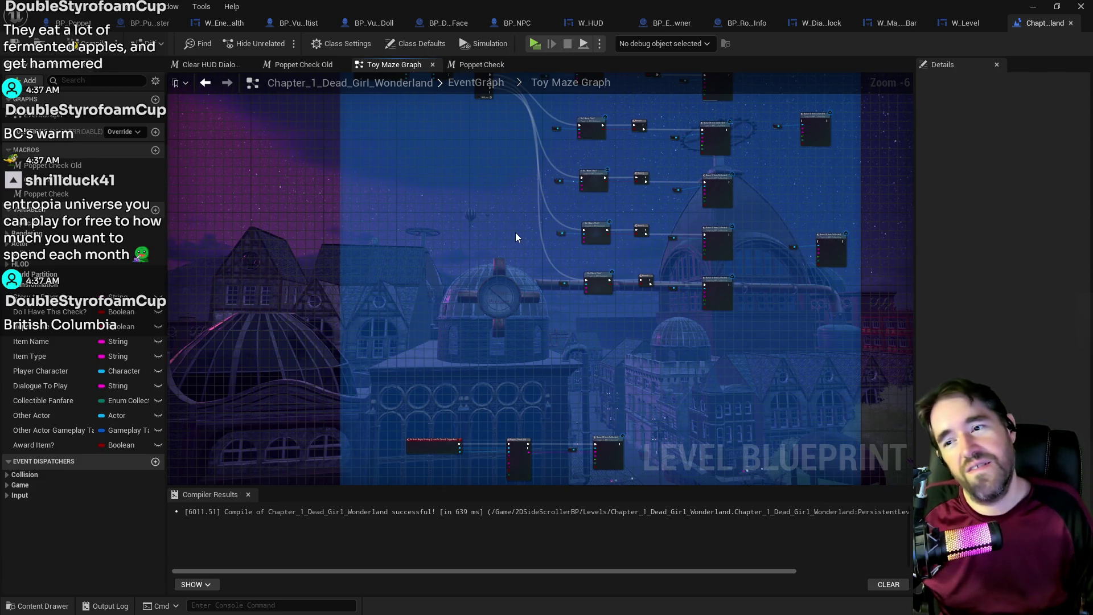
scroll(511, 233, "up", 3)
mouse_move(563, 374)
left_mouse_down()
mouse_move(476, 323)
mouse_move(382, 215)
mouse_move(392, 154)
mouse_move(462, 227)
left_mouse_up()
scroll(462, 226, "down", 1)
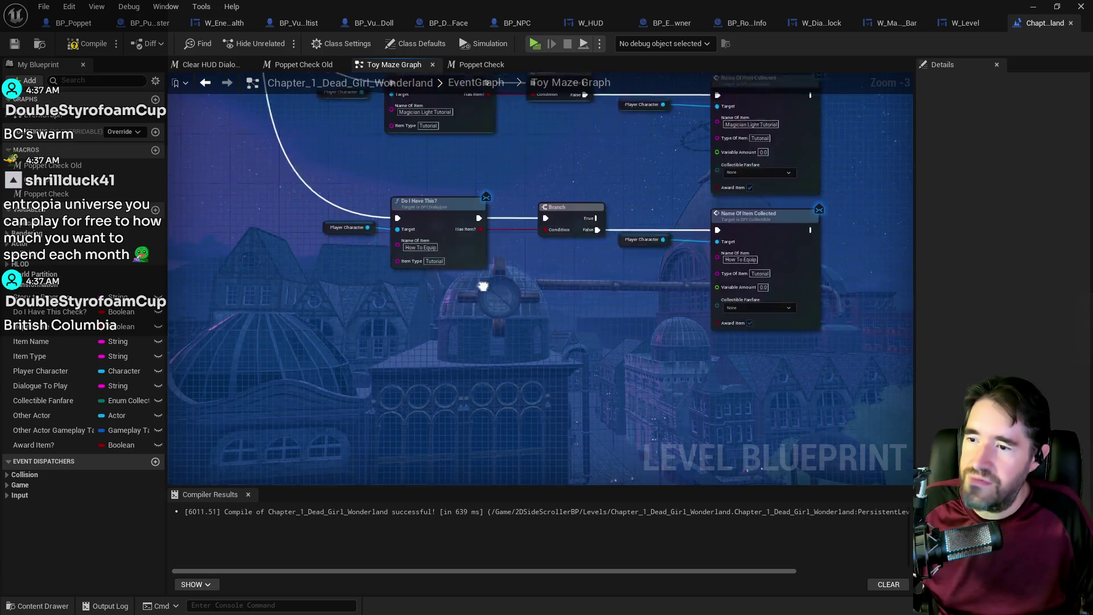
left_click_drag(330, 203, 678, 247)
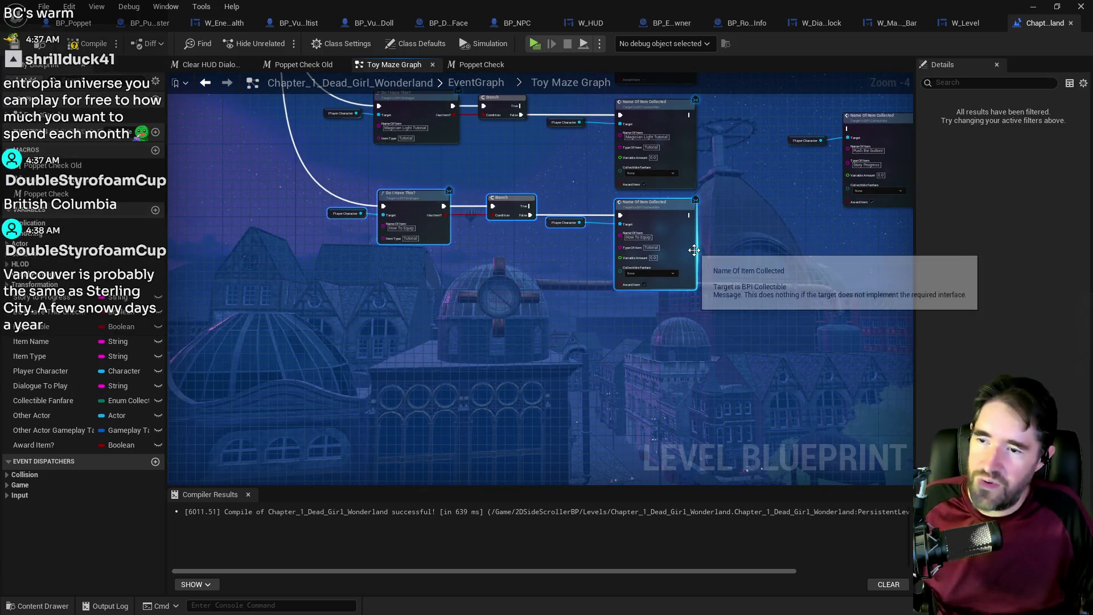
key("Delete")
left_click(484, 85)
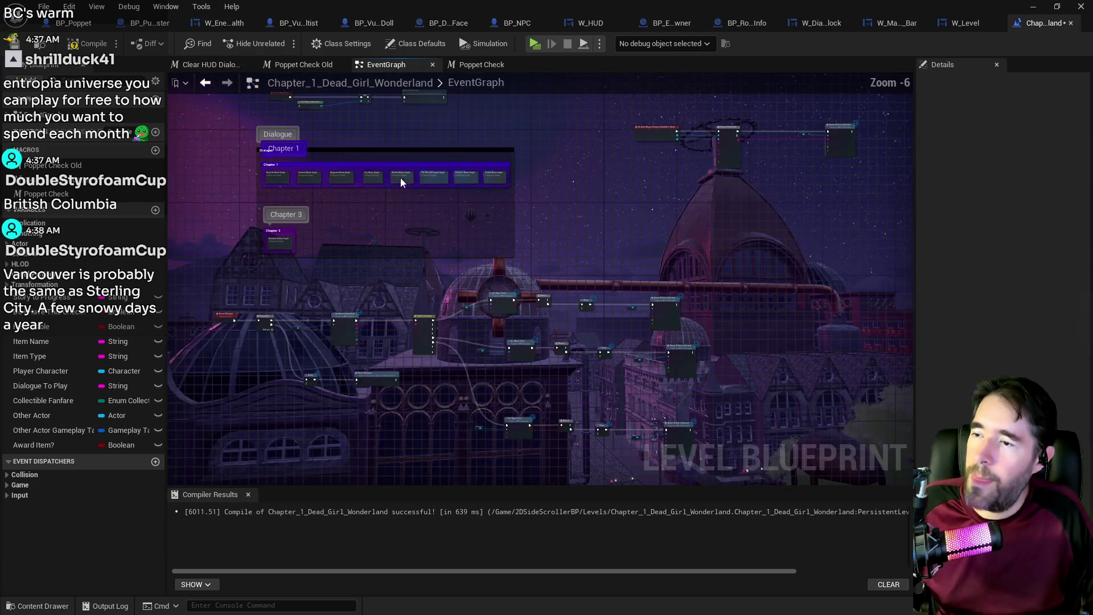
double_click(302, 176)
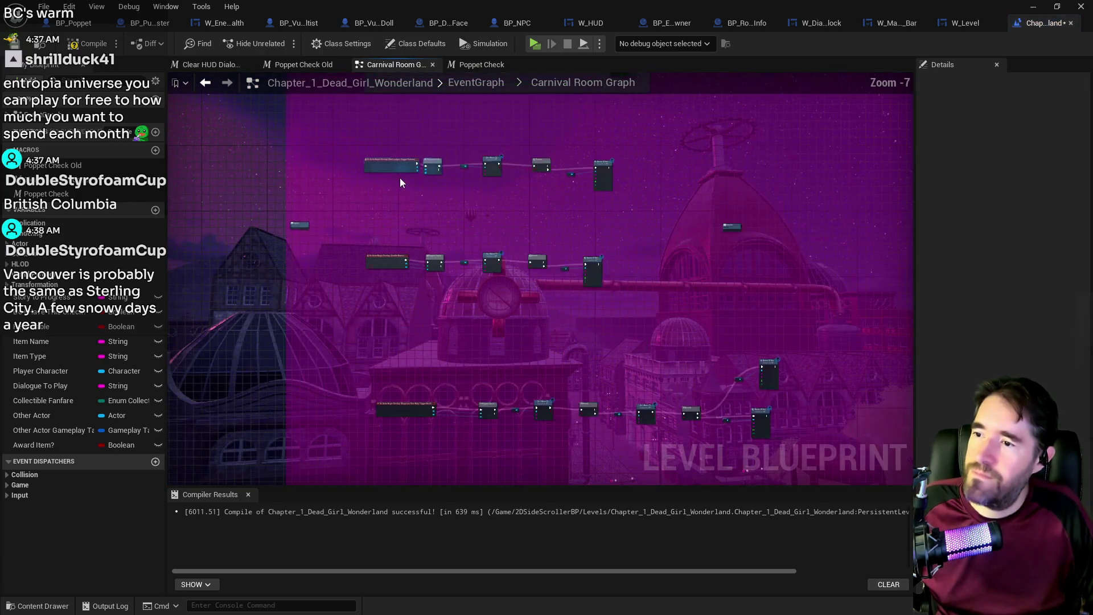
- Paste the How To Equip chain below the Curse comment and move Poppet Check beside On Actor Begin Overlap
key("ctrl+v")
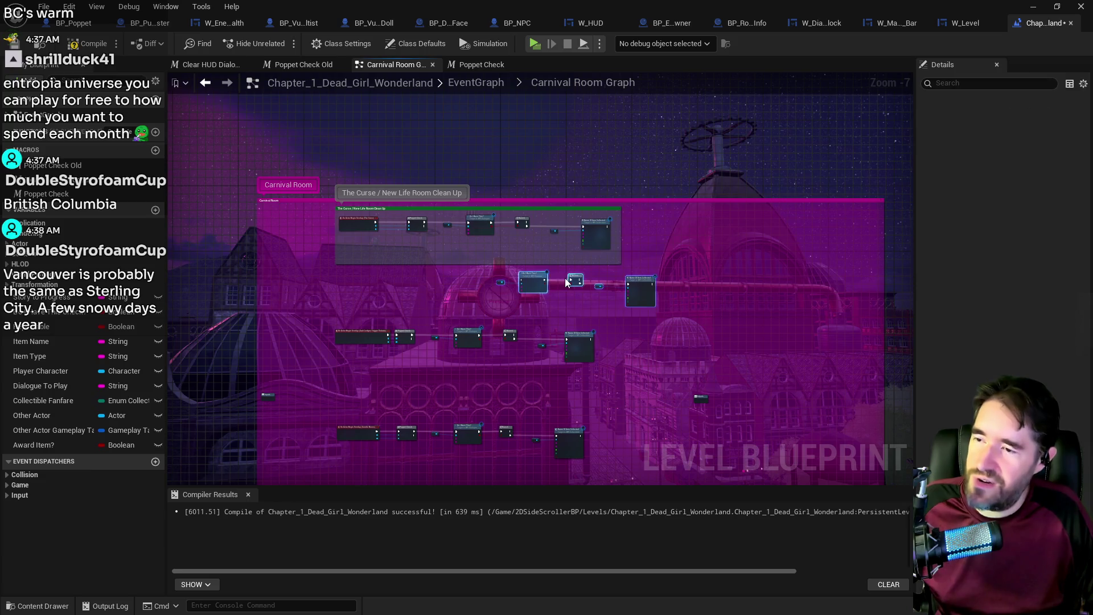
left_click_drag(442, 299, 415, 301)
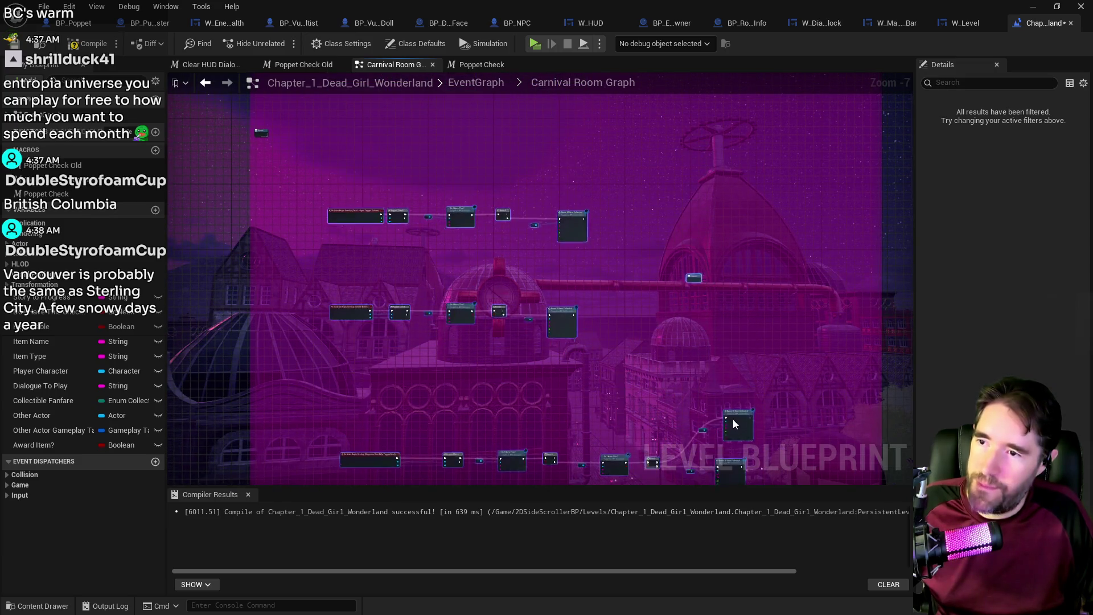
scroll(499, 263, "up", 4)
mouse_move(474, 247)
left_mouse_down()
mouse_move(377, 183)
mouse_move(501, 245)
mouse_move(477, 226)
left_mouse_up()
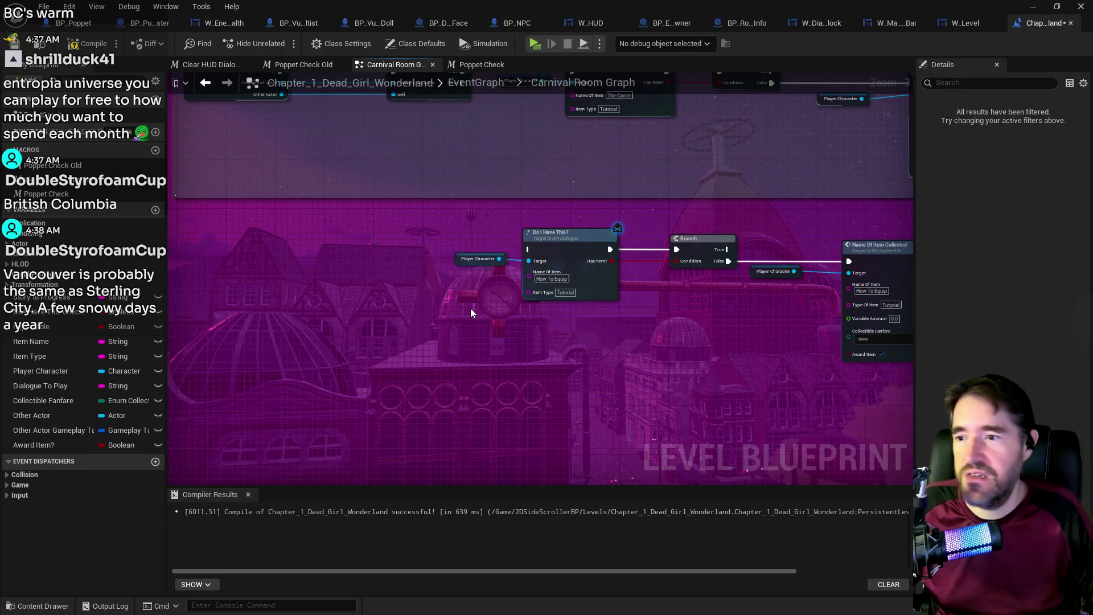
mouse_move(427, 236)
left_mouse_down()
mouse_move(786, 337)
mouse_move(865, 342)
left_mouse_up()
mouse_move(874, 261)
left_mouse_down()
mouse_move(555, 280)
mouse_move(295, 150)
mouse_move(224, 148)
mouse_move(234, 149)
left_mouse_up()
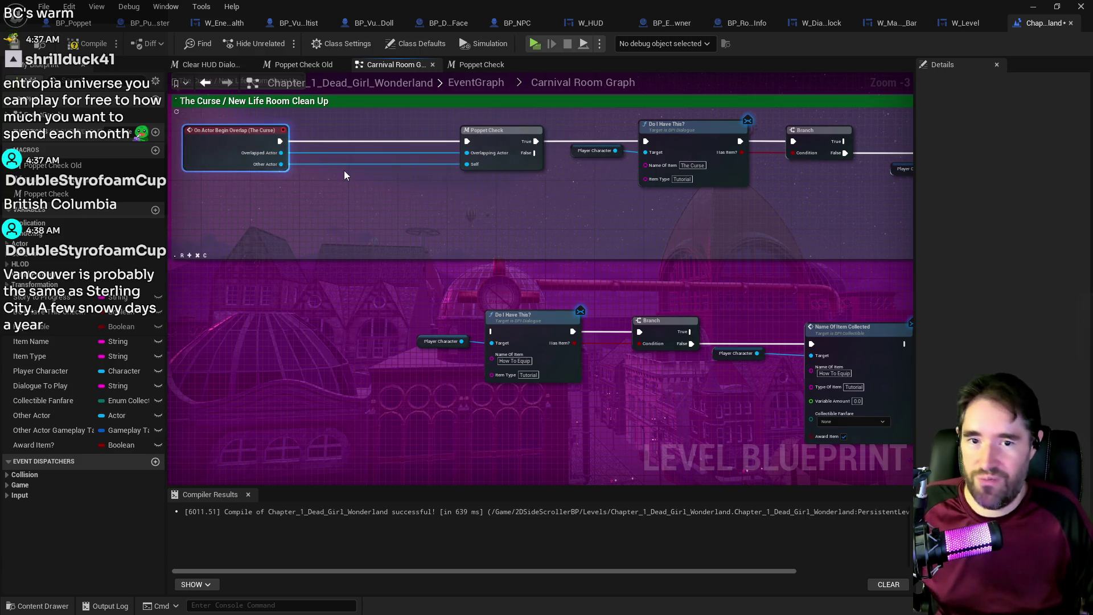
left_click_drag(344, 169, 426, 228)
mouse_move(561, 196)
left_mouse_down()
mouse_move(425, 197)
mouse_move(469, 205)
mouse_move(488, 231)
mouse_move(576, 249)
left_mouse_up()
- Add a Sequence node after Poppet Check and align the How To Equip chain beneath it
type("sequen")
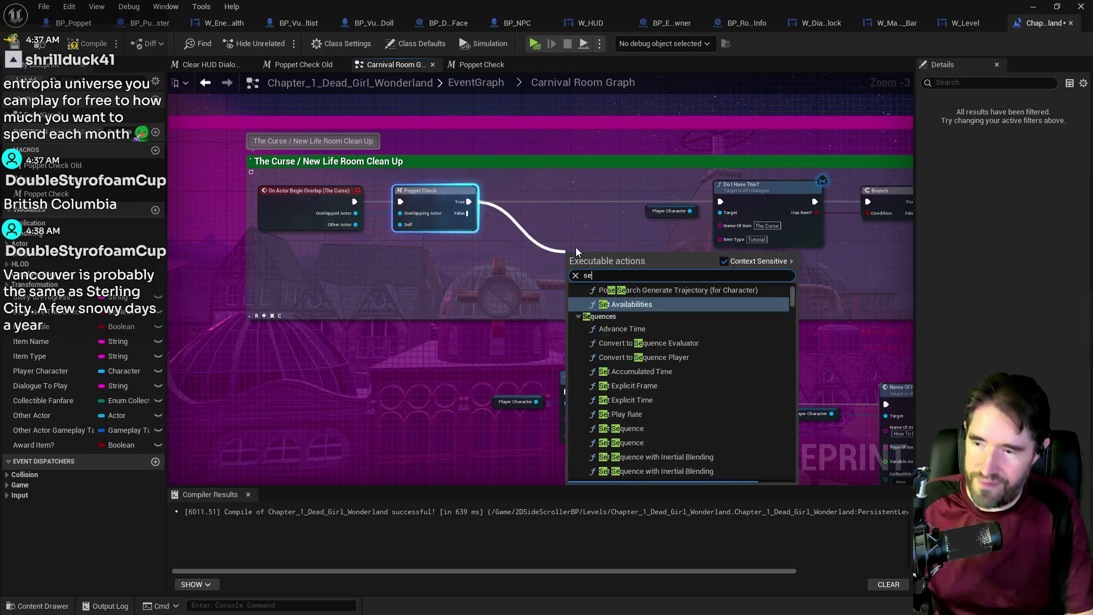
left_click(613, 304)
mouse_move(586, 254)
left_mouse_down()
mouse_move(561, 174)
mouse_move(544, 196)
mouse_move(558, 290)
mouse_move(545, 362)
mouse_move(564, 392)
left_mouse_up()
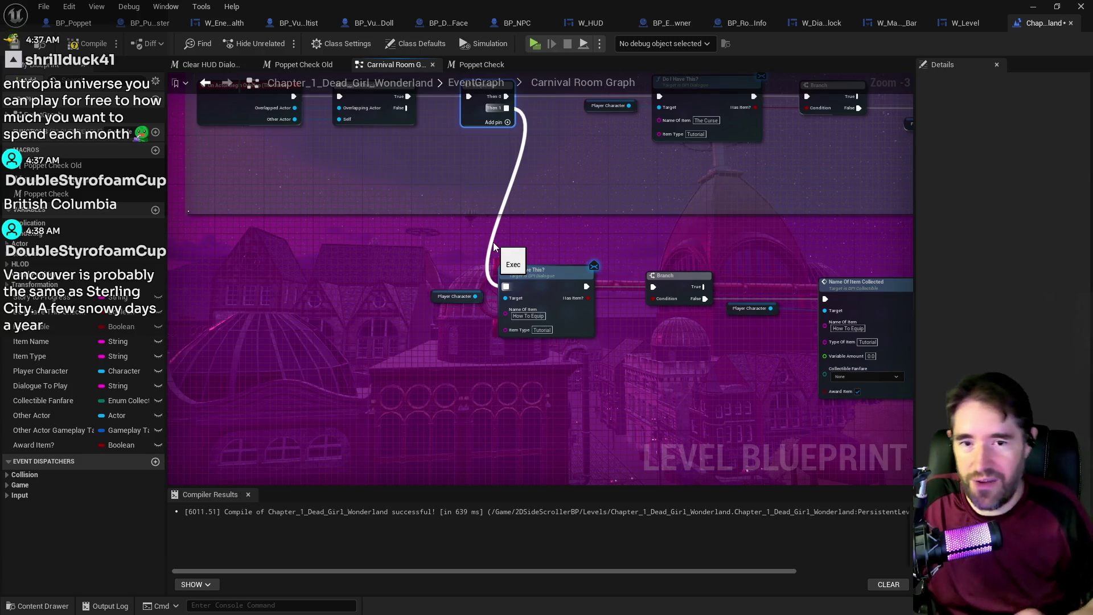
left_click_drag(646, 337, 632, 337)
scroll(632, 336, "down", 2)
mouse_move(446, 270)
left_mouse_down()
mouse_move(650, 306)
mouse_move(746, 286)
left_mouse_up()
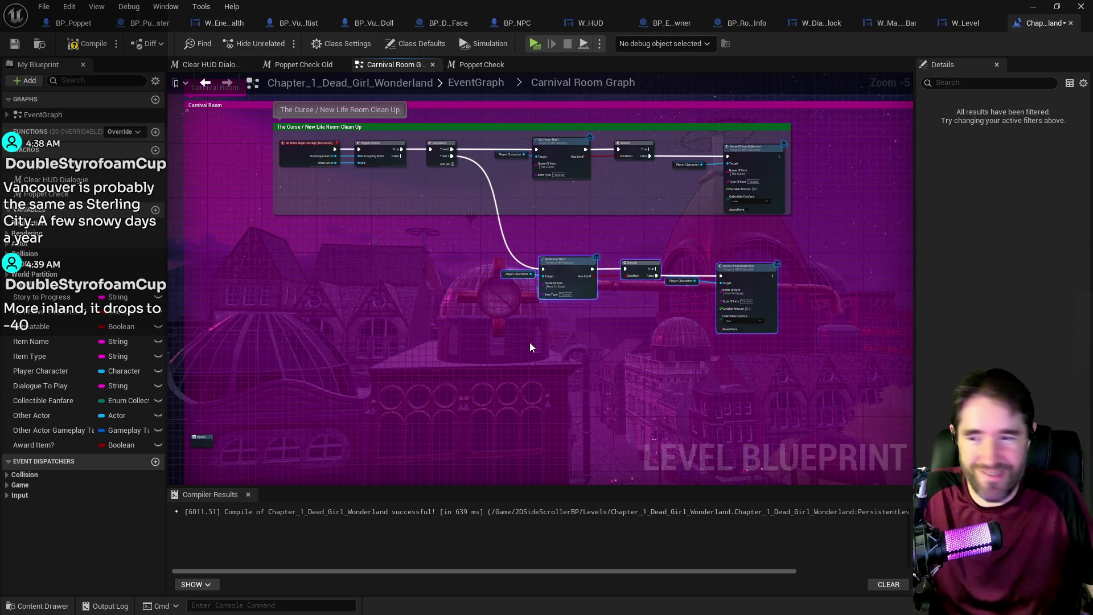
scroll(510, 217, "up", 1)
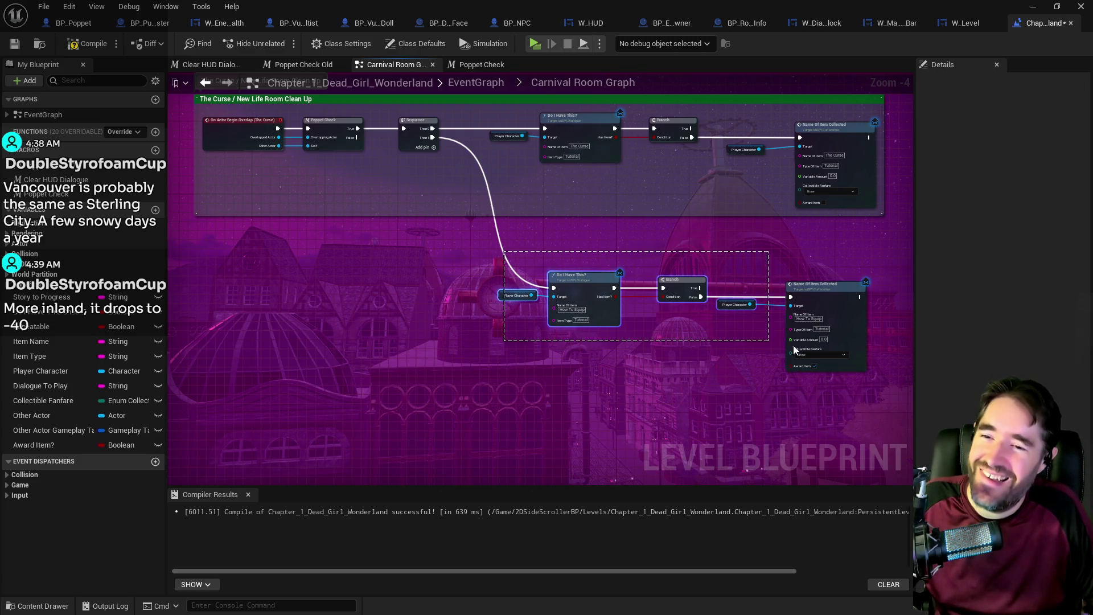
left_click_drag(827, 302, 833, 269)
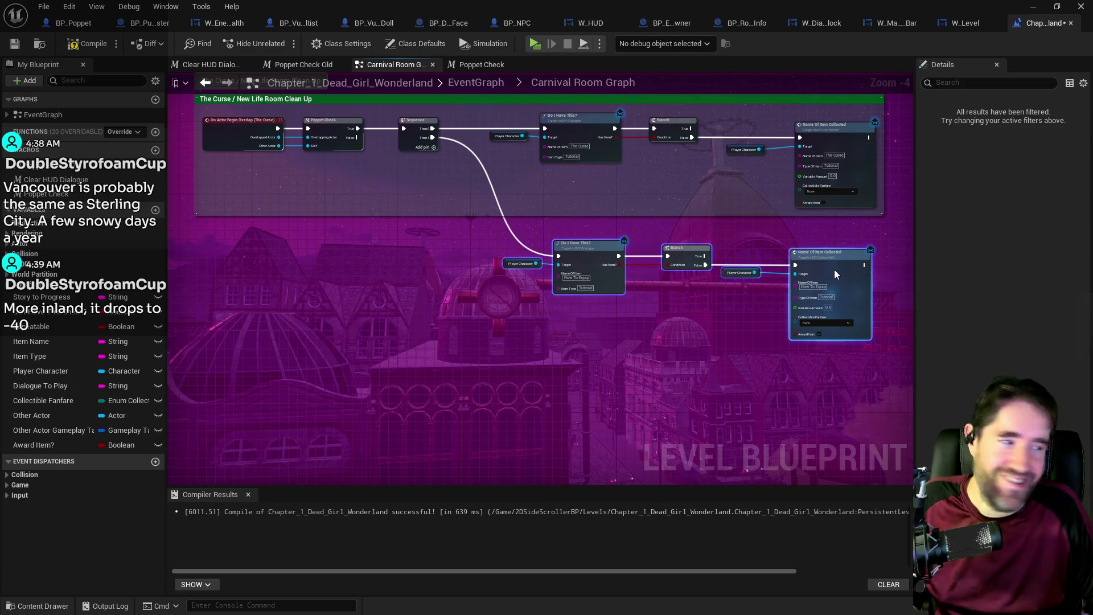
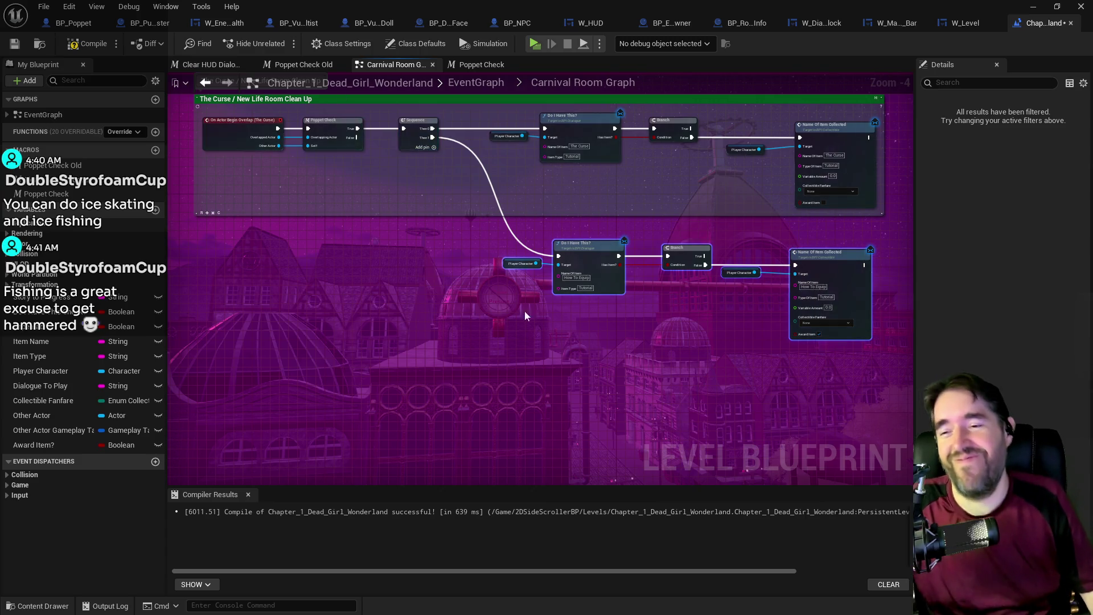
- Review the Carnival Room and Curse / New Life Room Clean Up groups, then return to EventGraph and save
scroll(640, 299, "up", 2)
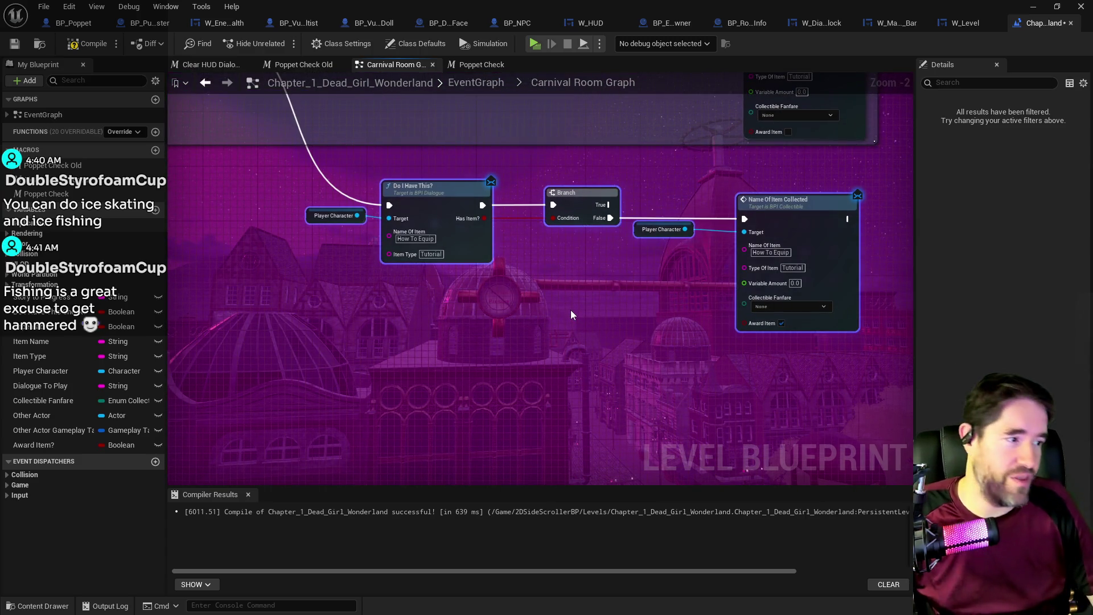
scroll(572, 315, "down", 1)
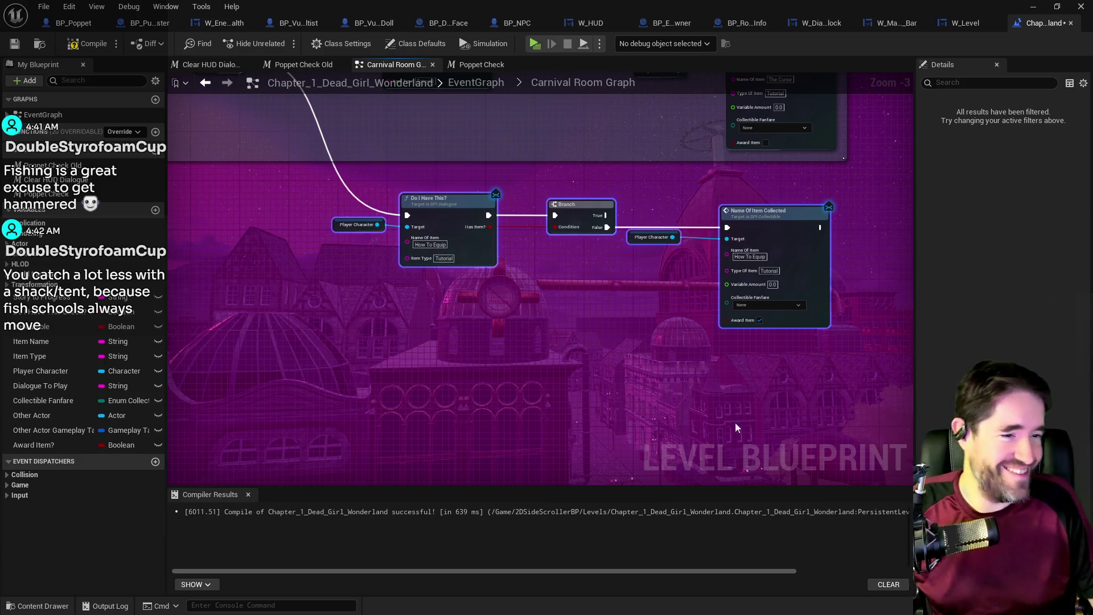
scroll(647, 364, "down", 2)
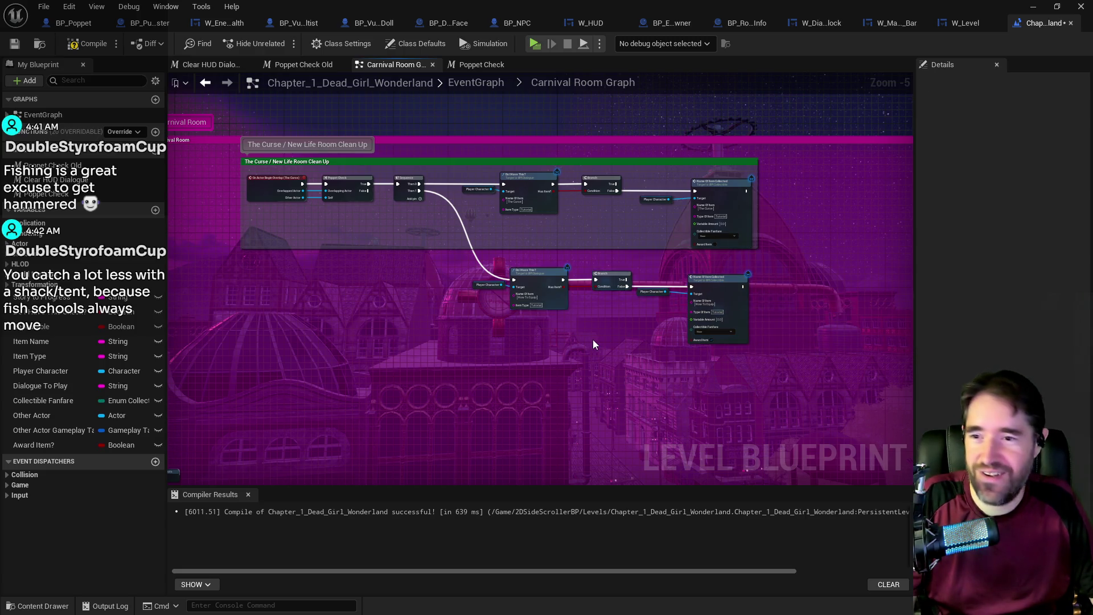
mouse_move(575, 380)
left_mouse_down()
mouse_move(561, 356)
mouse_move(581, 255)
left_mouse_up()
scroll(580, 255, "down", 2)
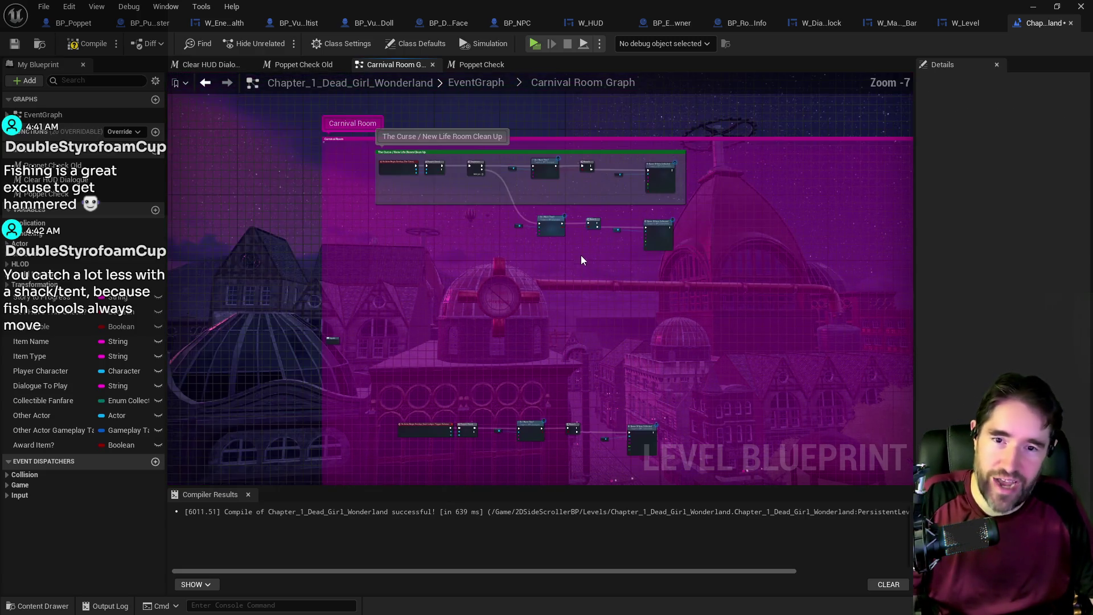
left_click_drag(583, 302, 603, 259)
scroll(603, 260, "up", 2)
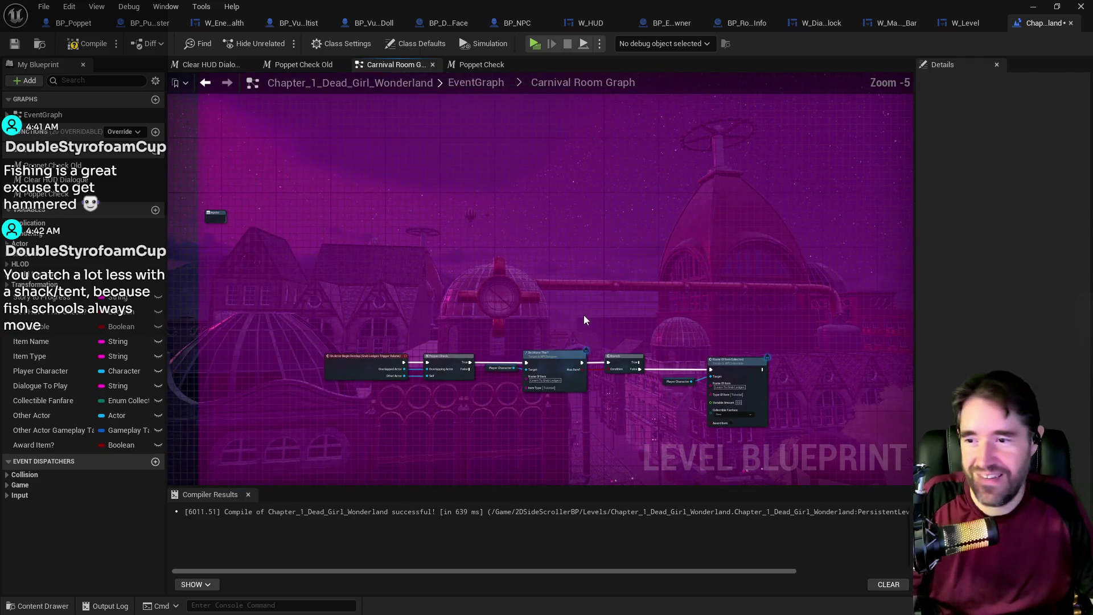
left_click_drag(511, 211, 515, 455)
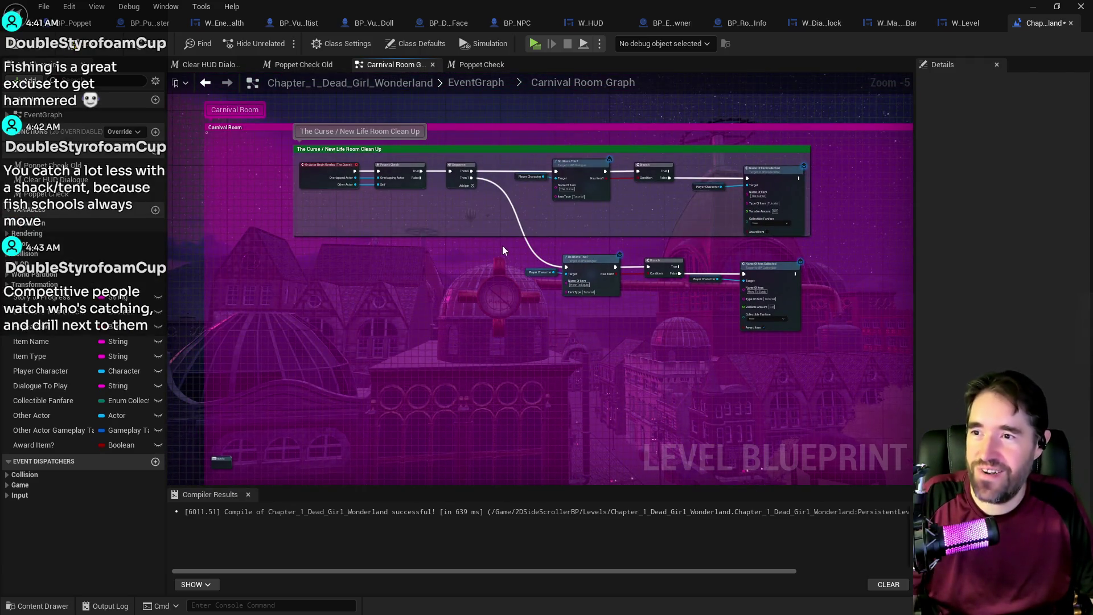
left_click(457, 84)
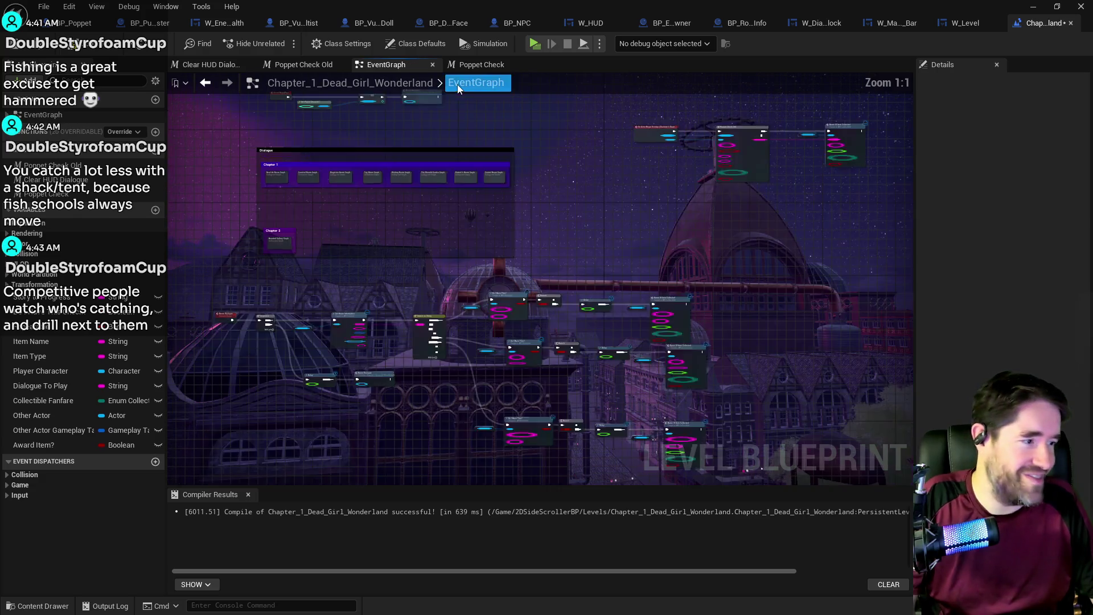
left_click(17, 52)
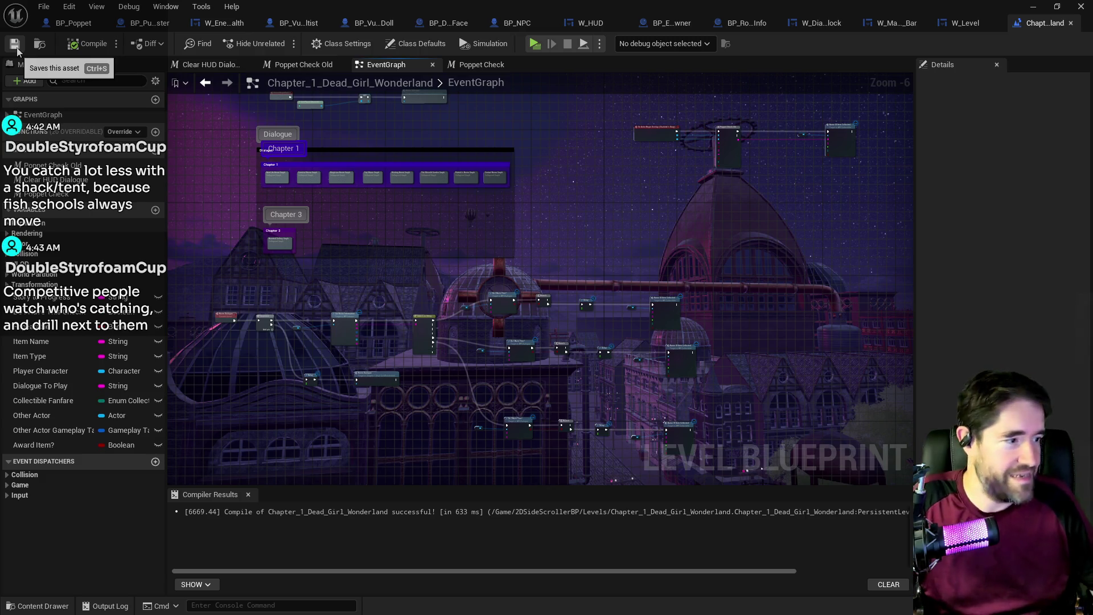
scroll(307, 188, "up", 6)
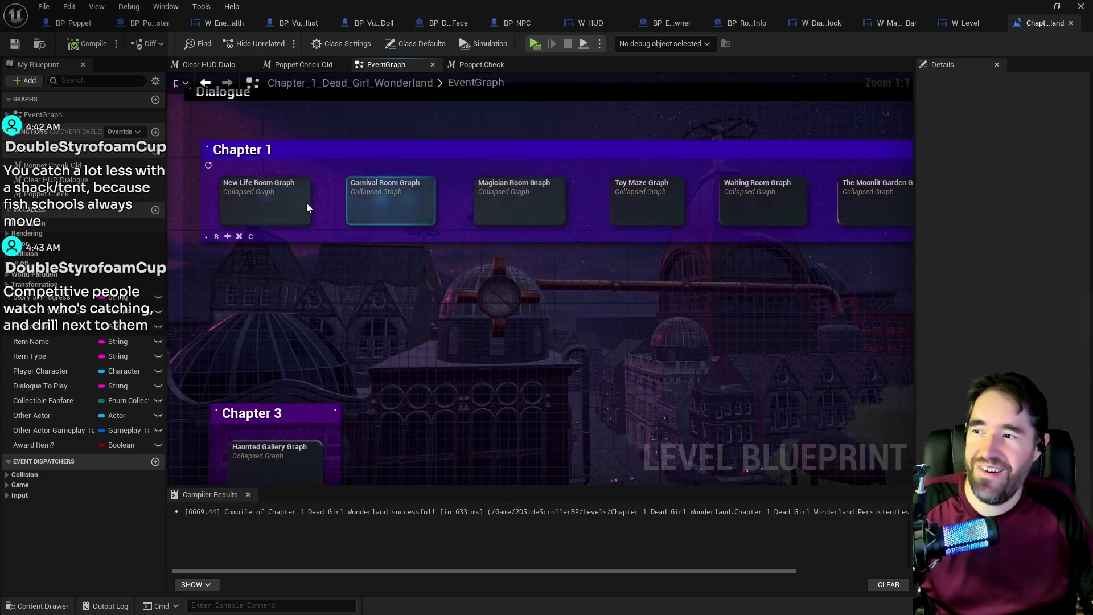
- Open the New Life Room Graph and inspect its item-check rows, undoing an accidental Break Barriers row move
double_click(285, 202)
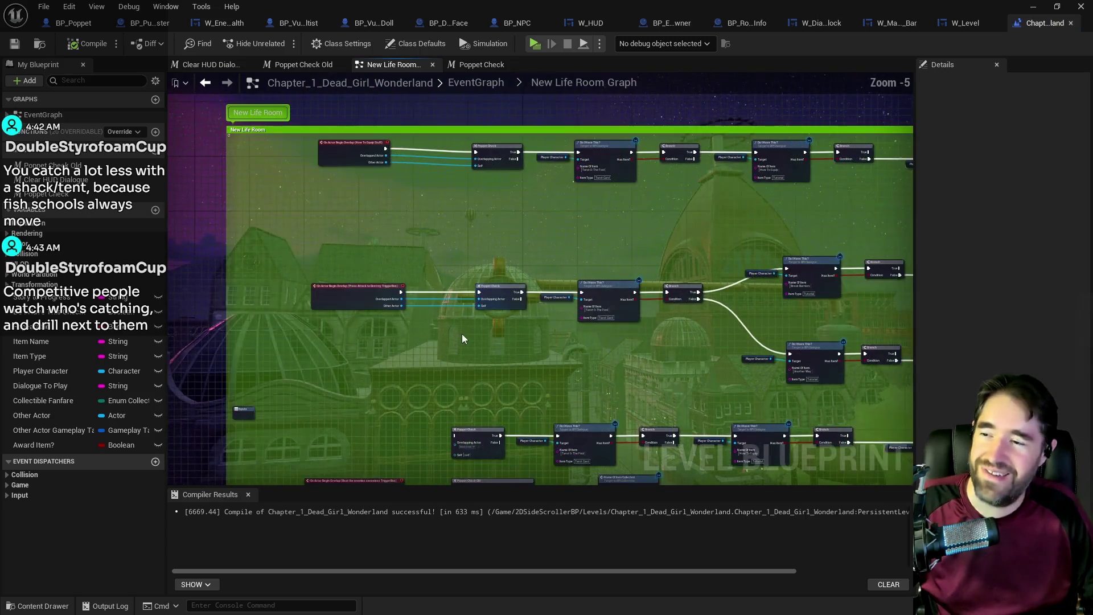
scroll(394, 206, "up", 3)
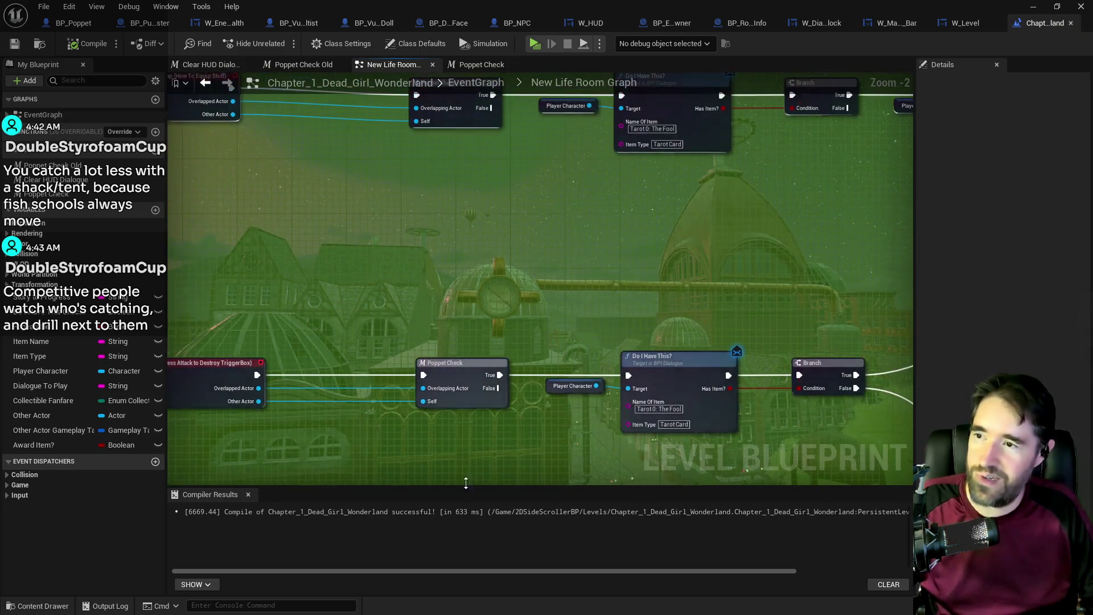
mouse_move(559, 332)
left_mouse_down()
mouse_move(373, 313)
mouse_move(387, 240)
left_mouse_up()
mouse_move(626, 387)
left_mouse_down()
mouse_move(401, 305)
mouse_move(312, 139)
mouse_move(630, 281)
mouse_move(838, 432)
mouse_move(804, 370)
left_mouse_up()
left_click_drag(421, 324, 202, 292)
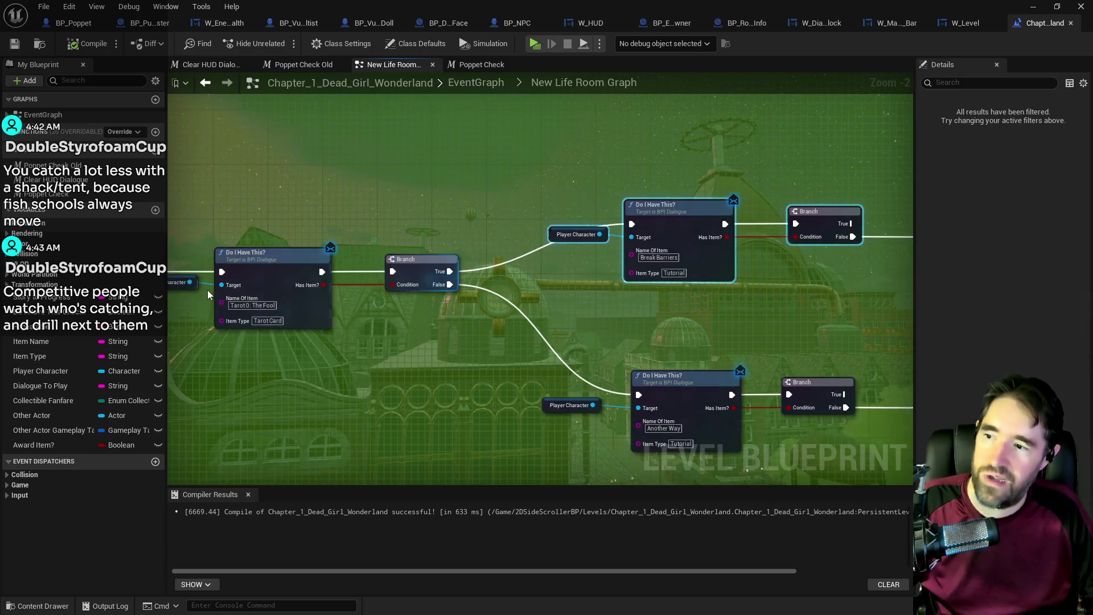
key("ctrl+z")
mouse_move(422, 387)
left_mouse_down()
mouse_move(453, 340)
mouse_move(371, 308)
left_mouse_up()
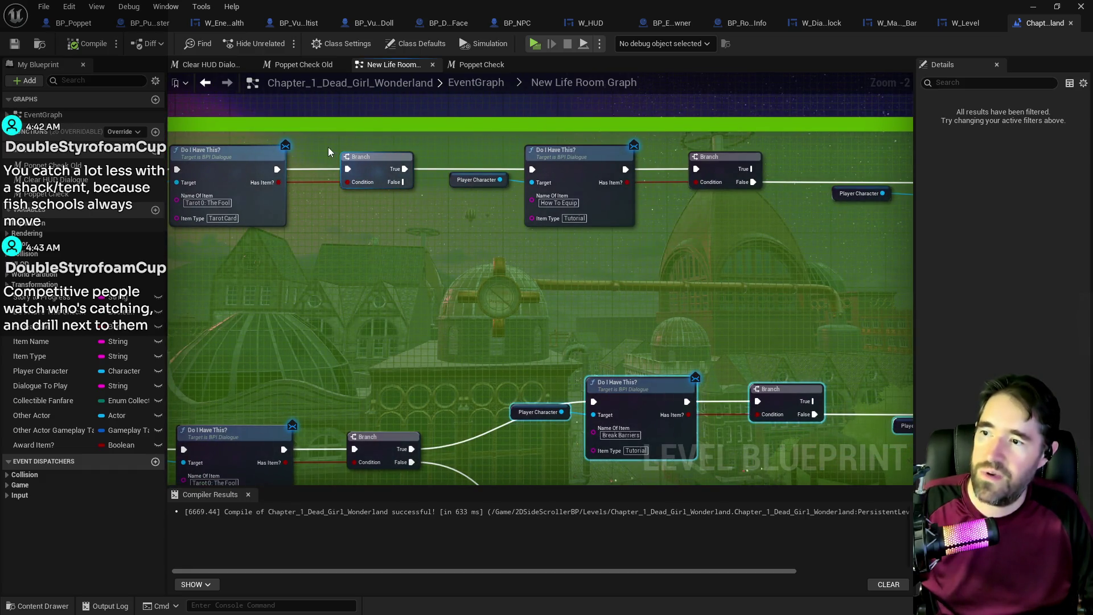
scroll(337, 172, "down", 2)
left_click_drag(427, 161, 544, 195)
mouse_move(704, 224)
left_mouse_down()
mouse_move(776, 284)
mouse_move(857, 407)
left_mouse_up()
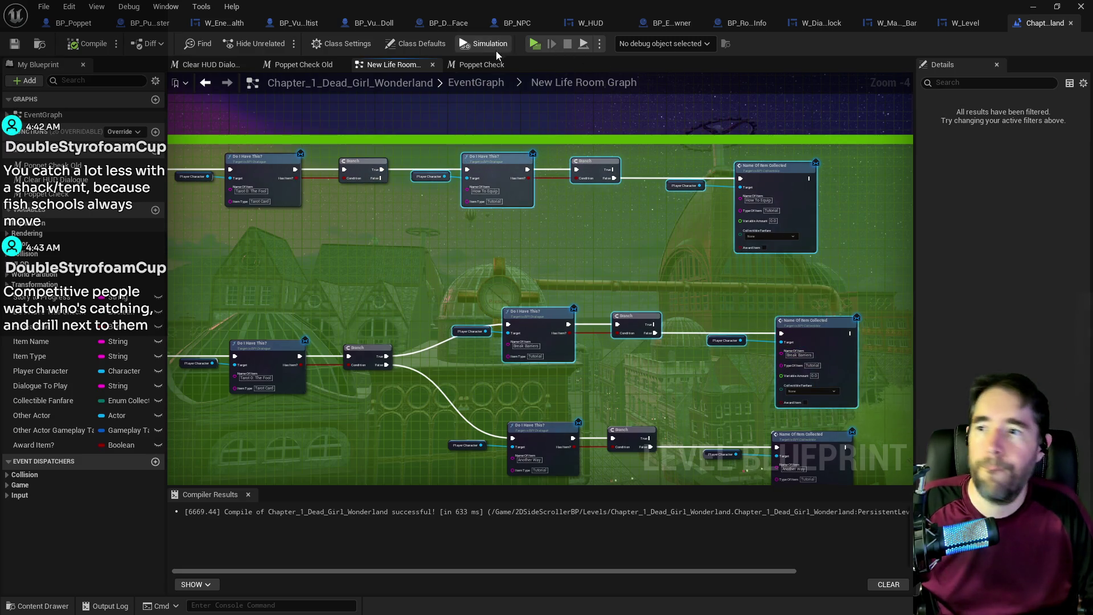
- Briefly check the Carnival Room Graph, then reopen the New Life Room Graph
left_click(475, 83)
scroll(298, 176, "up", 3)
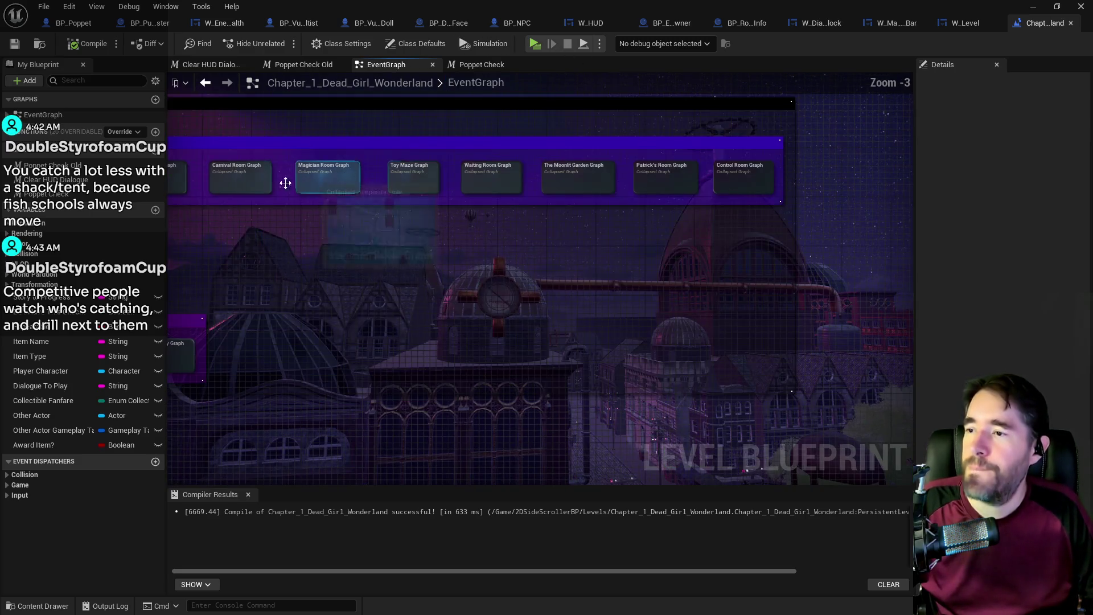
double_click(236, 174)
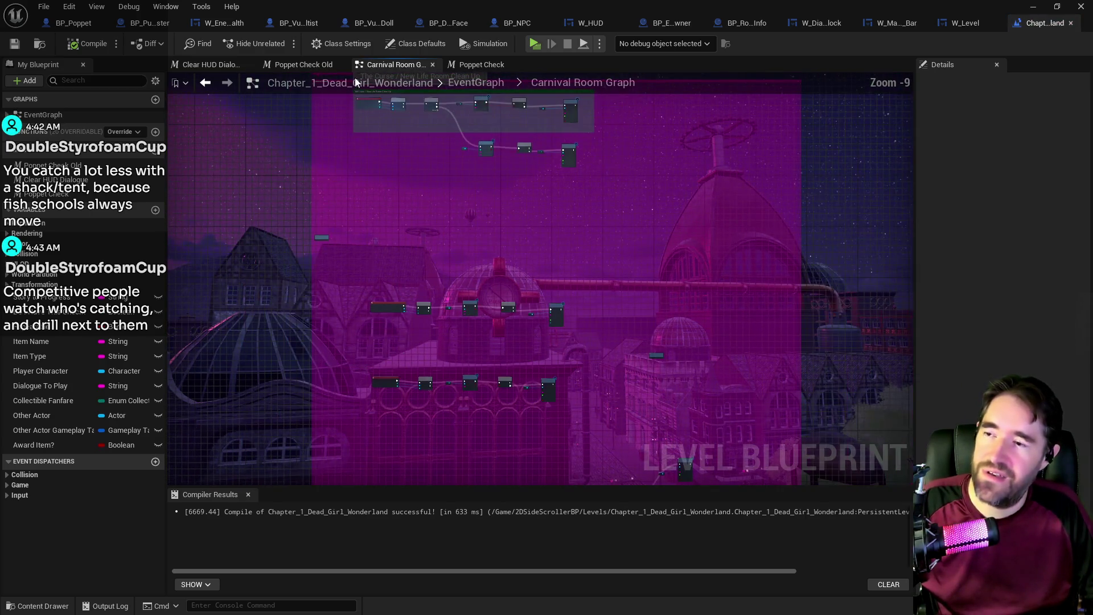
left_click(448, 83)
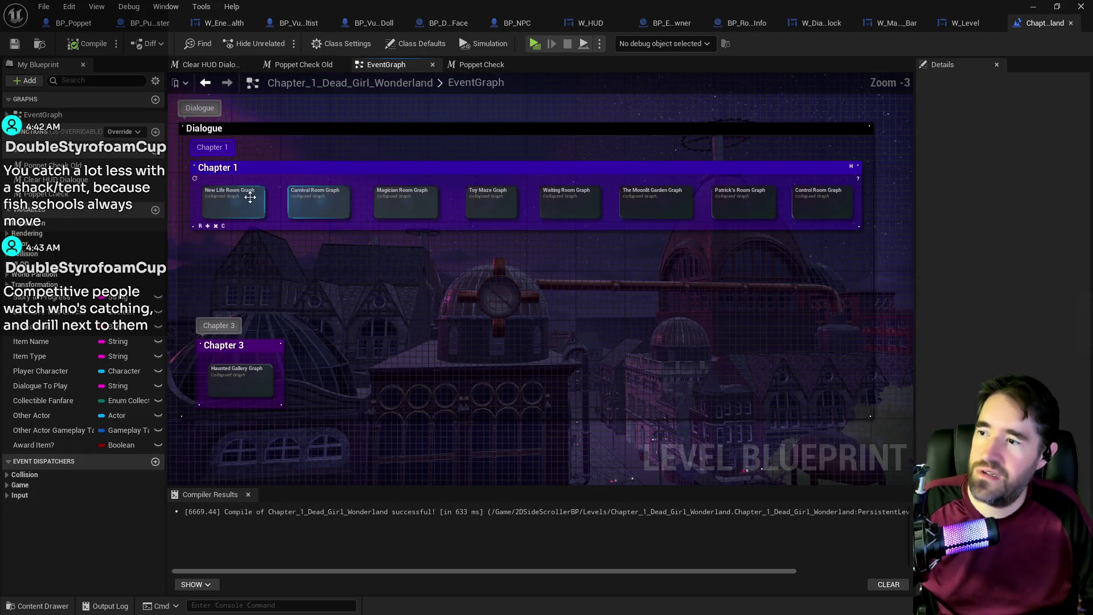
double_click(250, 197)
scroll(558, 256, "down", 2)
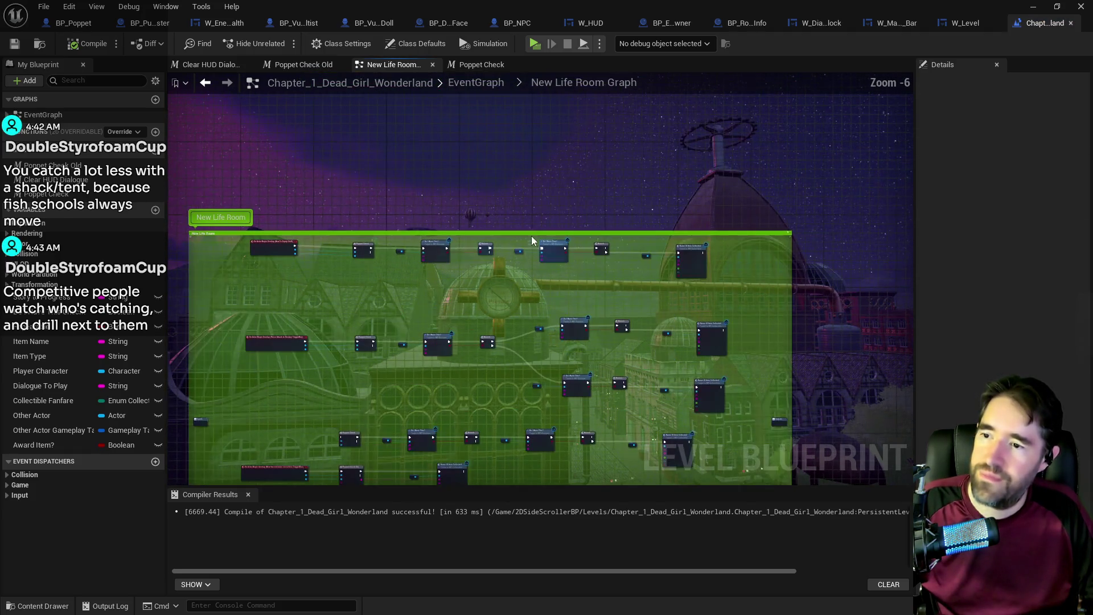
- Copy the New Life Room item-check nodes and paste them into the Carnival Room Graph
left_click_drag(516, 245, 740, 341)
right_click(711, 337)
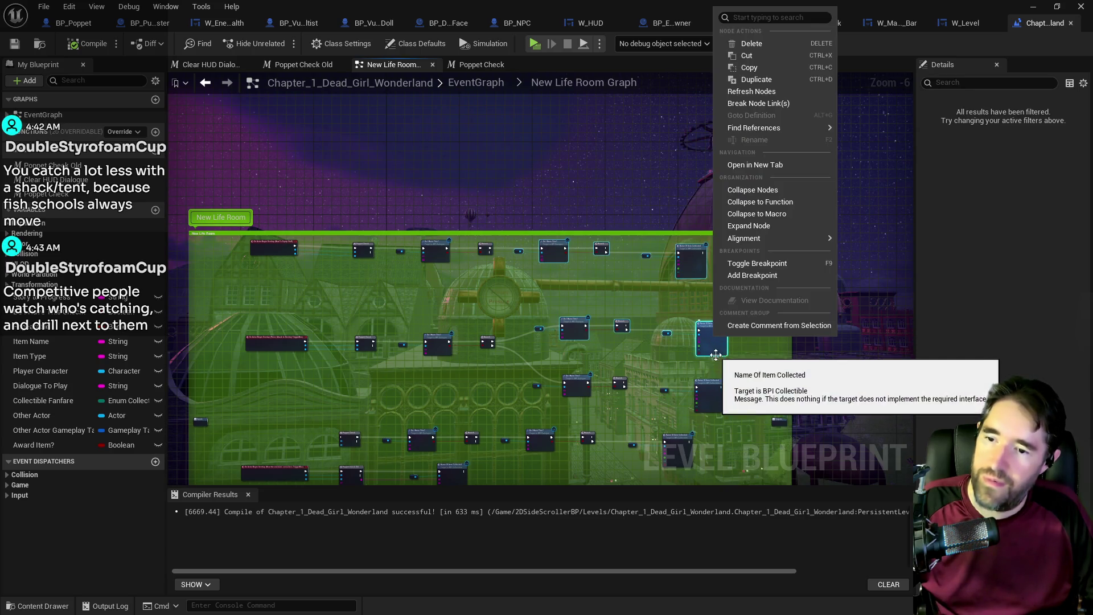
left_click(761, 70)
left_click(476, 83)
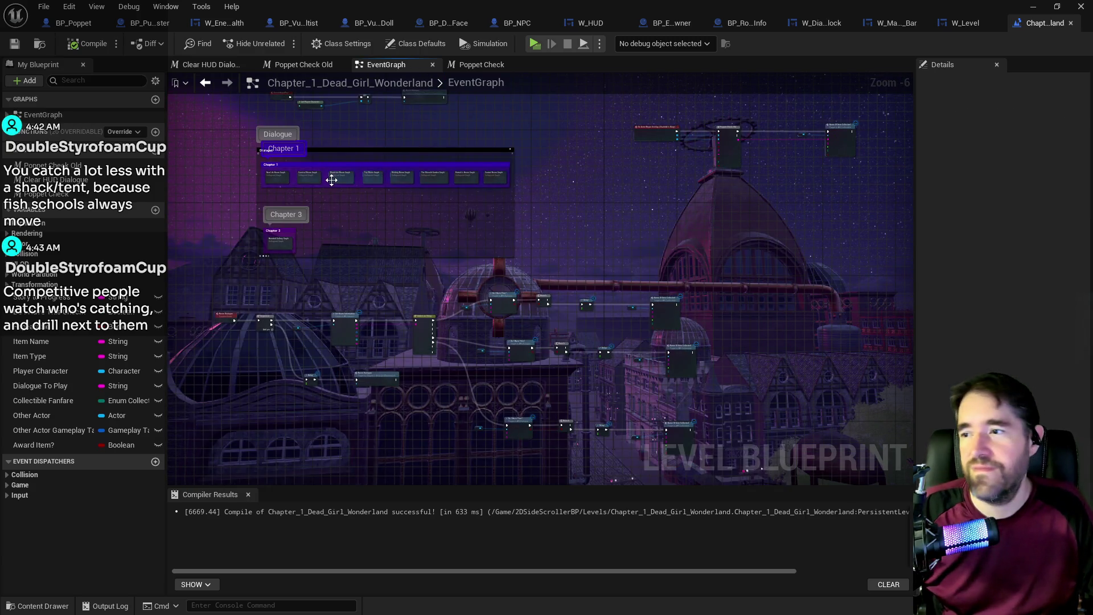
scroll(287, 186, "up", 5)
double_click(363, 158)
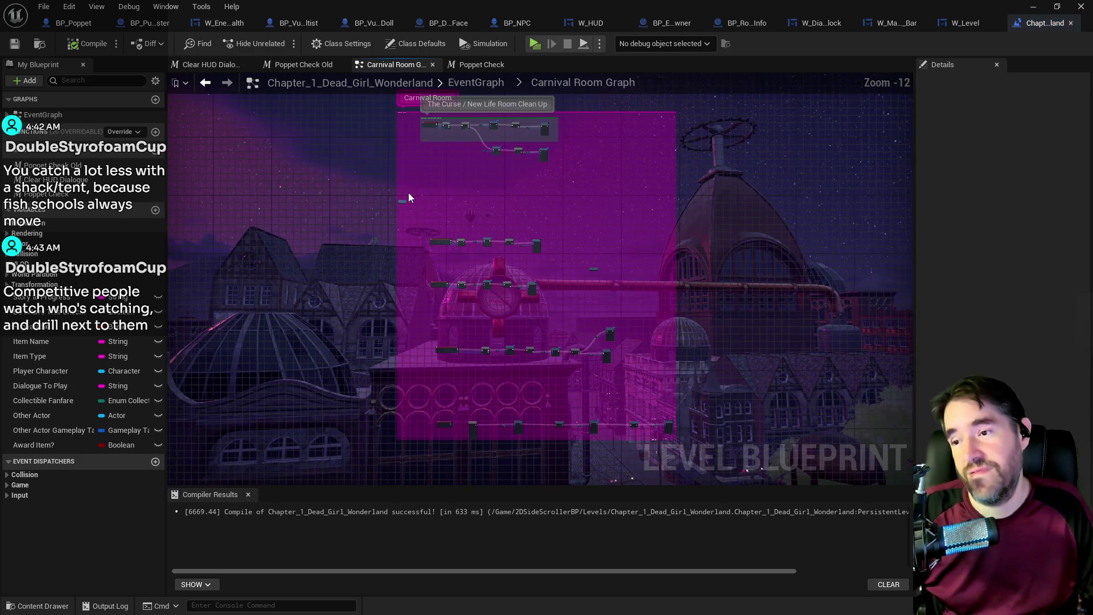
scroll(512, 187, "up", 3)
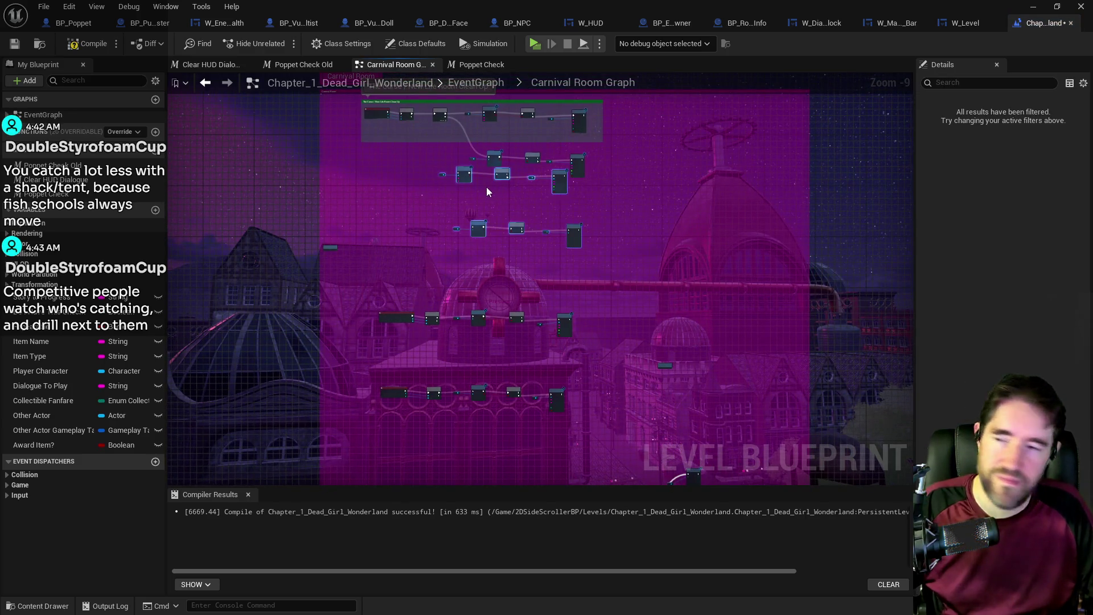
scroll(469, 174, "up", 3)
left_click(469, 174)
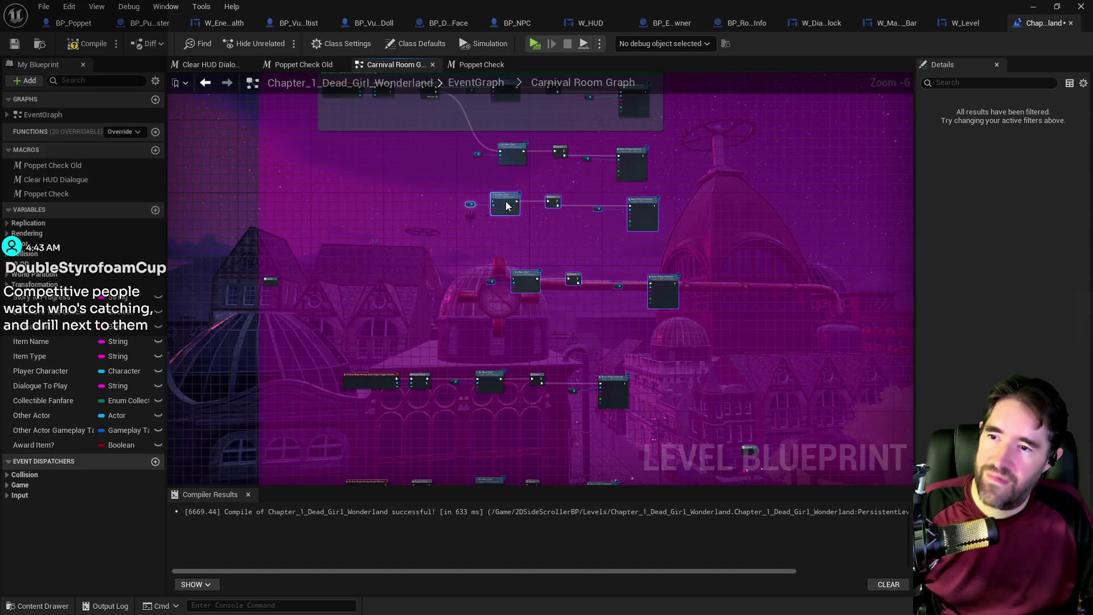
- Wire Sequence Then 2 and a new Then 3 output to the pasted Do I Have This? checks
scroll(484, 228, "up", 3)
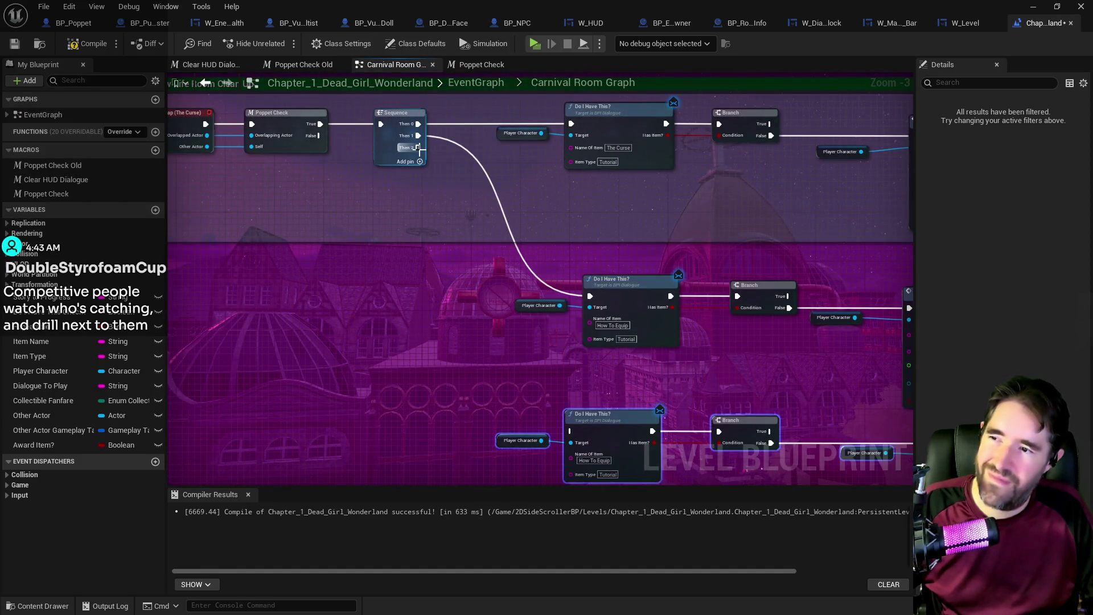
left_click_drag(418, 148, 570, 431)
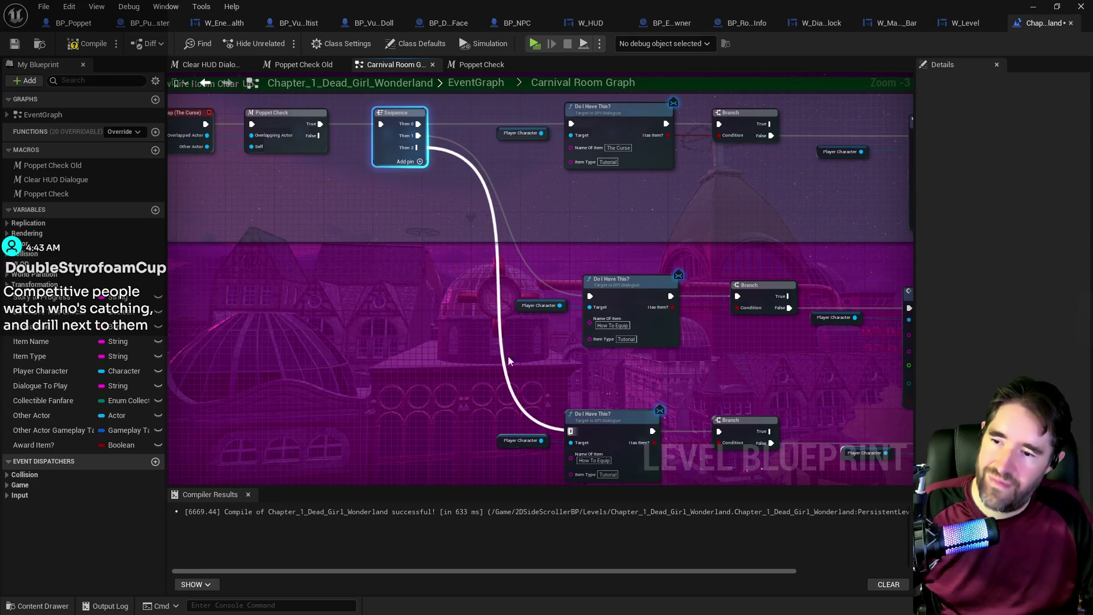
left_click(405, 161)
mouse_move(418, 159)
left_mouse_down()
mouse_move(456, 193)
mouse_move(476, 382)
mouse_move(569, 546)
mouse_move(626, 353)
left_mouse_up()
scroll(626, 352, "down", 2)
- Tick Award Item on the How To Equip and Break Barriers Name Of Item Collected nodes
left_click(811, 344)
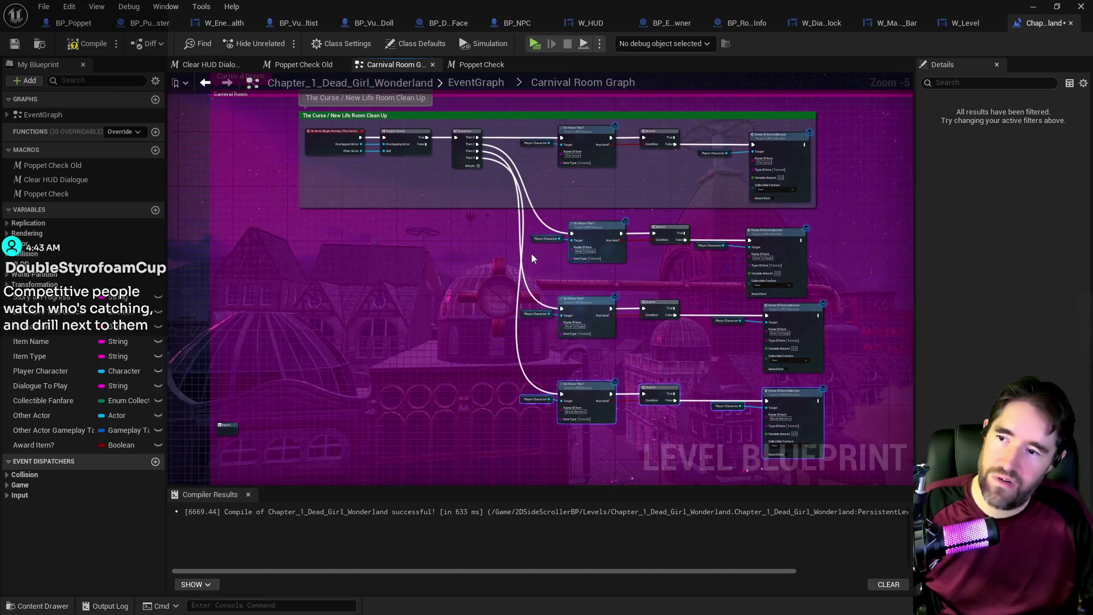
scroll(622, 359, "up", 2)
left_click_drag(622, 359, 314, 229)
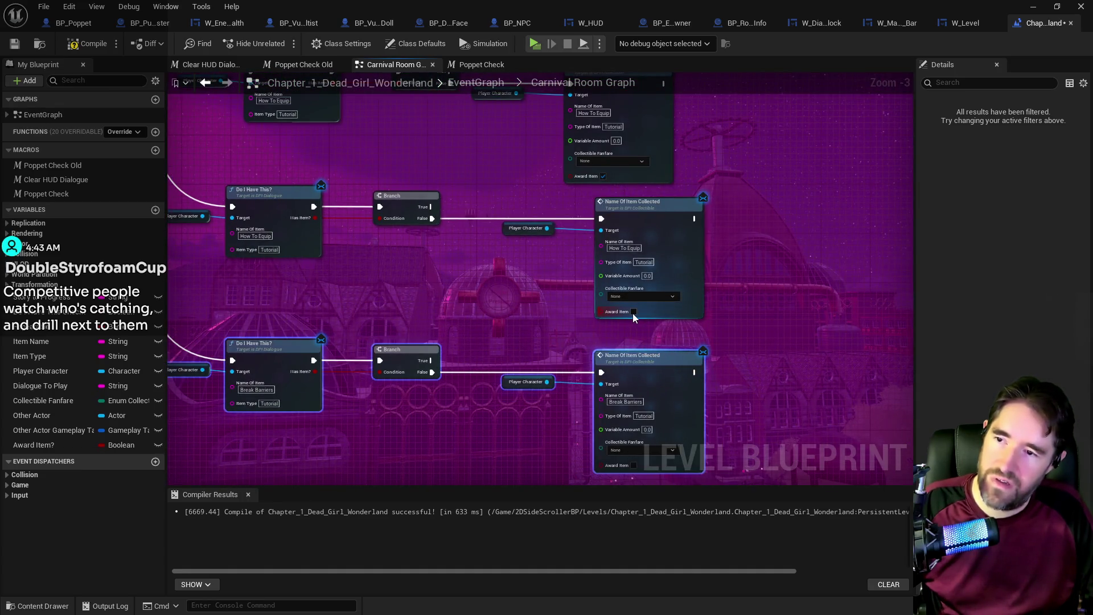
left_click(640, 363)
left_click(634, 464)
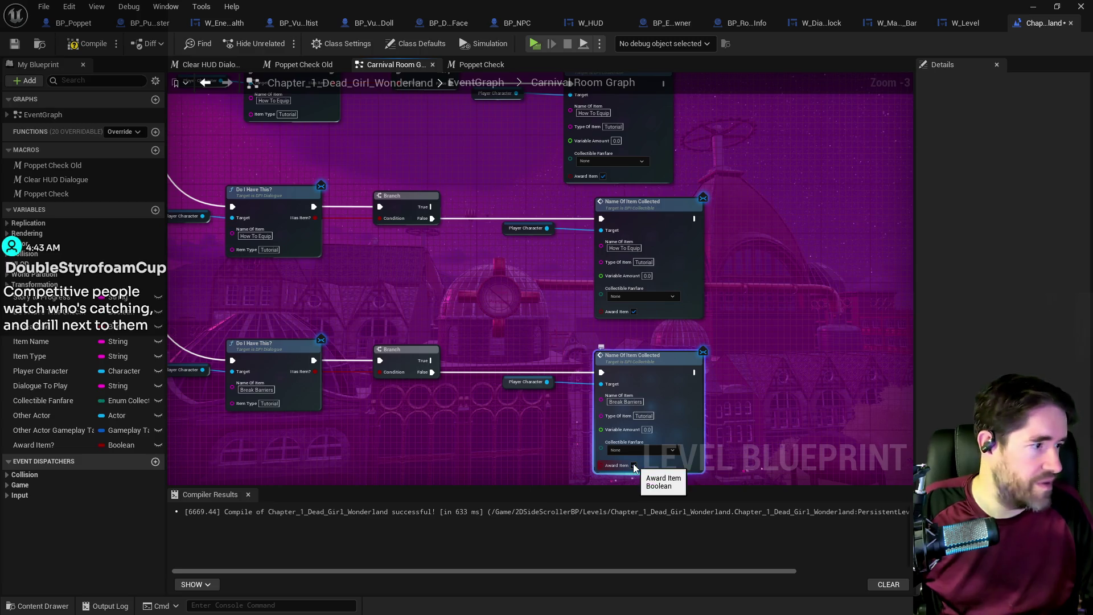
left_click_drag(483, 445, 667, 450)
- Save, then realign the second and third rows of check nodes in the Carnival Room Graph
key("ctrl+s")
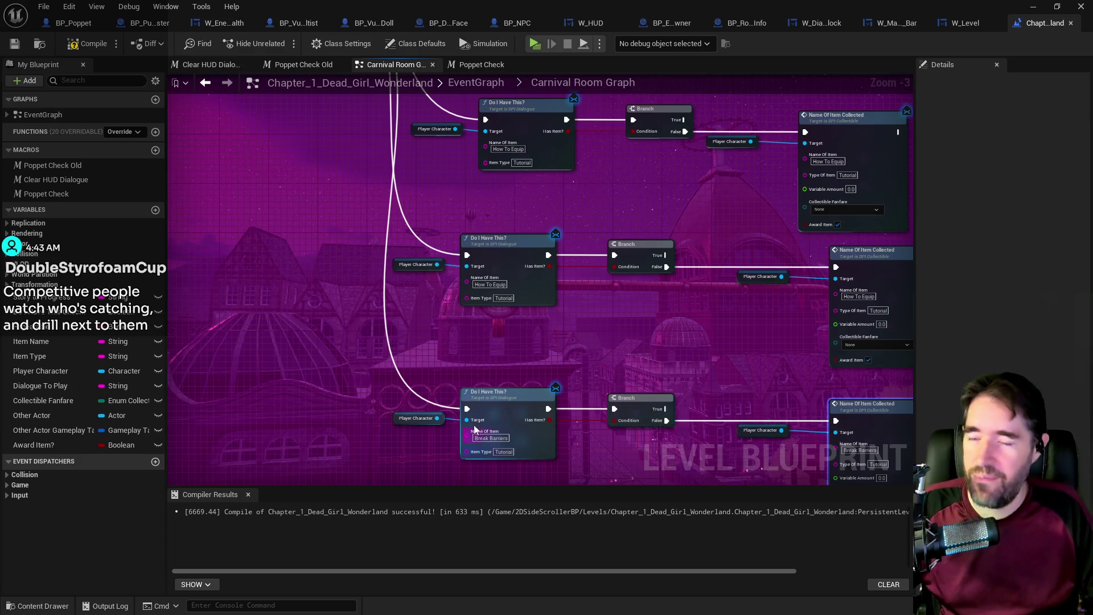
scroll(508, 369, "down", 2)
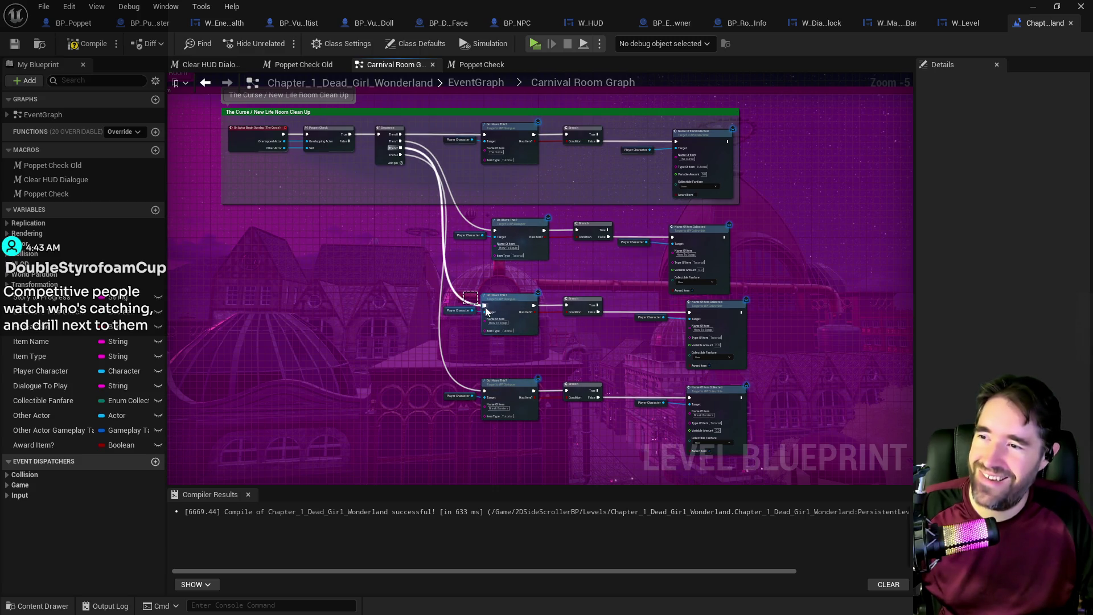
left_click(649, 317)
mouse_move(422, 325)
left_mouse_down()
mouse_move(747, 342)
mouse_move(716, 352)
mouse_move(769, 341)
mouse_move(723, 332)
mouse_move(726, 324)
left_mouse_up()
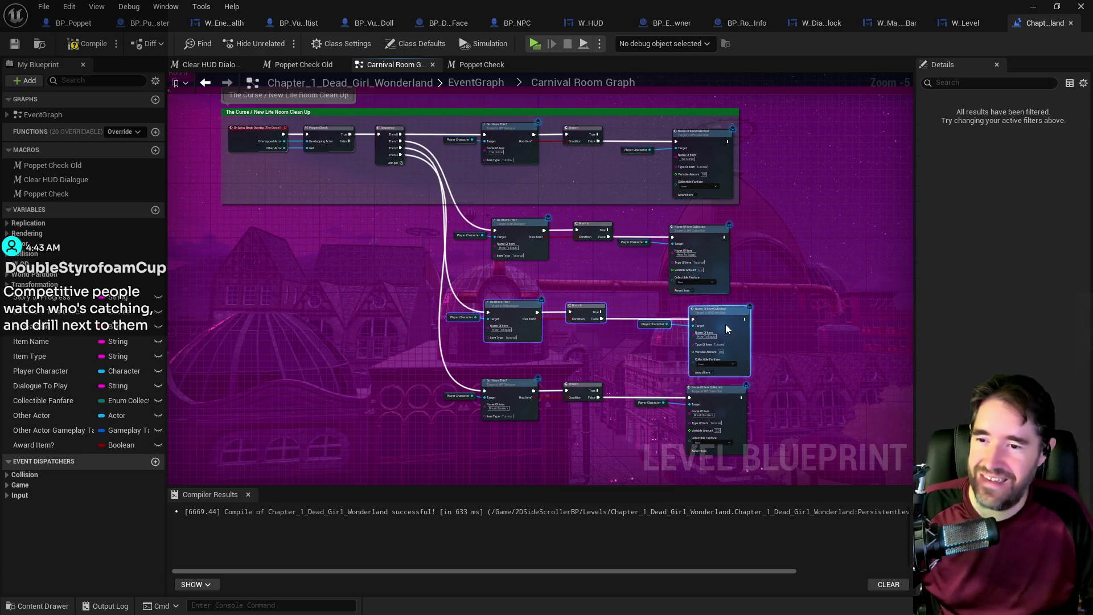
left_click_drag(450, 215, 720, 250)
left_click(569, 267)
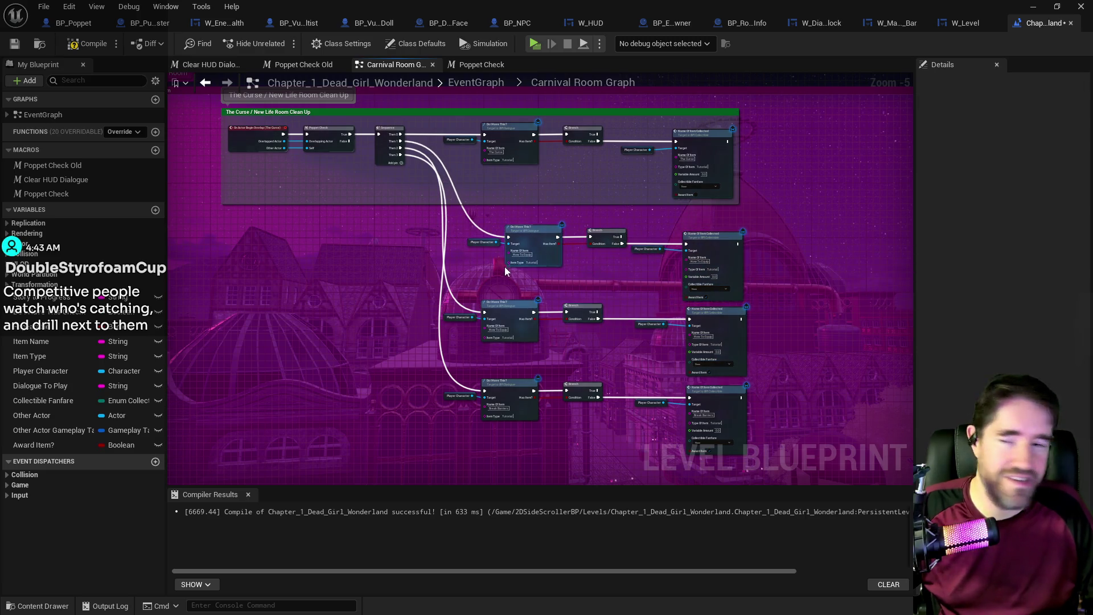
left_click_drag(603, 241, 582, 241)
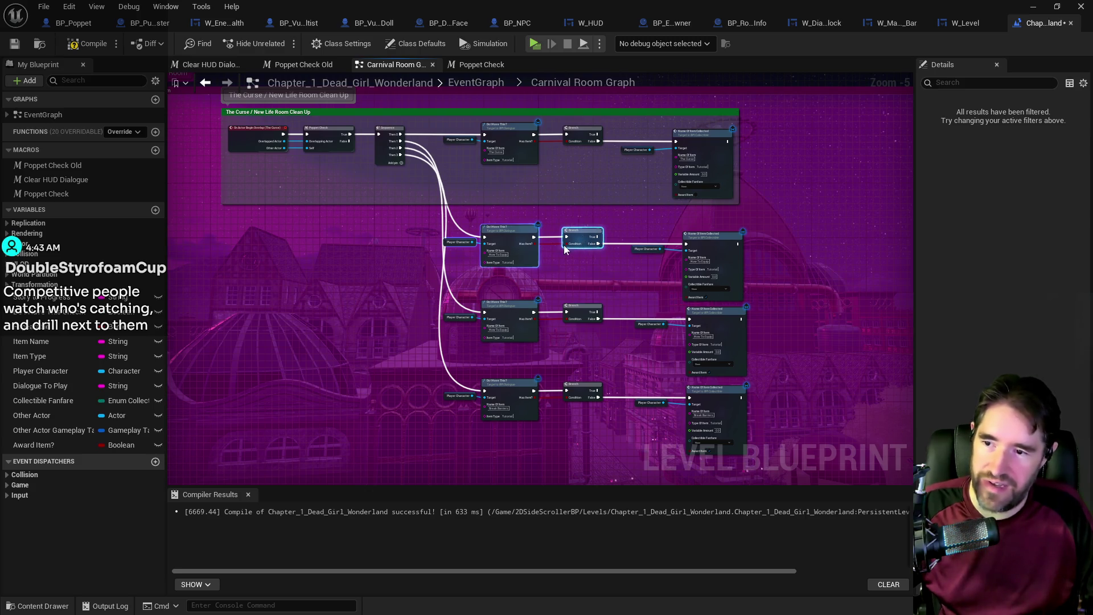
- Save and recompile, add another Sequence output, and return to the main EventGraph
left_click(15, 45)
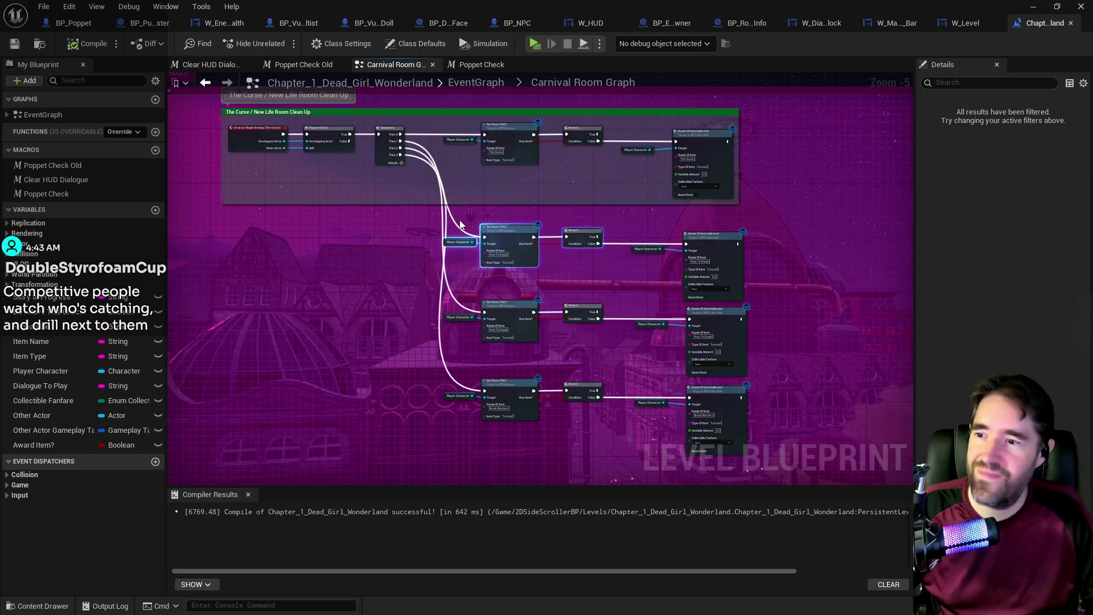
left_click(411, 396)
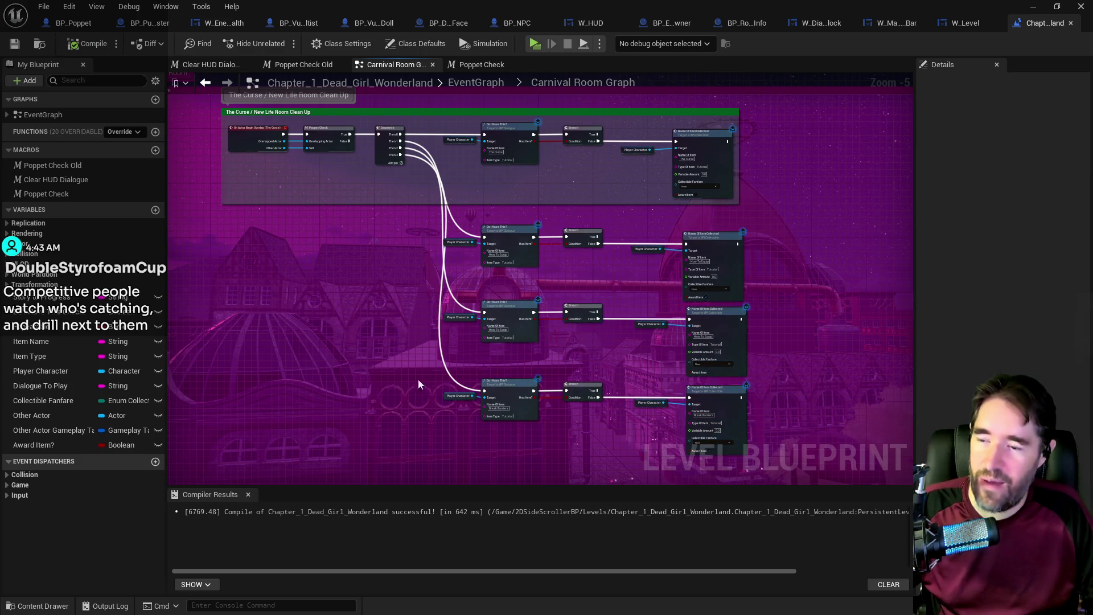
scroll(407, 168, "up", 5)
left_click(395, 155)
scroll(415, 302, "down", 5)
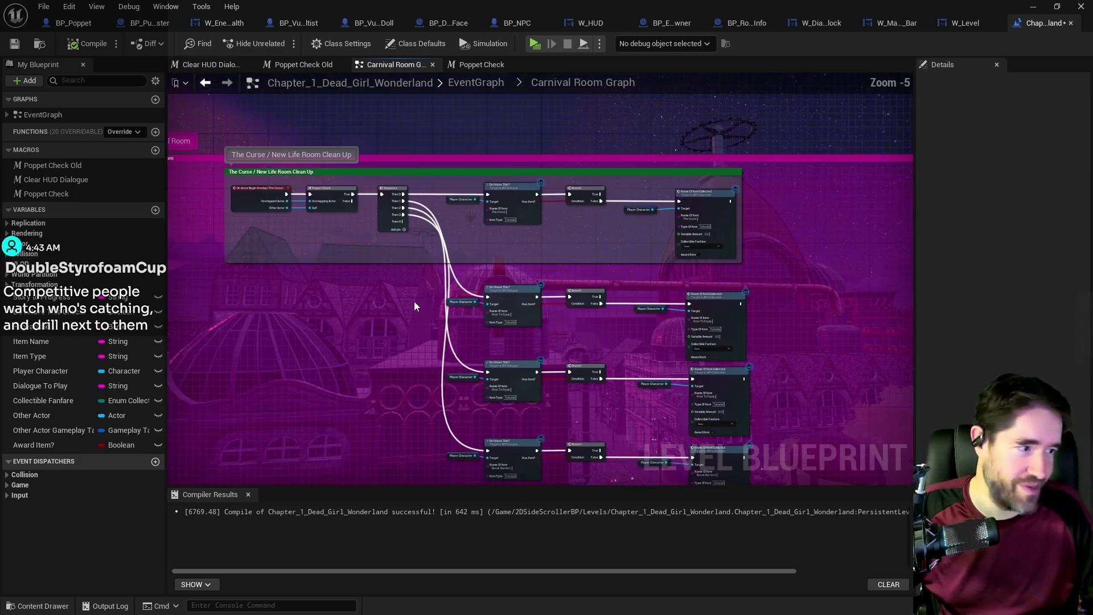
scroll(450, 368, "down", 1)
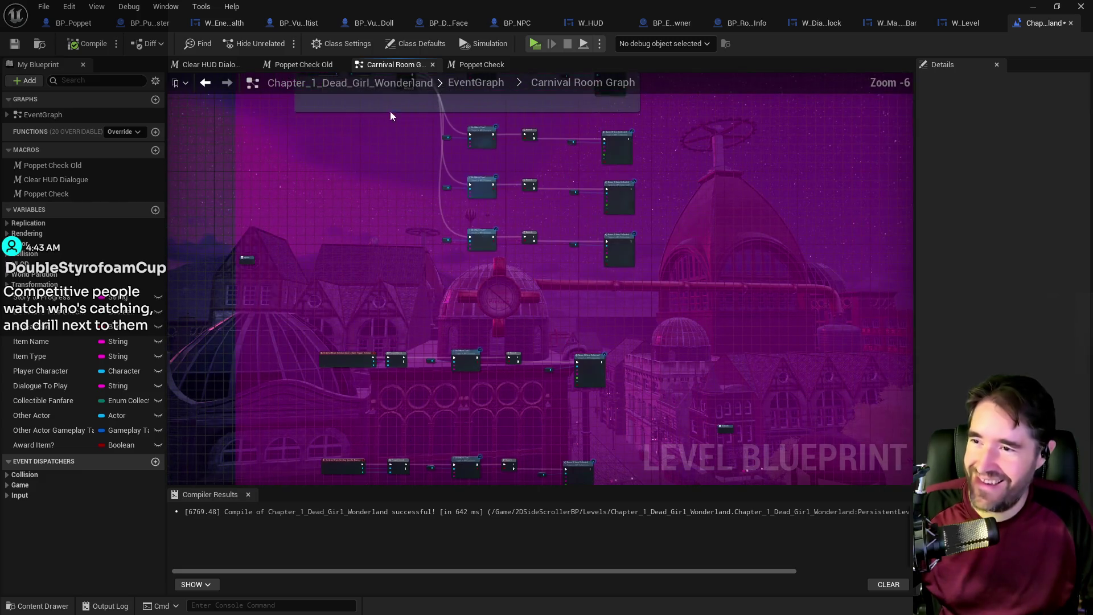
left_click(479, 83)
scroll(296, 148, "up", 6)
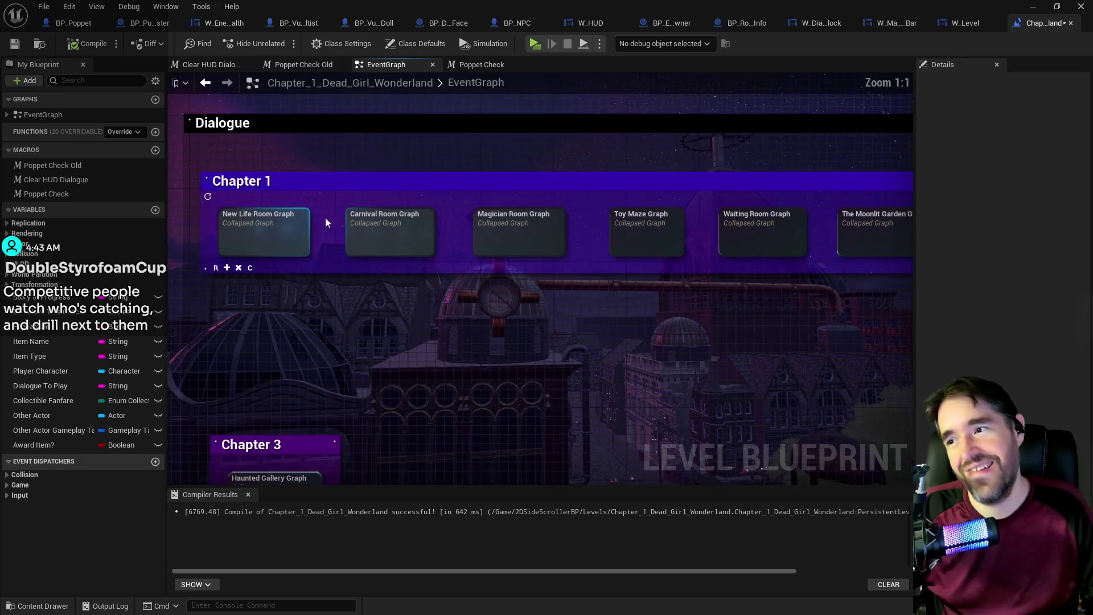
- Open the New Life Room Graph and reposition the enemies overlap event node
double_click(293, 250)
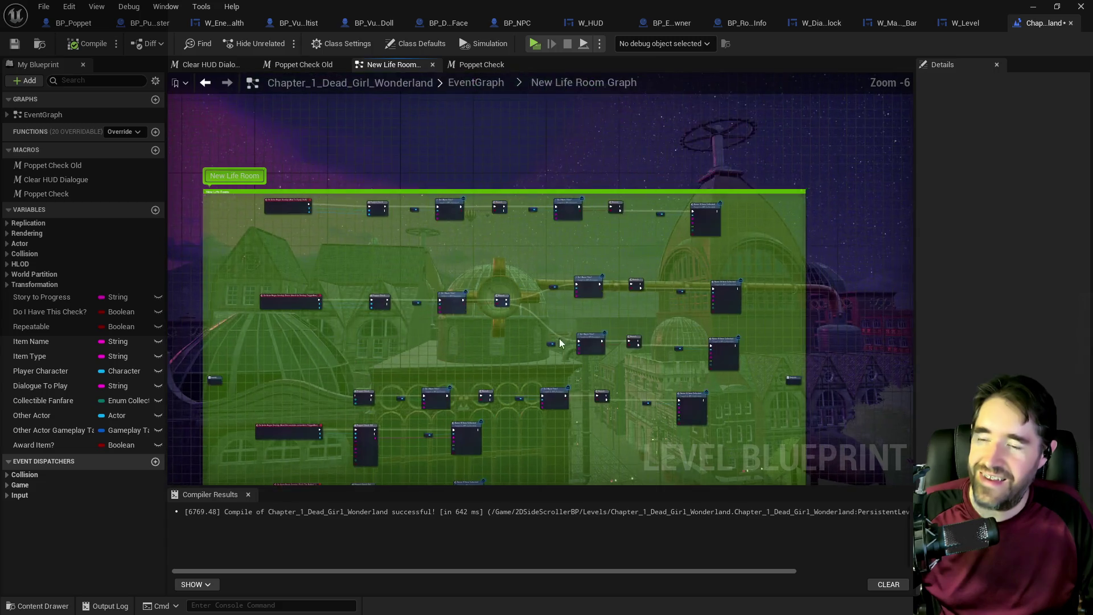
scroll(603, 296, "up", 3)
mouse_move(586, 171)
left_mouse_down()
mouse_move(563, 399)
mouse_move(549, 287)
left_mouse_up()
mouse_move(637, 310)
left_mouse_down()
mouse_move(597, 239)
mouse_move(582, 352)
mouse_move(722, 111)
mouse_move(569, 285)
mouse_move(522, 255)
left_mouse_up()
scroll(568, 183, "down", 2)
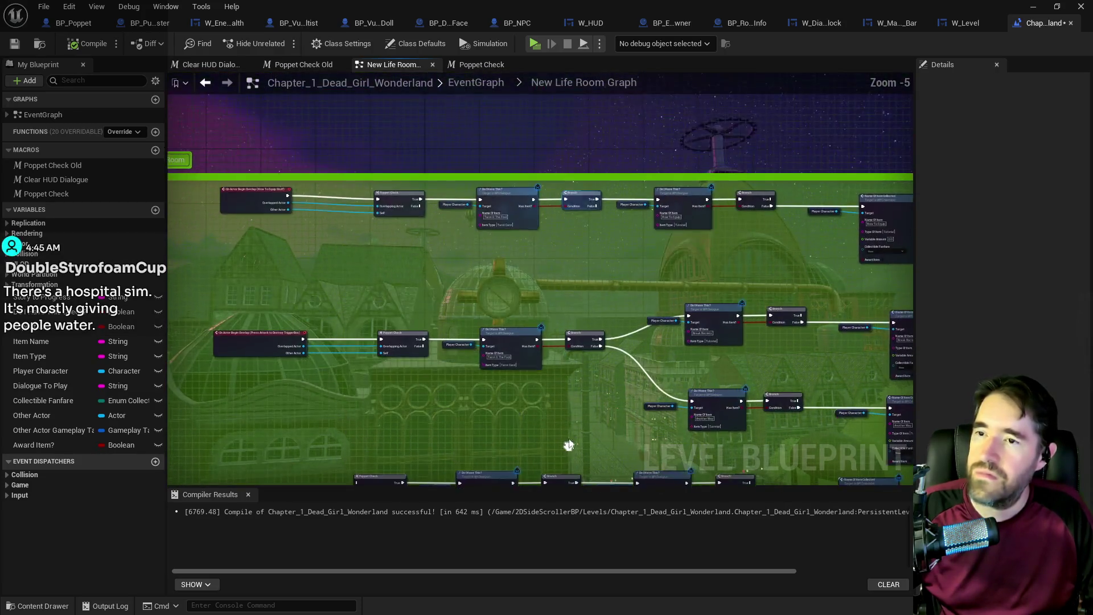
scroll(243, 201, "up", 2)
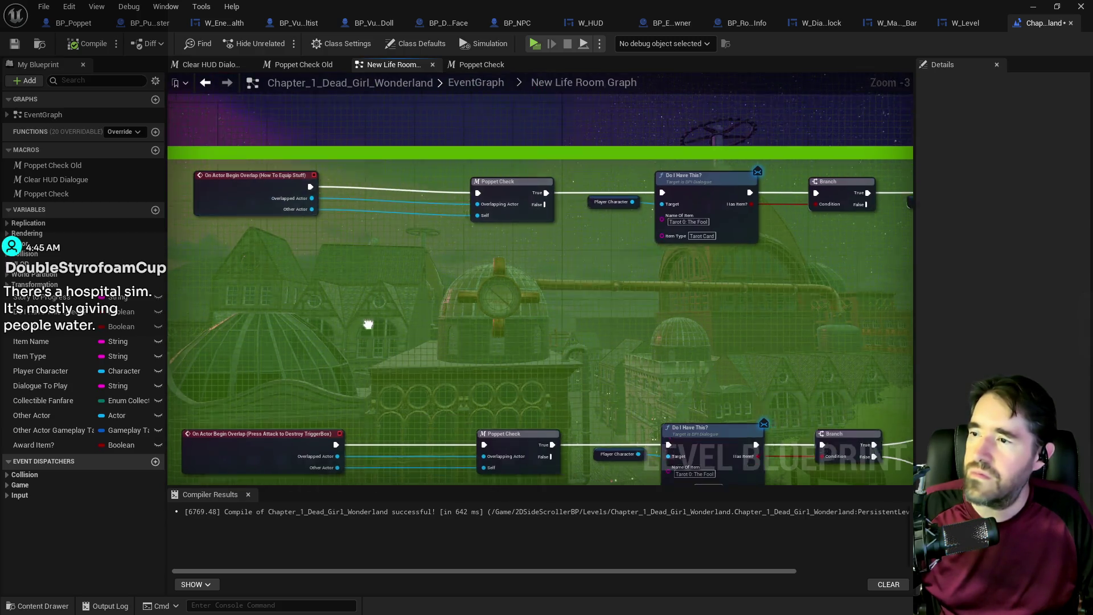
left_click_drag(366, 319, 419, 205)
mouse_move(603, 278)
left_mouse_down()
mouse_move(364, 239)
mouse_move(131, 155)
mouse_move(224, 214)
left_mouse_up()
scroll(363, 346, "down", 3)
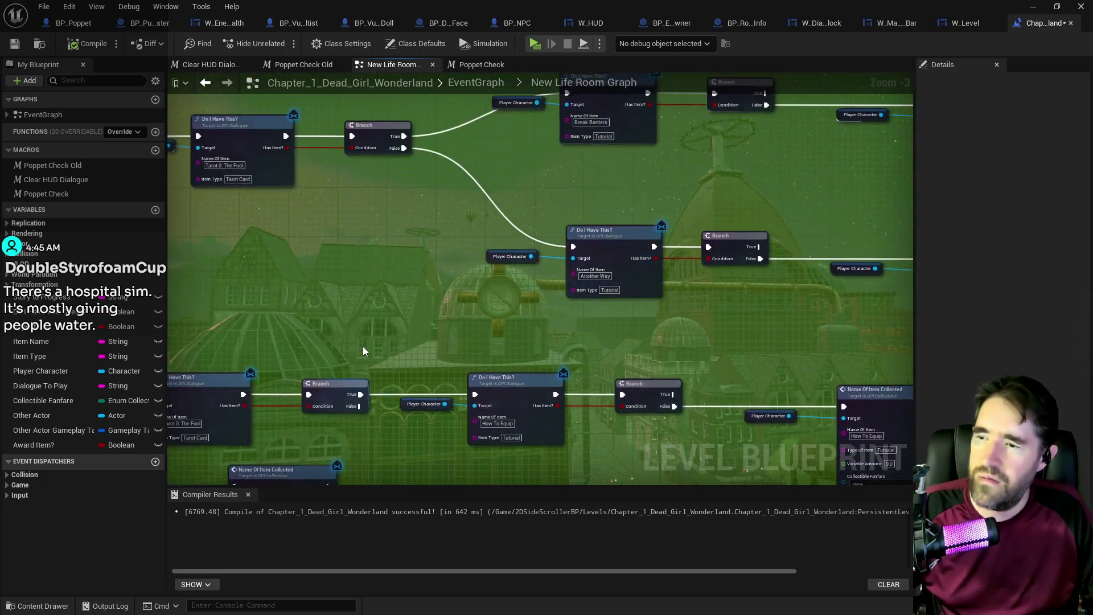
scroll(356, 290, "up", 4)
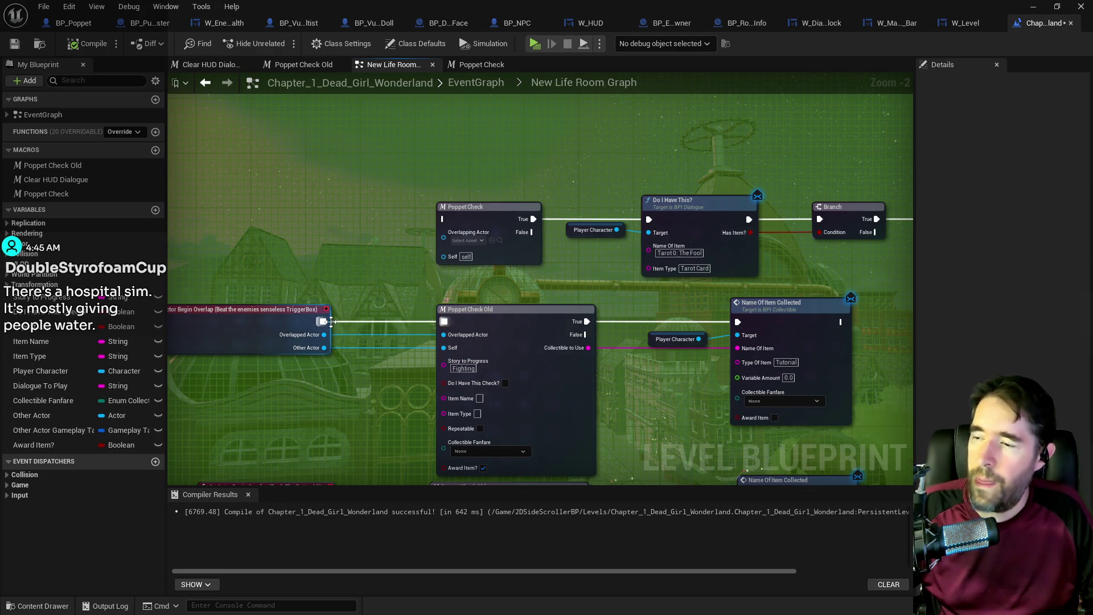
mouse_move(327, 321)
left_mouse_down()
mouse_move(388, 245)
mouse_move(292, 321)
left_mouse_up()
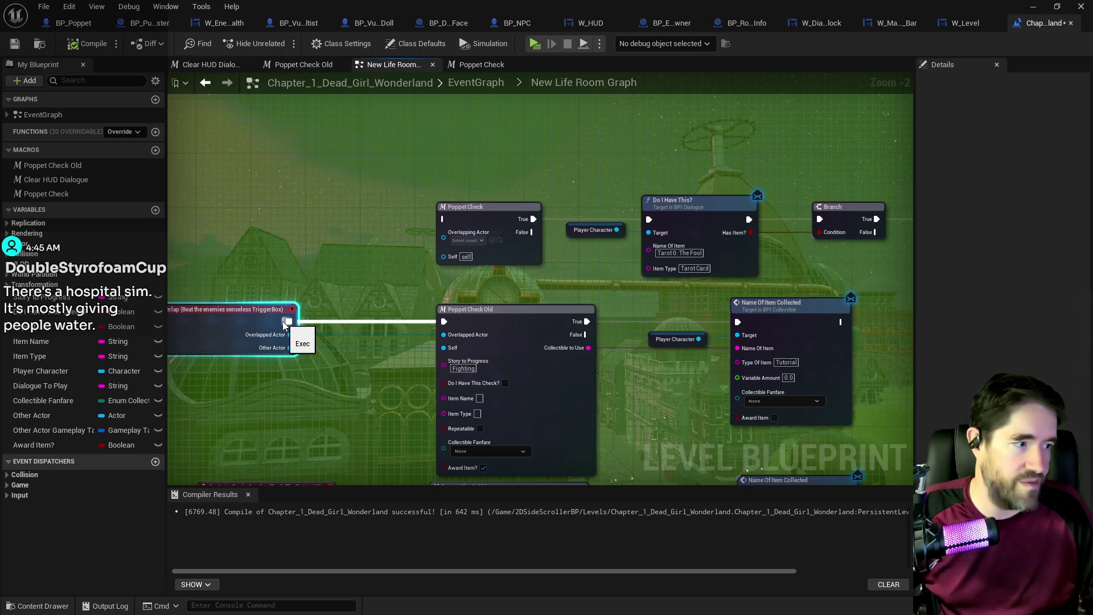
- Wire the overlap event's execution, overlapped actor and Other Actor into Poppet Check
mouse_move(285, 322)
left_mouse_down()
mouse_move(326, 313)
mouse_move(442, 220)
left_mouse_up()
mouse_move(289, 335)
left_mouse_down()
mouse_move(370, 261)
mouse_move(448, 238)
left_mouse_up()
mouse_move(290, 347)
left_mouse_down()
mouse_move(398, 256)
mouse_move(446, 244)
left_mouse_up()
mouse_move(678, 374)
left_mouse_down()
mouse_move(574, 375)
mouse_move(520, 403)
mouse_move(512, 390)
left_mouse_up()
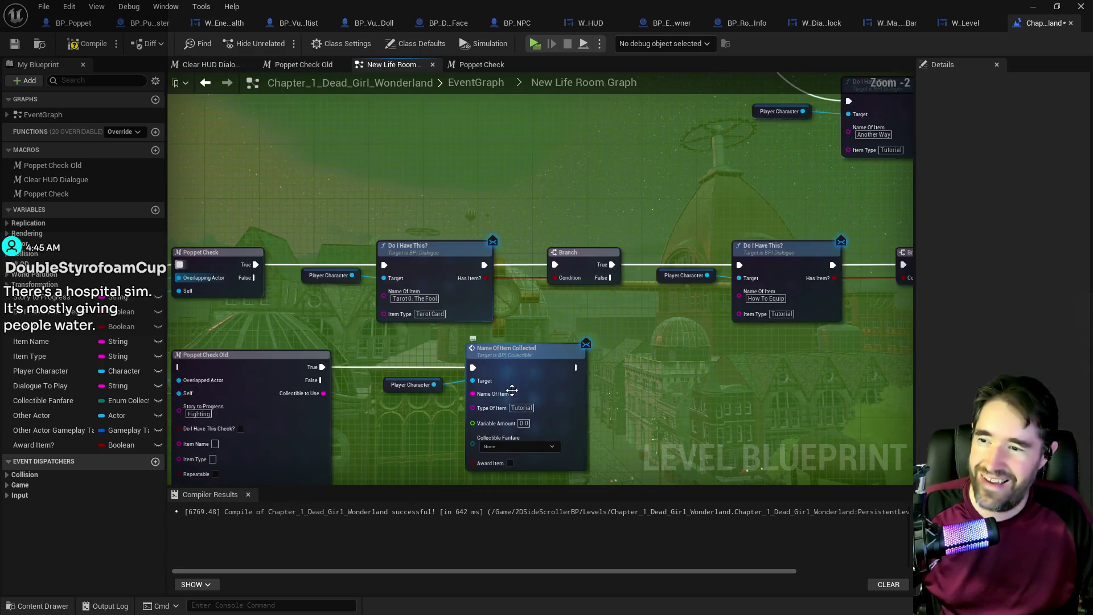
- Make the item check look for Fighting and delete the redundant getter, check and Branch nodes
left_click(197, 414)
key("ctrl+c")
key("ctrl+v")
left_click_drag(408, 301, 200, 304)
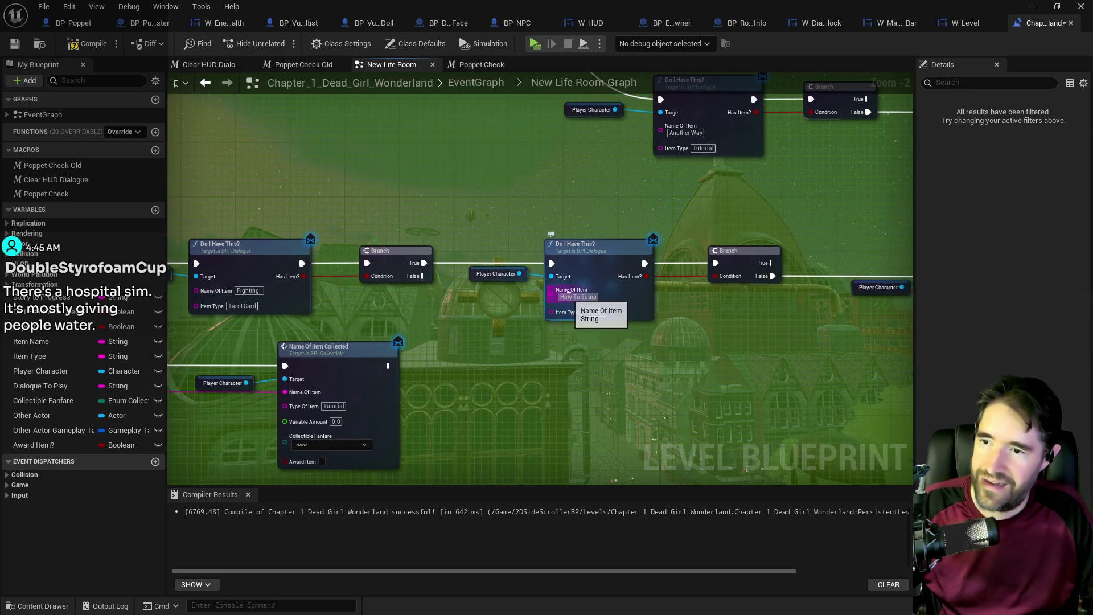
scroll(535, 317, "down", 3)
left_click_drag(434, 271, 582, 325)
key("Delete")
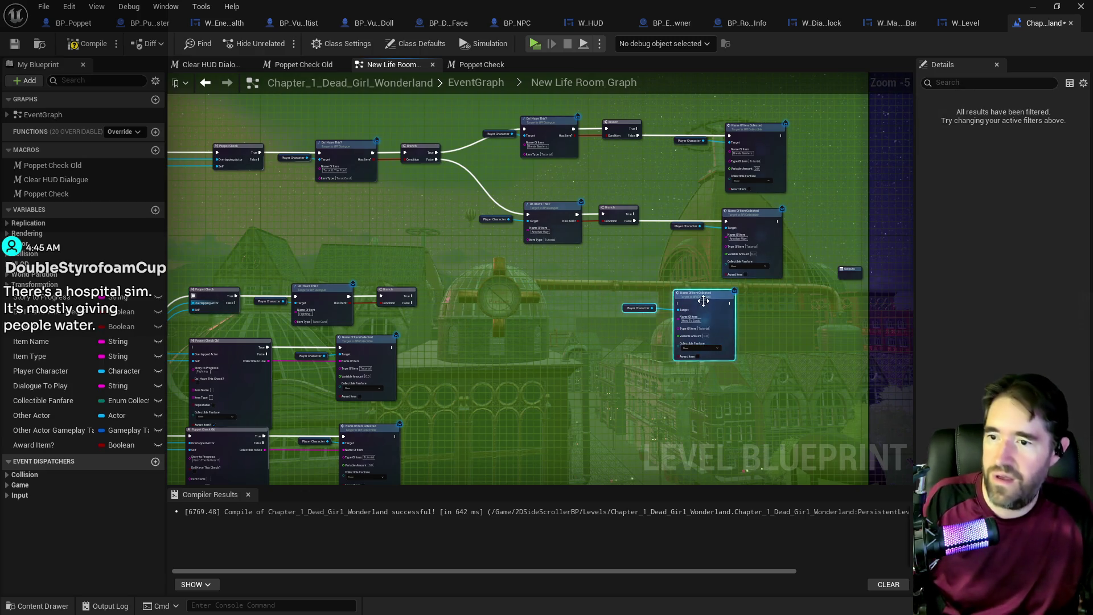
- Connect the Branch false output to Name Of Item Collected and place the Player Character getter beside it
left_click_drag(683, 303, 524, 306)
scroll(439, 302, "up", 2)
left_click_drag(384, 300, 541, 308)
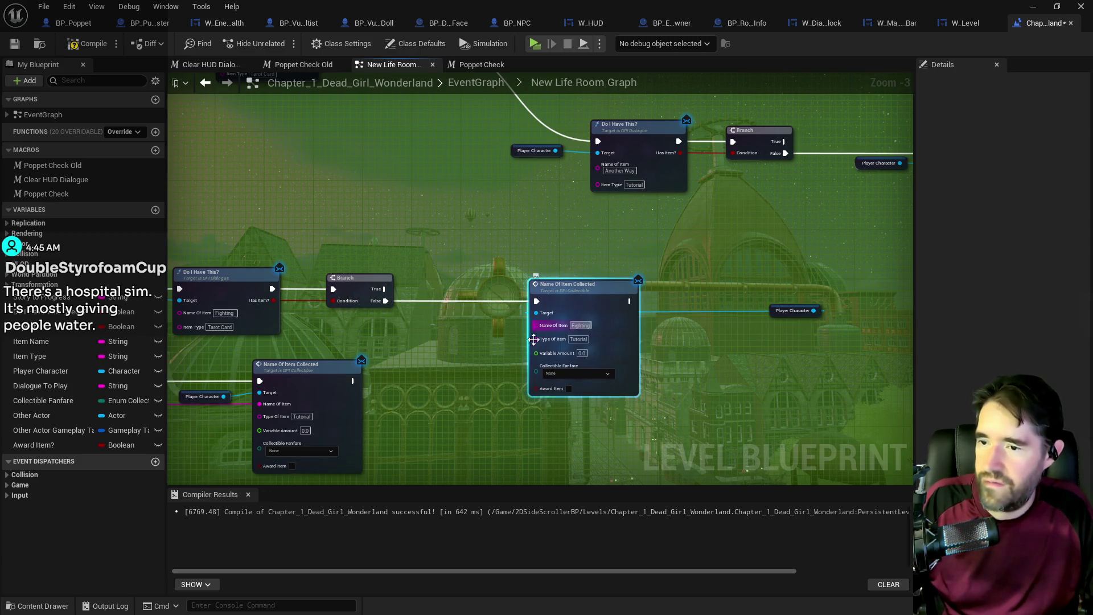
left_click_drag(448, 363, 549, 302)
left_click(548, 307)
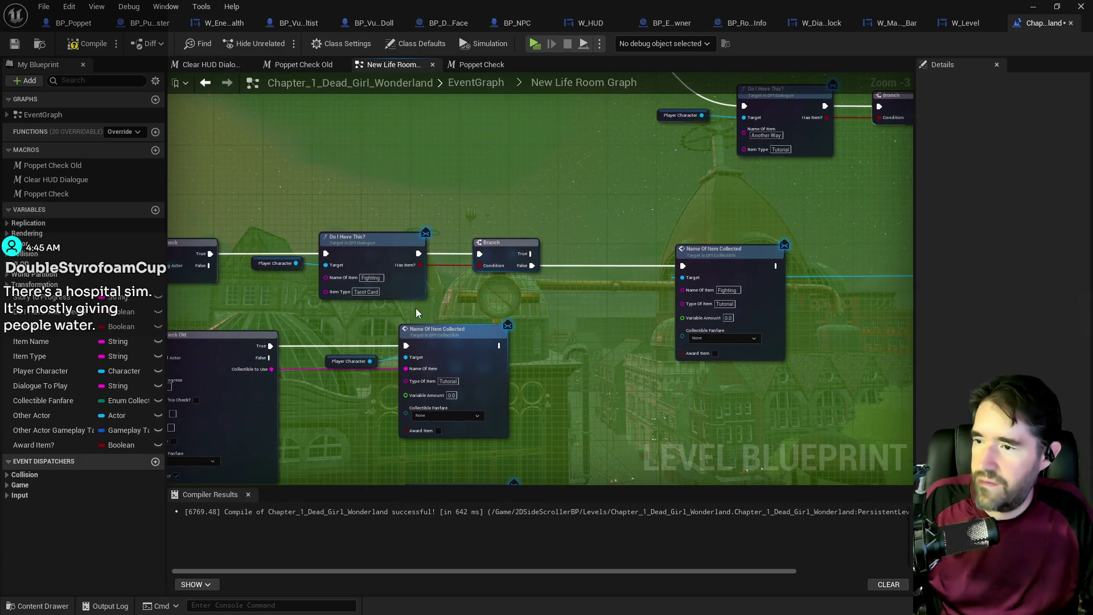
left_click(724, 304)
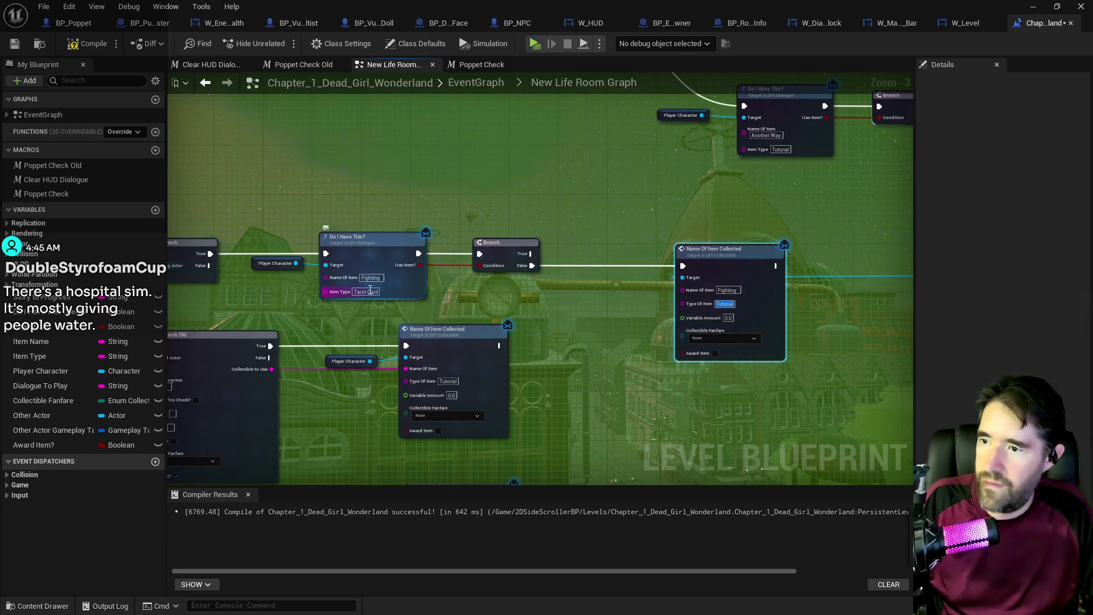
left_click_drag(709, 298, 452, 313)
left_click(677, 290)
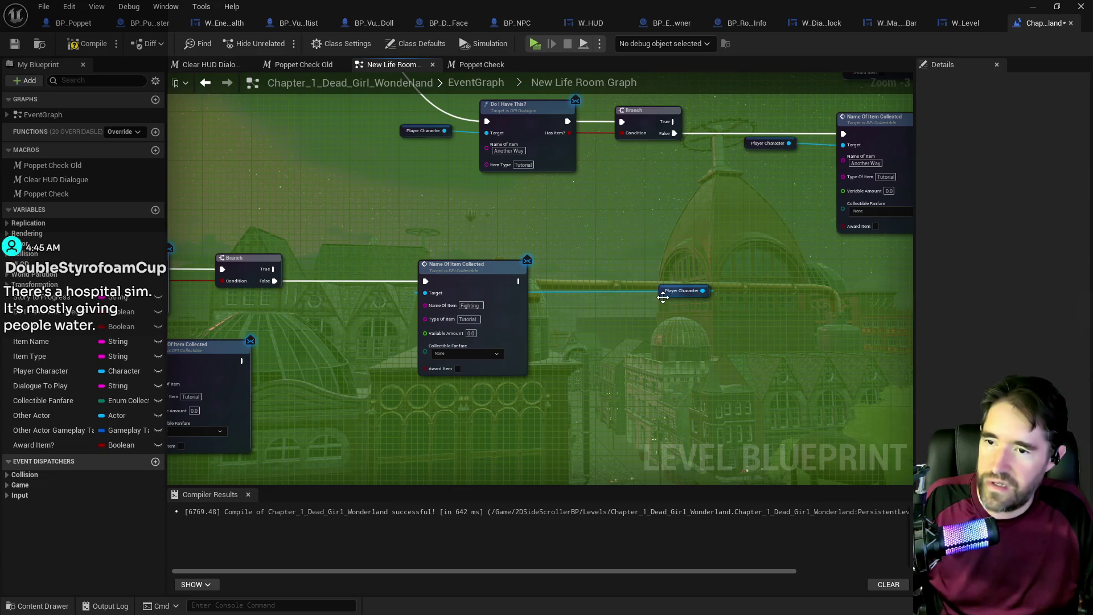
left_click_drag(677, 290, 371, 290)
left_click_drag(271, 320, 566, 267)
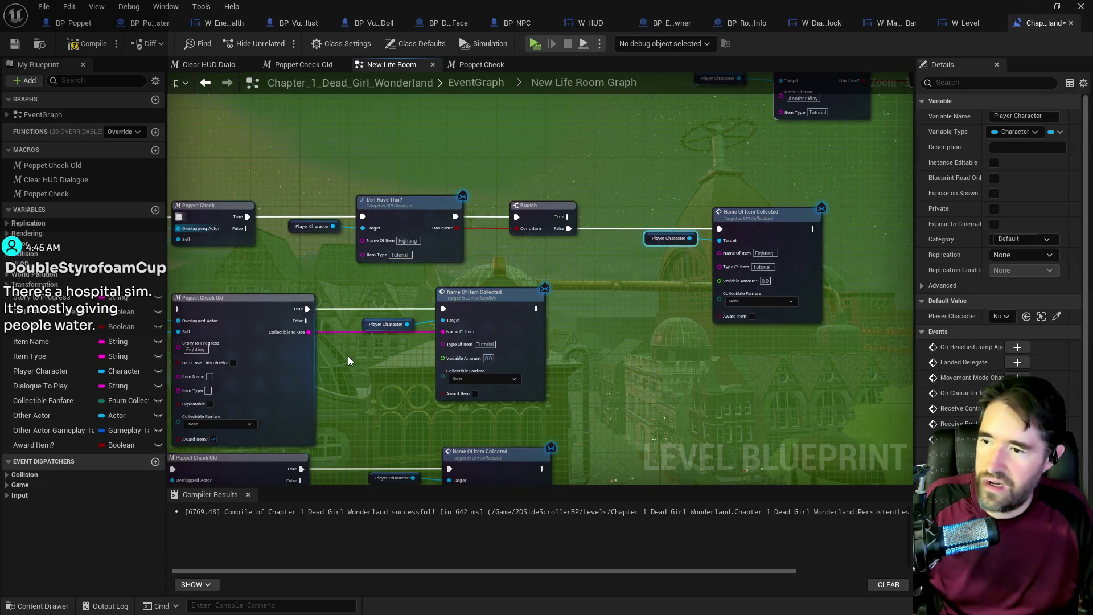
- Delete the old Poppet Check Old chain, level the new chain with the overlap event, and compile
left_click_drag(349, 358, 458, 339)
left_click_drag(271, 288, 624, 362)
key("Delete")
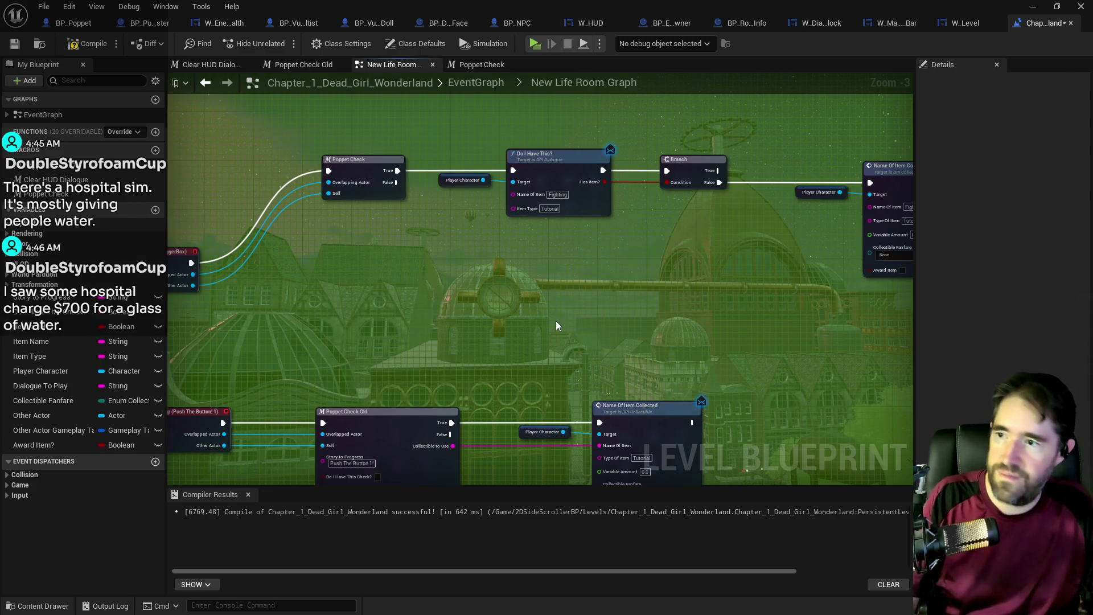
scroll(462, 255, "down", 1)
left_click_drag(657, 203, 657, 272)
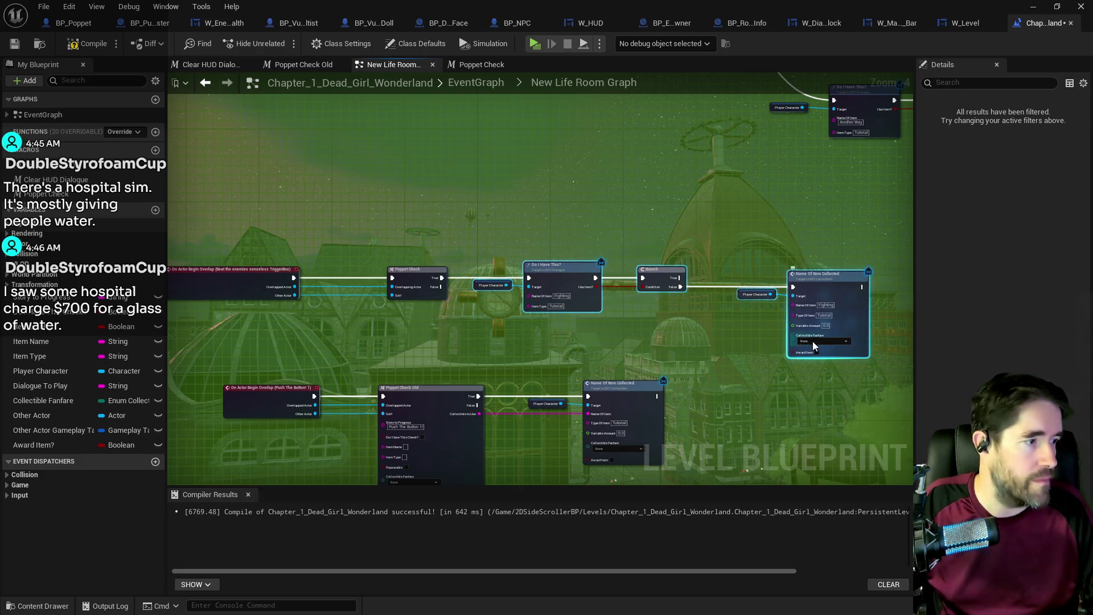
left_click(81, 46)
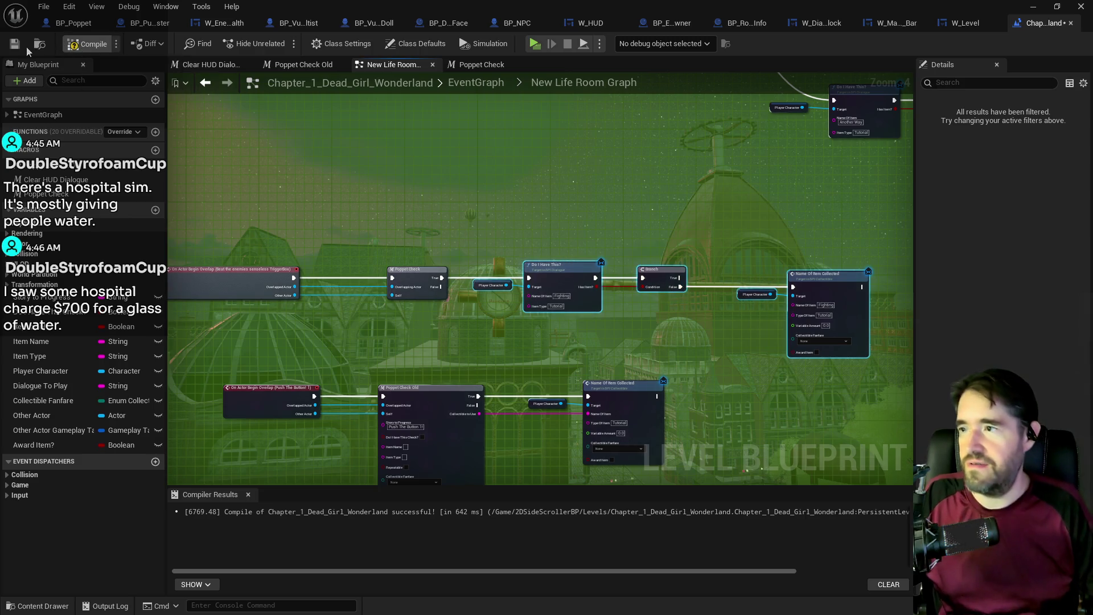
- Save the level blueprint and reopen the Carnival Room collapsed graph
left_click(17, 44)
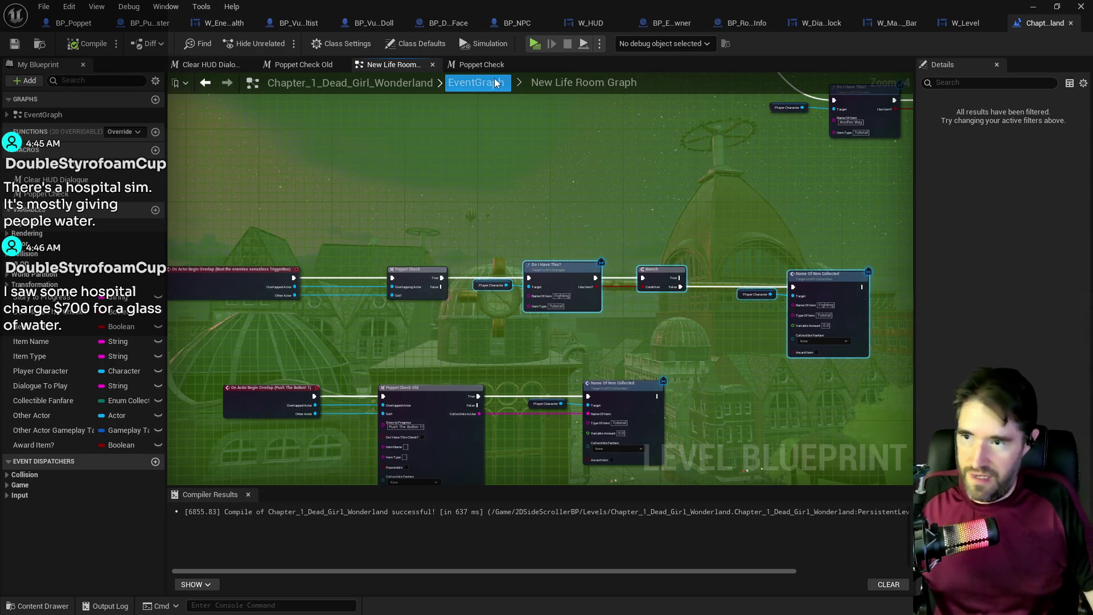
left_click(476, 84)
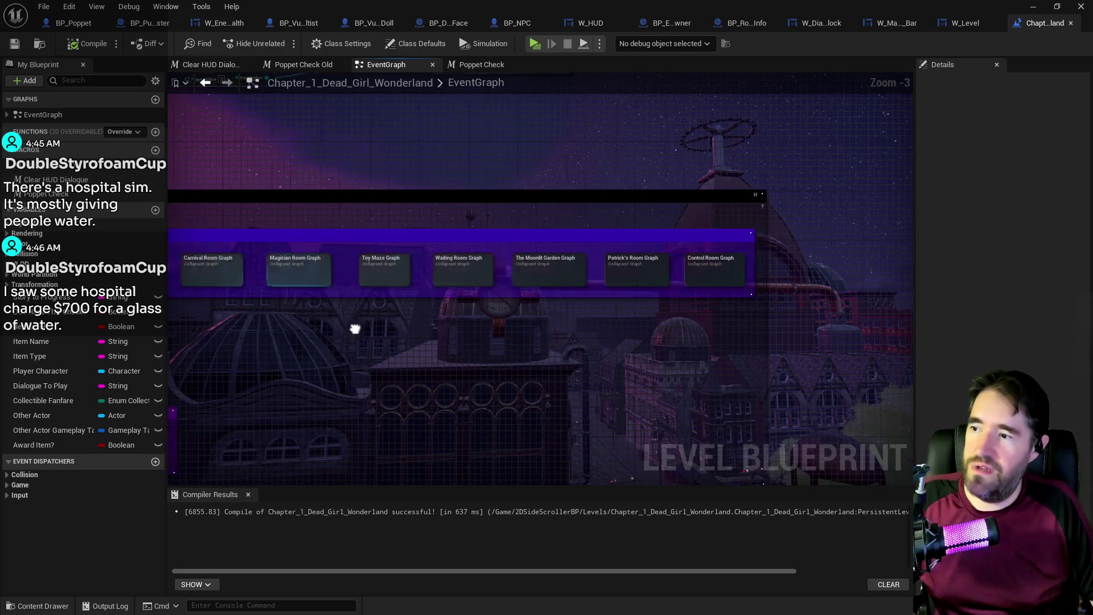
double_click(343, 257)
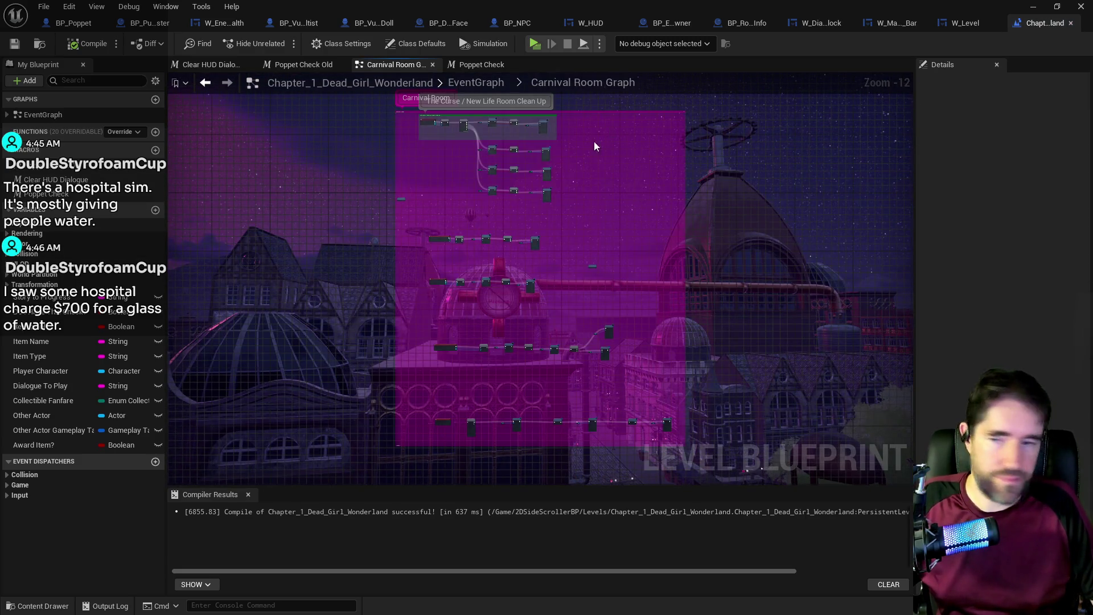
scroll(596, 140, "up", 3)
left_click(409, 269)
scroll(409, 269, "up", 4)
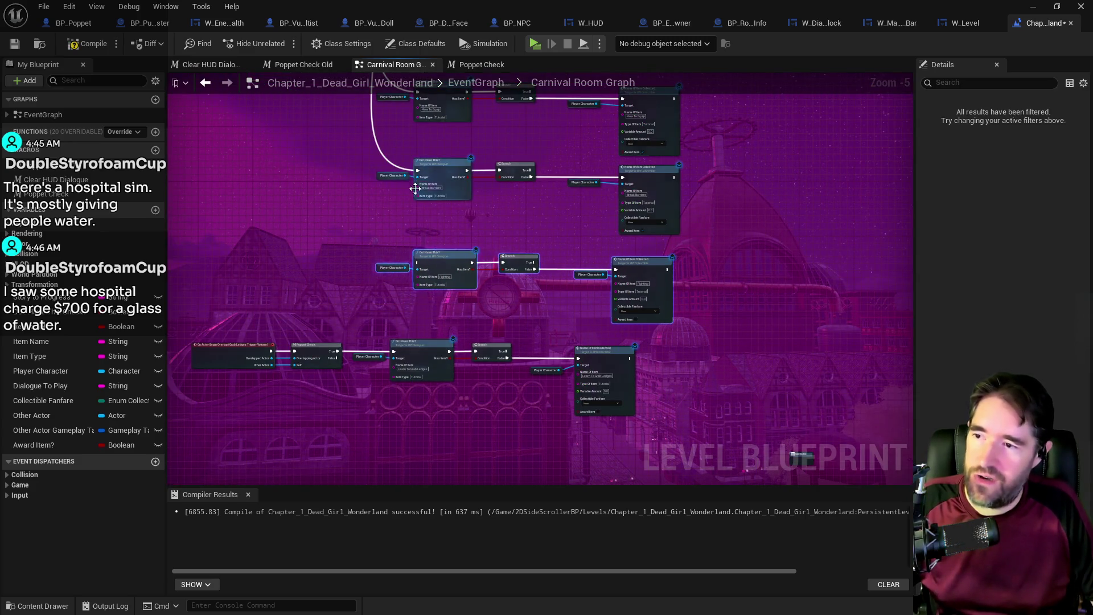
left_click_drag(441, 257, 467, 457)
- Wire Sequence Then 4 to the bottom Do I Have This node and move two node rows lower
mouse_move(357, 150)
left_mouse_down()
mouse_move(398, 417)
mouse_move(448, 450)
mouse_move(442, 465)
left_mouse_up()
left_click_drag(397, 398, 397, 259)
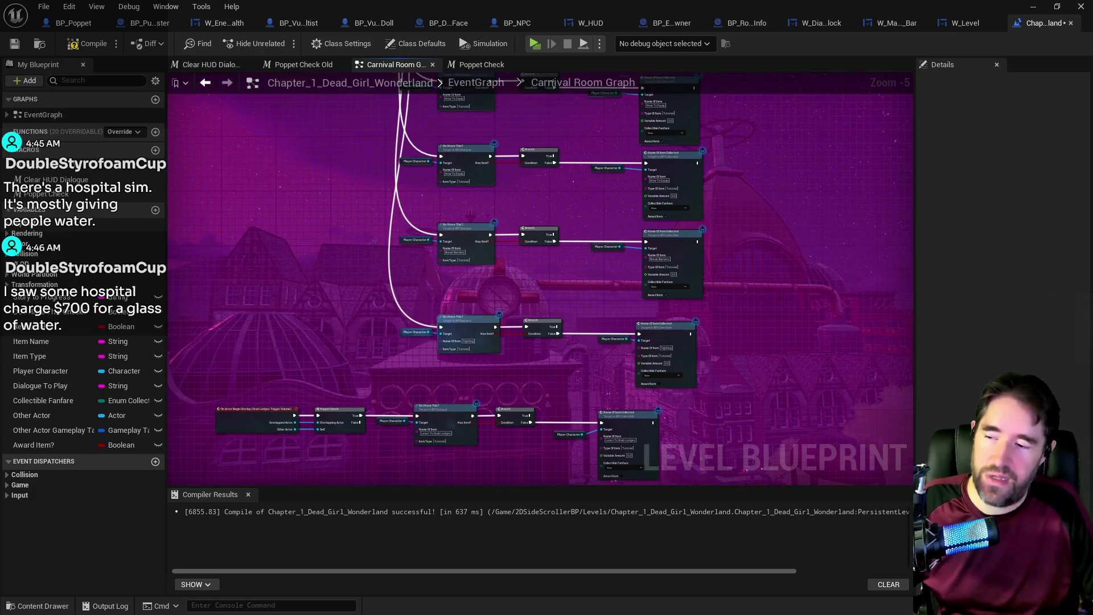
scroll(401, 245, "down", 2)
left_click_drag(305, 223, 574, 288)
mouse_move(561, 237)
left_mouse_down()
mouse_move(556, 317)
mouse_move(553, 279)
left_mouse_up()
mouse_move(310, 251)
left_mouse_down()
mouse_move(558, 352)
mouse_move(552, 336)
mouse_move(555, 442)
mouse_move(567, 412)
left_mouse_up()
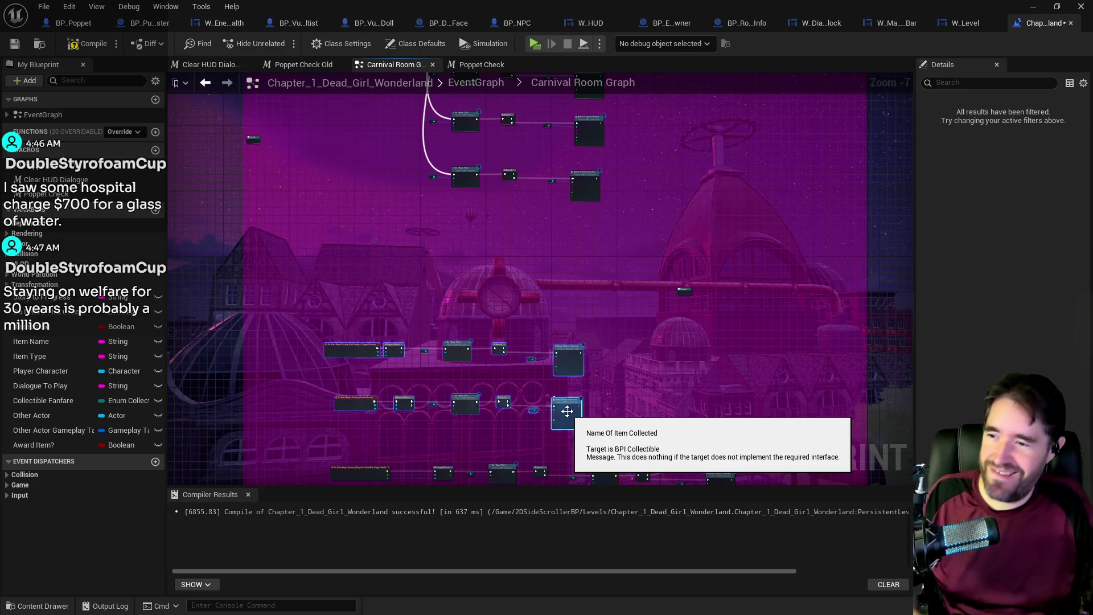
- Pan the Carnival Room Graph to bring the nodes above the lowered rows into view
mouse_move(561, 288)
left_mouse_down()
mouse_move(481, 403)
mouse_move(448, 363)
mouse_move(435, 254)
left_mouse_up()
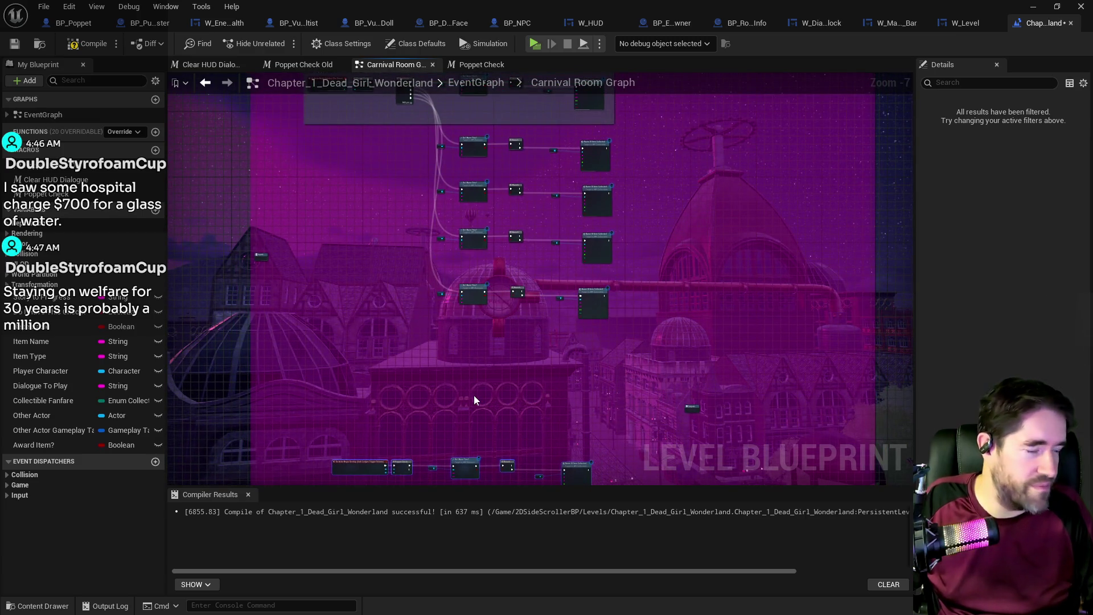
- Nudge a small node up, remove the redundant separate event rows, and switch to the browser
mouse_move(585, 397)
left_mouse_down()
mouse_move(622, 295)
mouse_move(394, 347)
mouse_move(388, 213)
mouse_move(786, 393)
mouse_move(778, 383)
mouse_move(709, 489)
left_mouse_up()
mouse_move(669, 317)
left_mouse_down()
mouse_move(822, 288)
mouse_move(695, 285)
mouse_move(667, 271)
left_mouse_up()
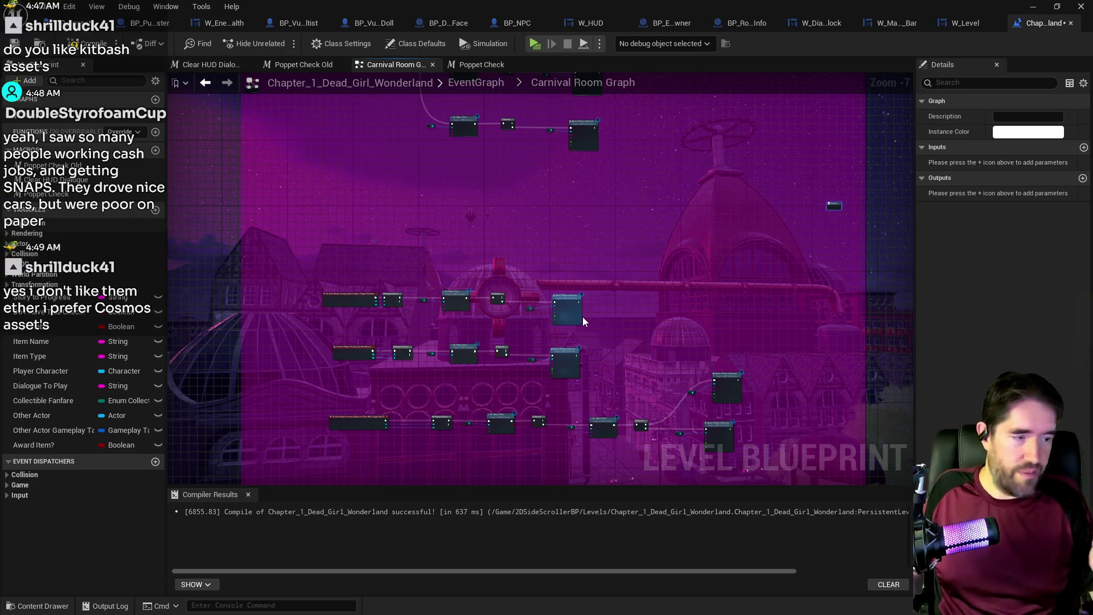
key("ctrl+z")
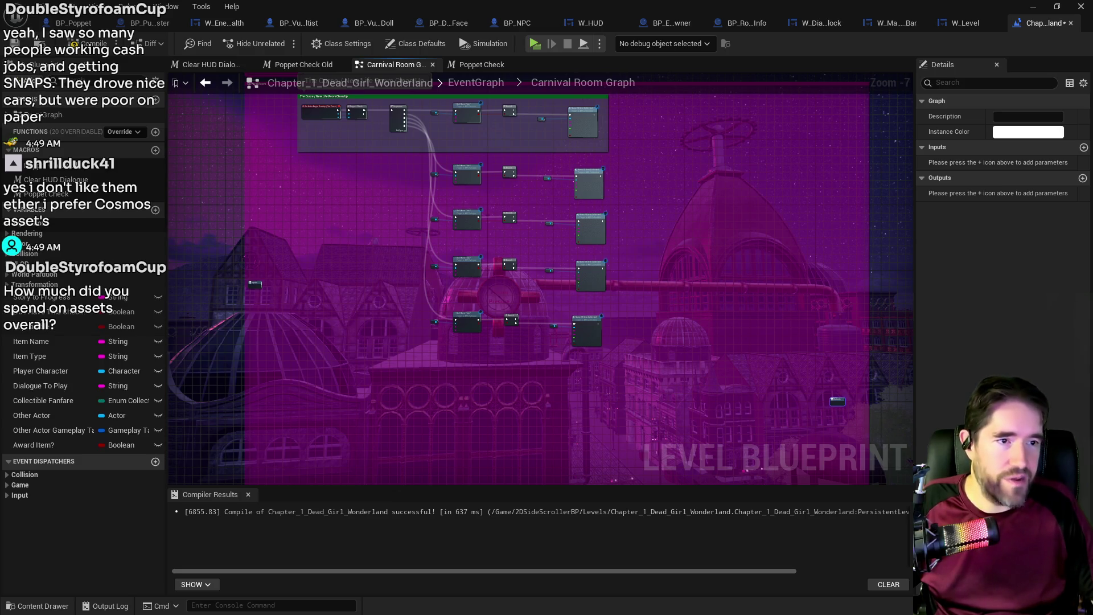
key("alt+Tab")
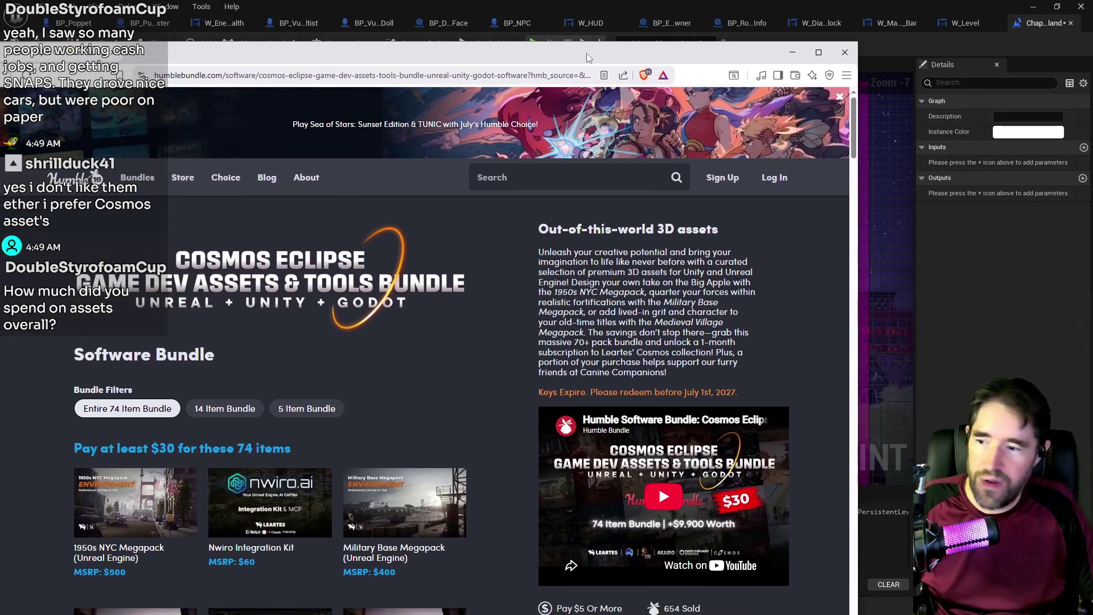
- Switch to Brave and scroll through the Cosmos Eclipse bundle's asset list
key("alt+Tab")
key("alt+Tab")
scroll(252, 464, "down", 5)
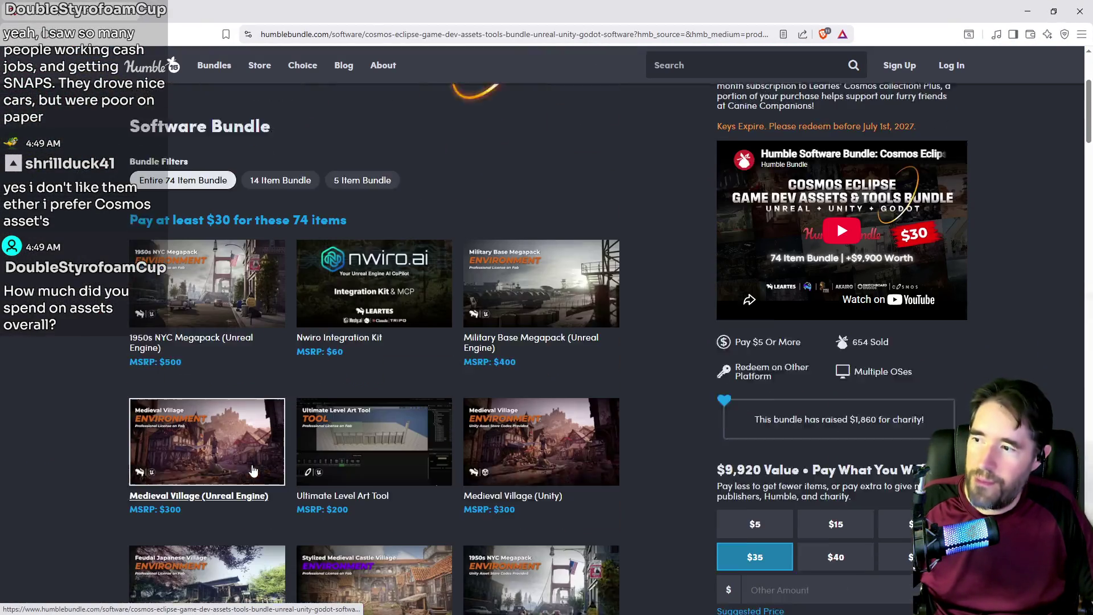
scroll(461, 373, "down", 1)
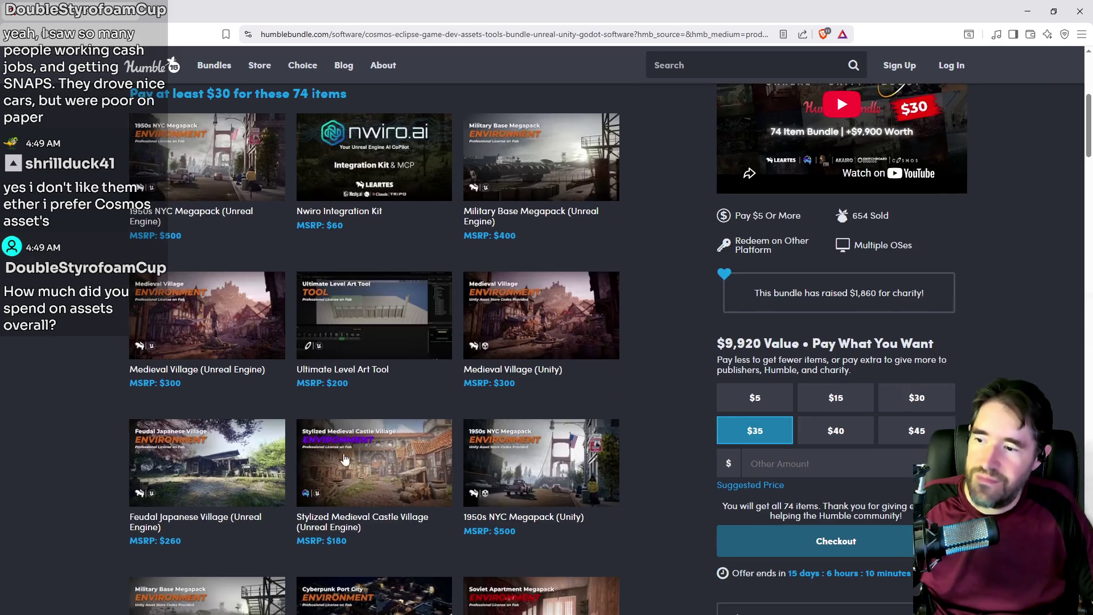
scroll(322, 490, "up", 5)
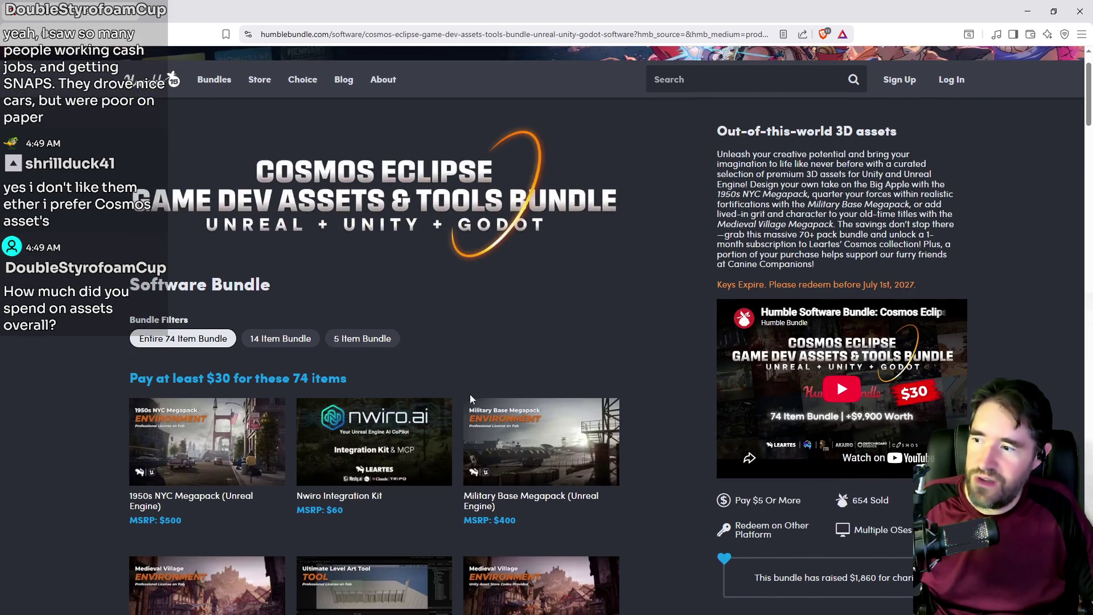
scroll(259, 431, "down", 5)
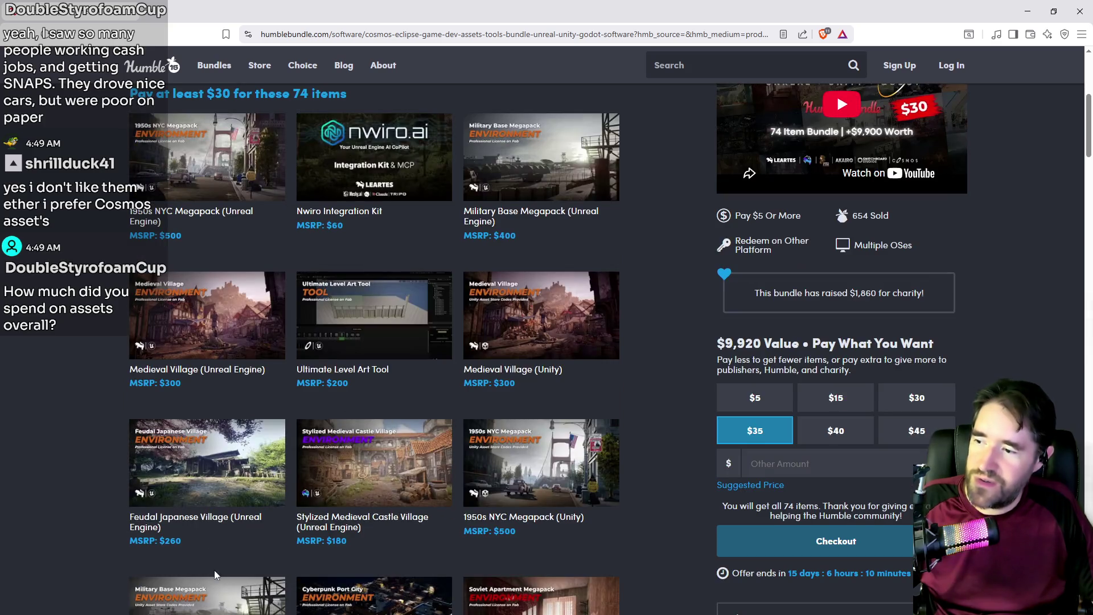
scroll(248, 563, "down", 3)
scroll(375, 533, "down", 3)
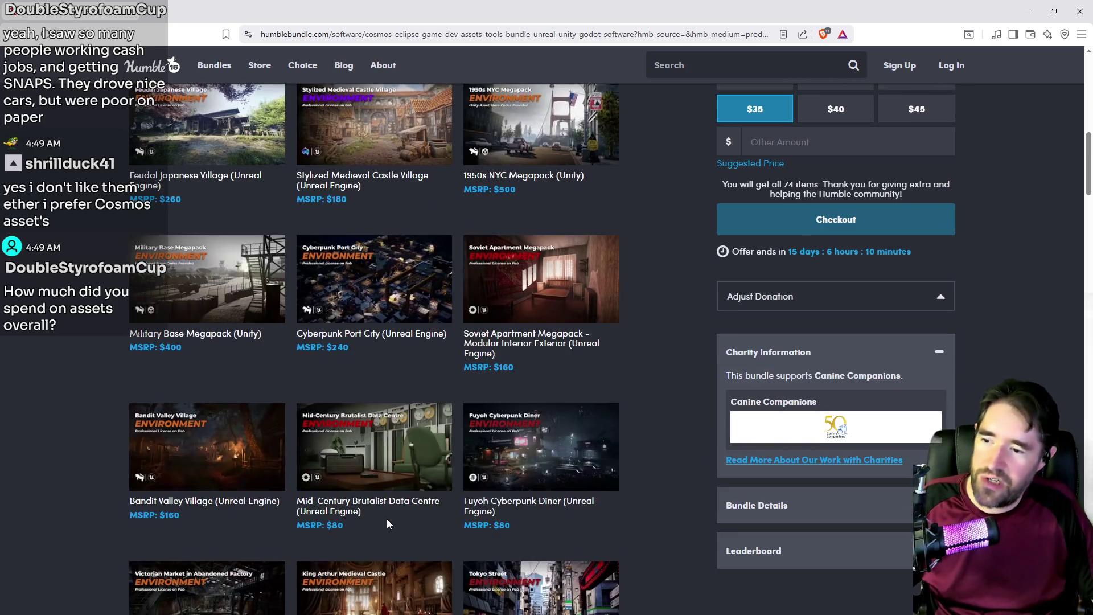
scroll(399, 521, "down", 4)
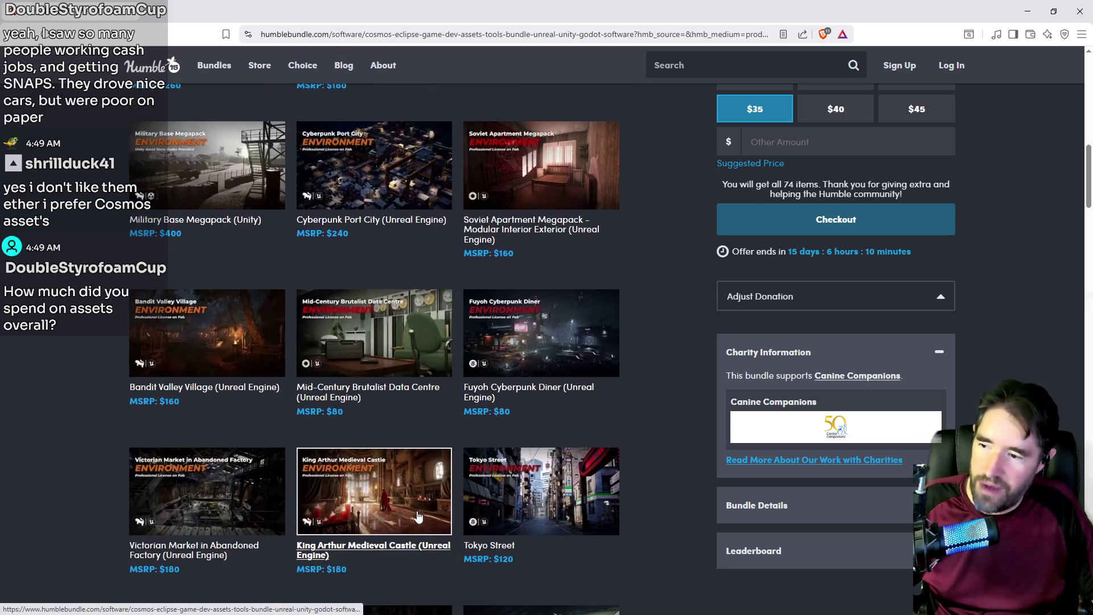
scroll(335, 456, "down", 2)
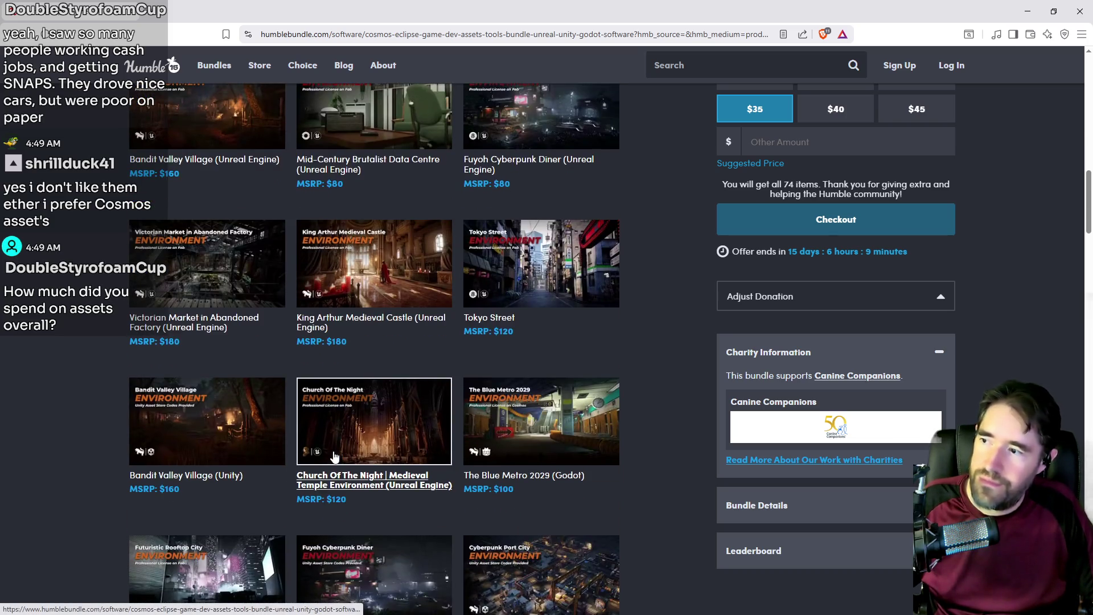
- View the details of the Victorian Market in Abandoned Factory item
left_click(217, 267)
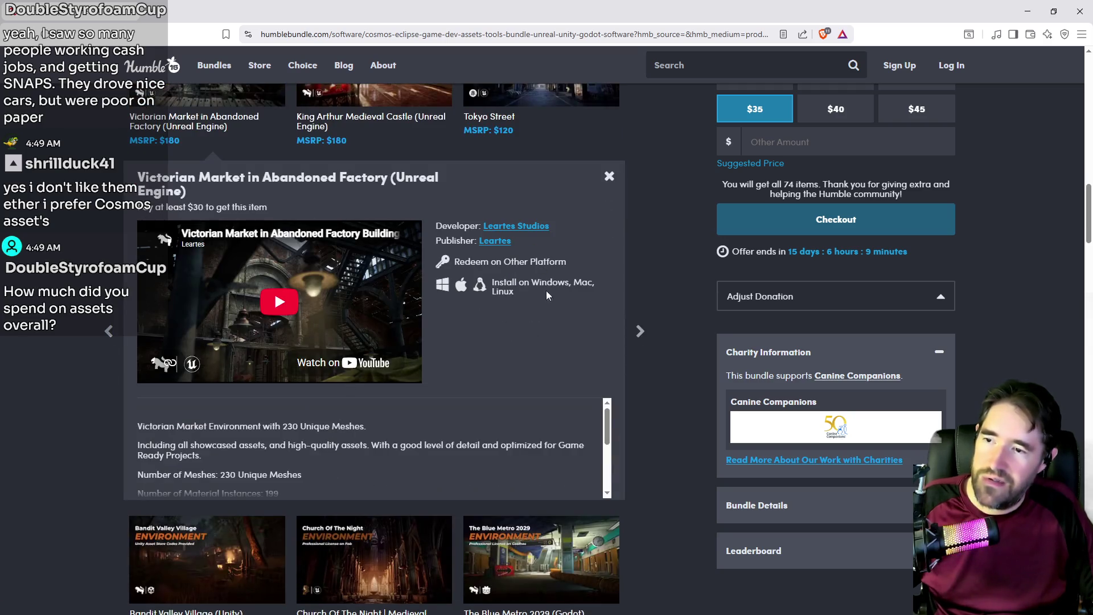
scroll(664, 428, "down", 3)
scroll(207, 258, "up", 5)
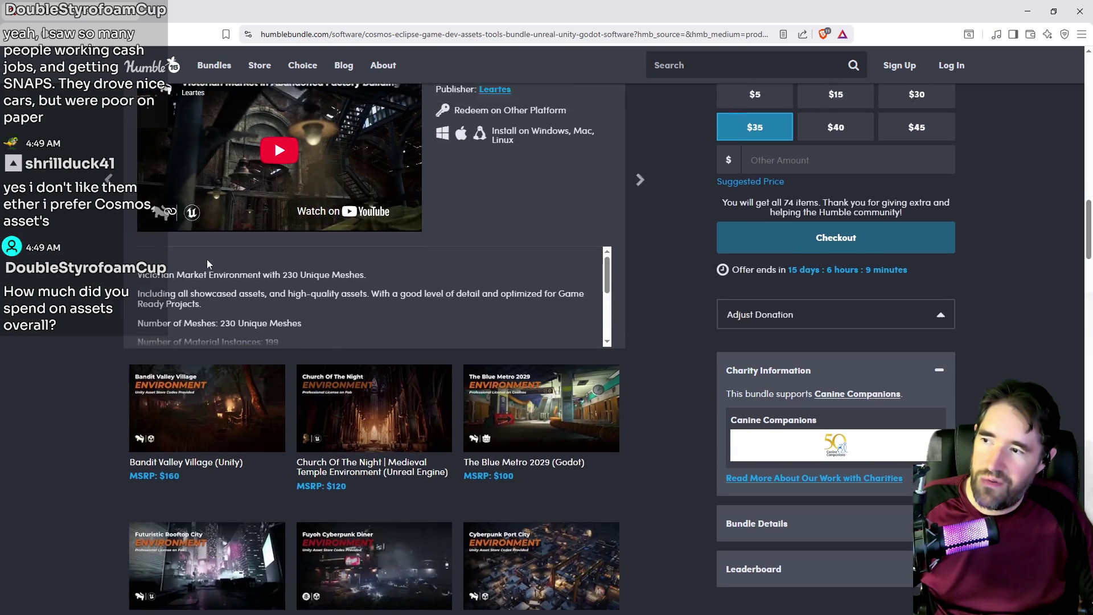
scroll(664, 477, "down", 5)
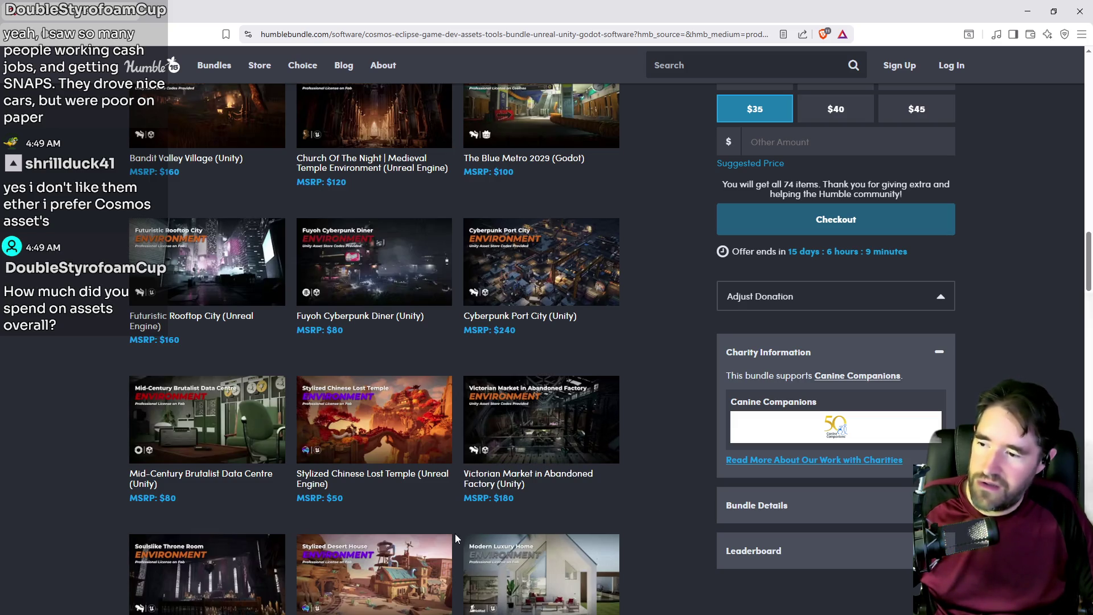
scroll(676, 541, "down", 3)
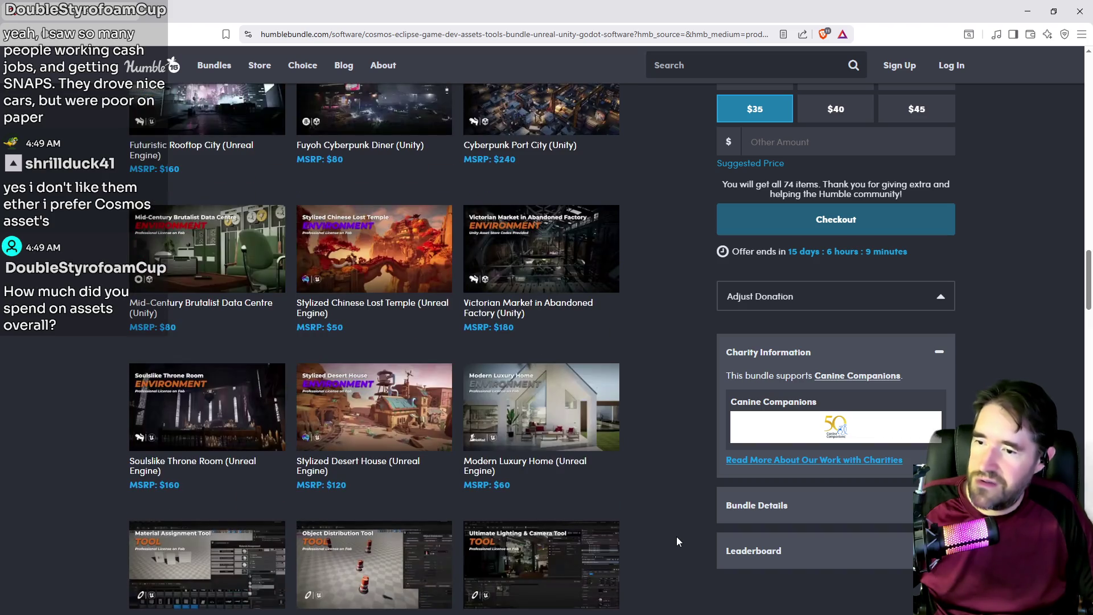
scroll(676, 541, "up", 3)
scroll(605, 470, "down", 10)
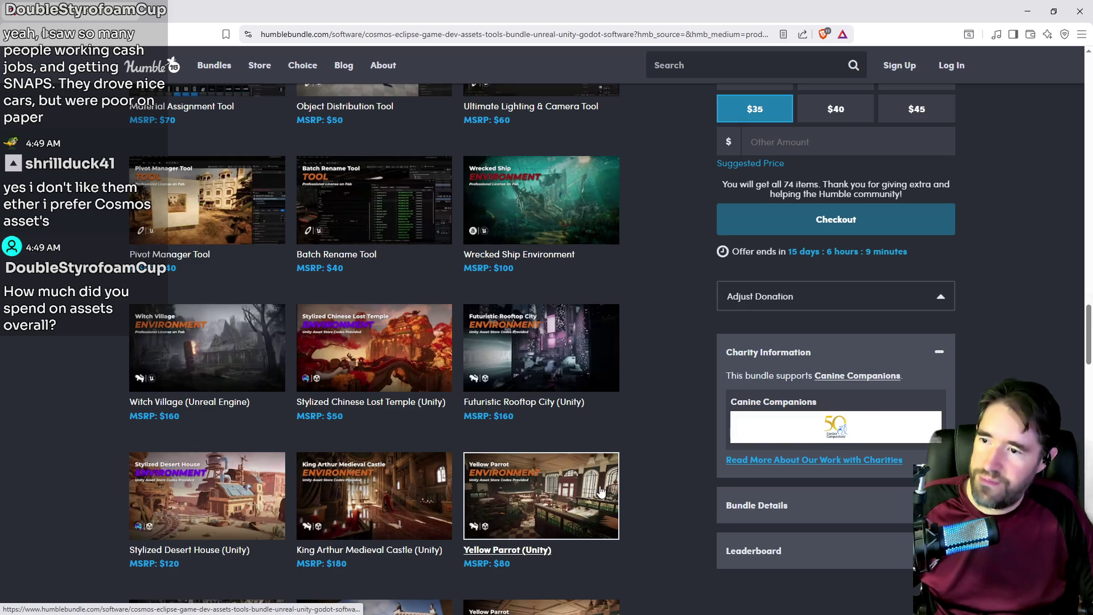
- Read the Wrecked Ship Environment details, then move the browser aside to reveal Carnival Room Graph
left_click(528, 254)
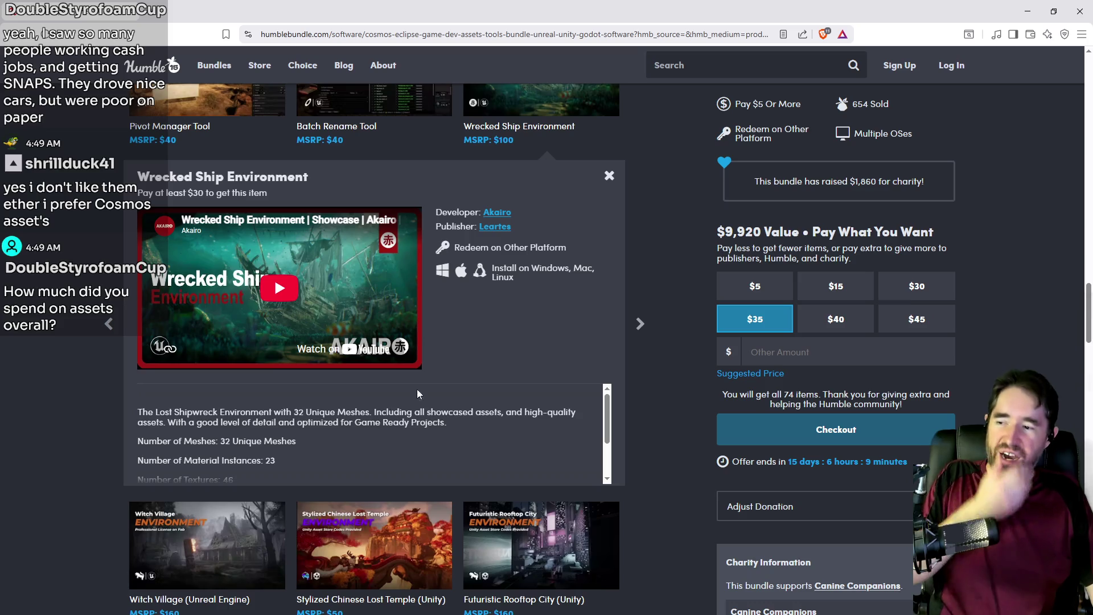
scroll(351, 443, "down", 3)
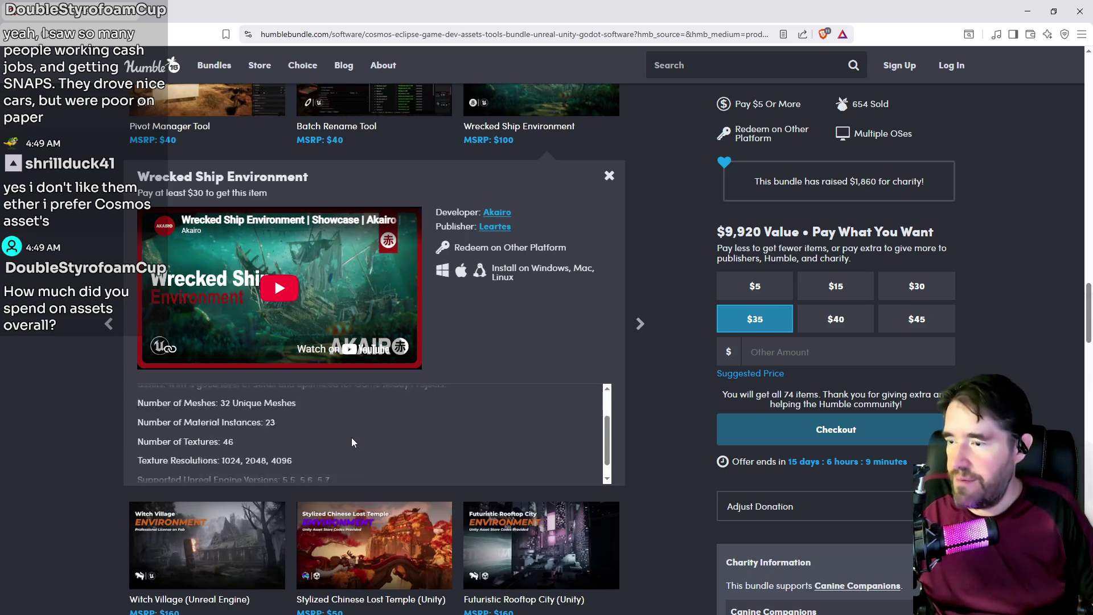
scroll(351, 442, "up", 3)
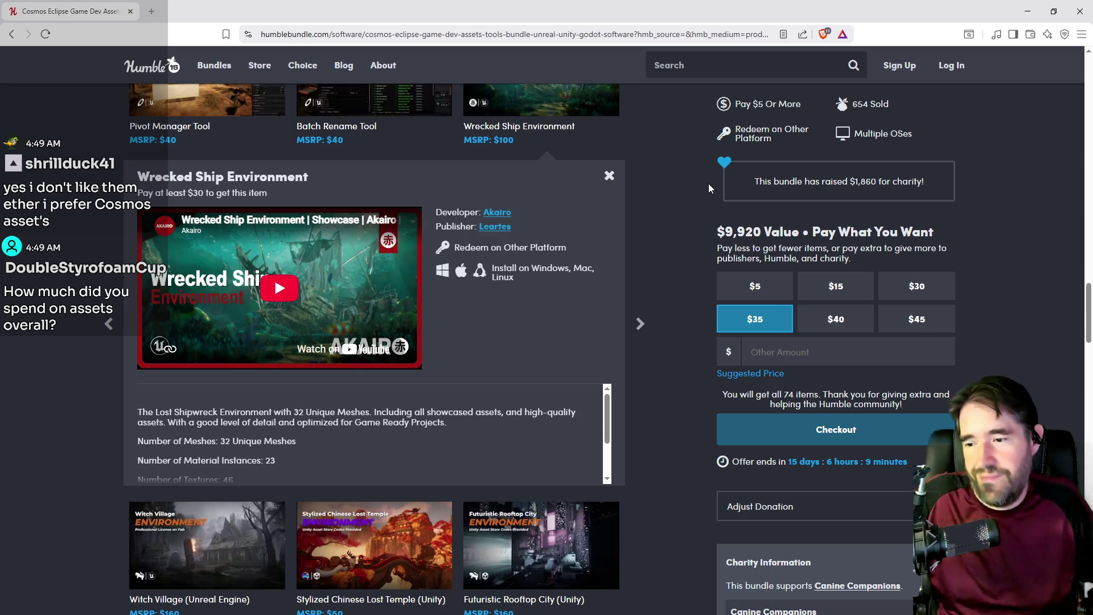
scroll(697, 194, "down", 10)
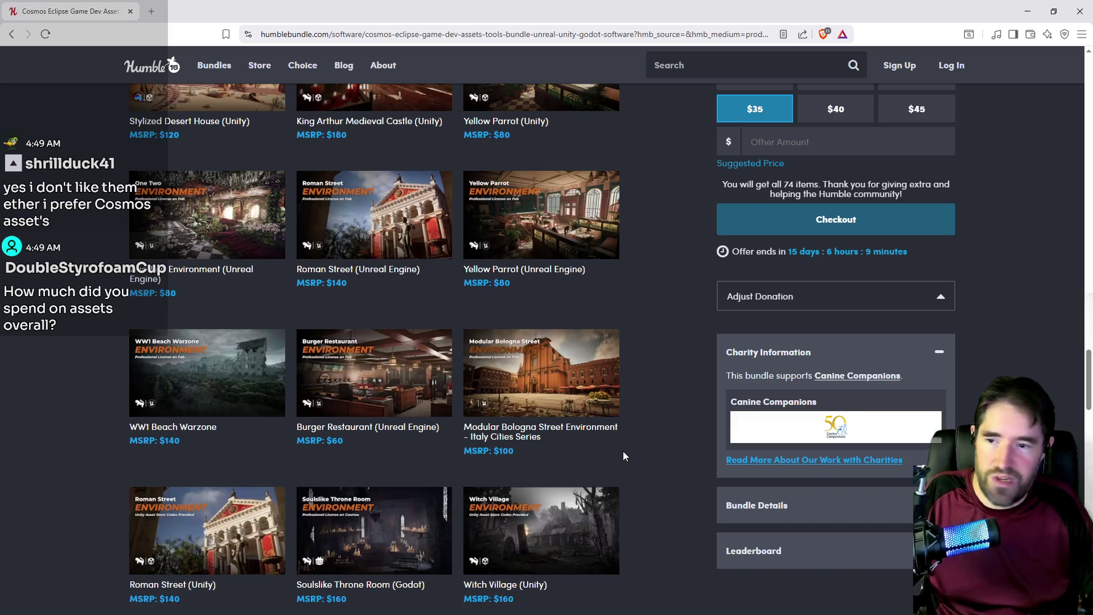
scroll(624, 453, "down", 9)
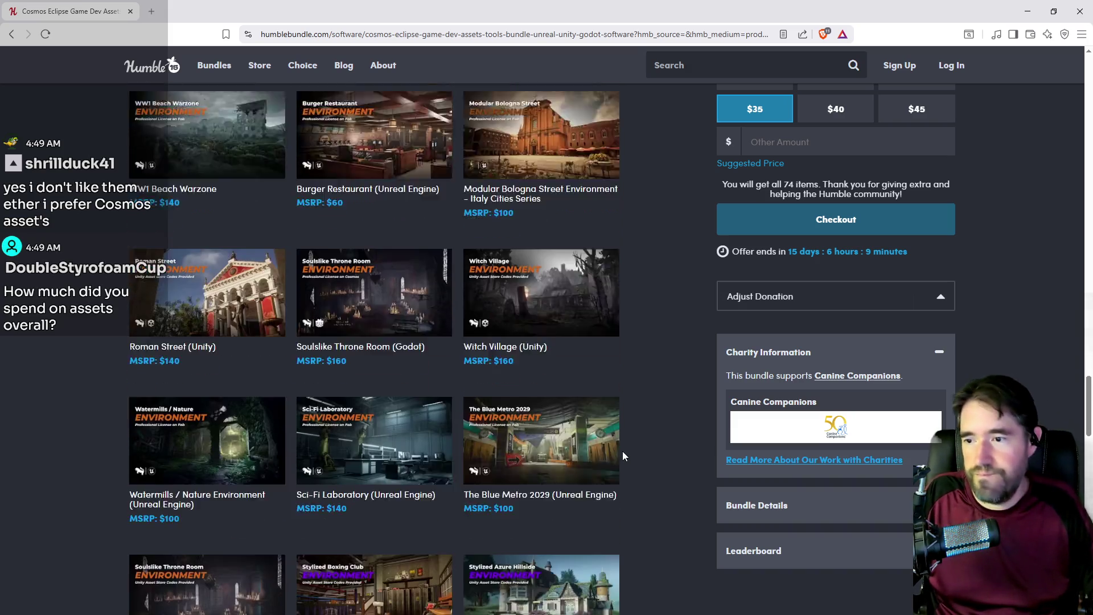
scroll(623, 453, "down", 5)
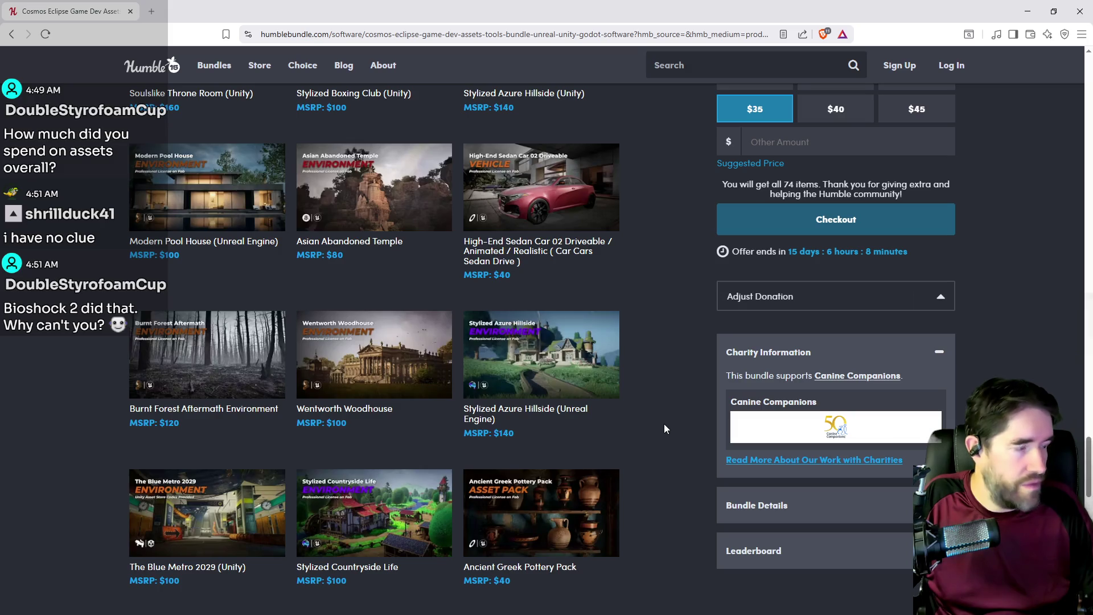
scroll(664, 424, "down", 11)
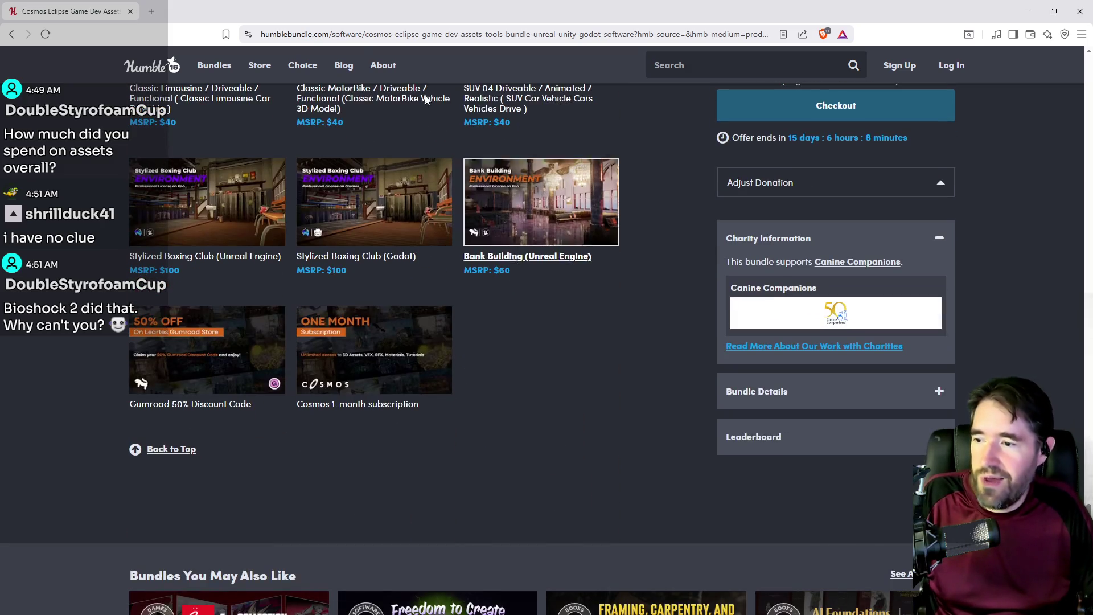
mouse_move(335, 8)
left_mouse_down()
mouse_move(1092, 179)
mouse_move(1092, 193)
left_mouse_up()
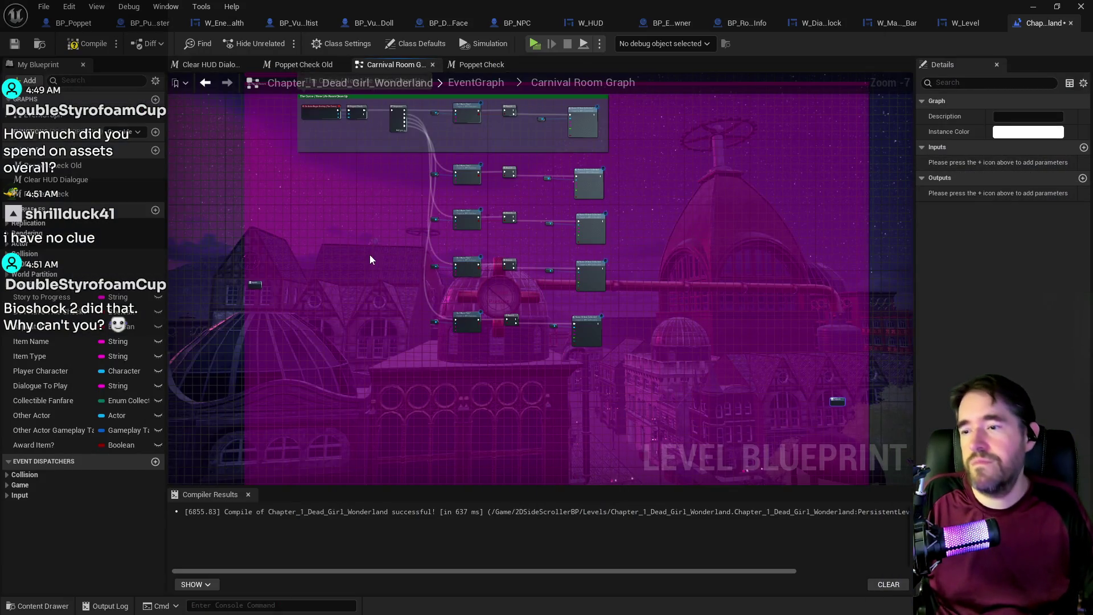
key("Home")
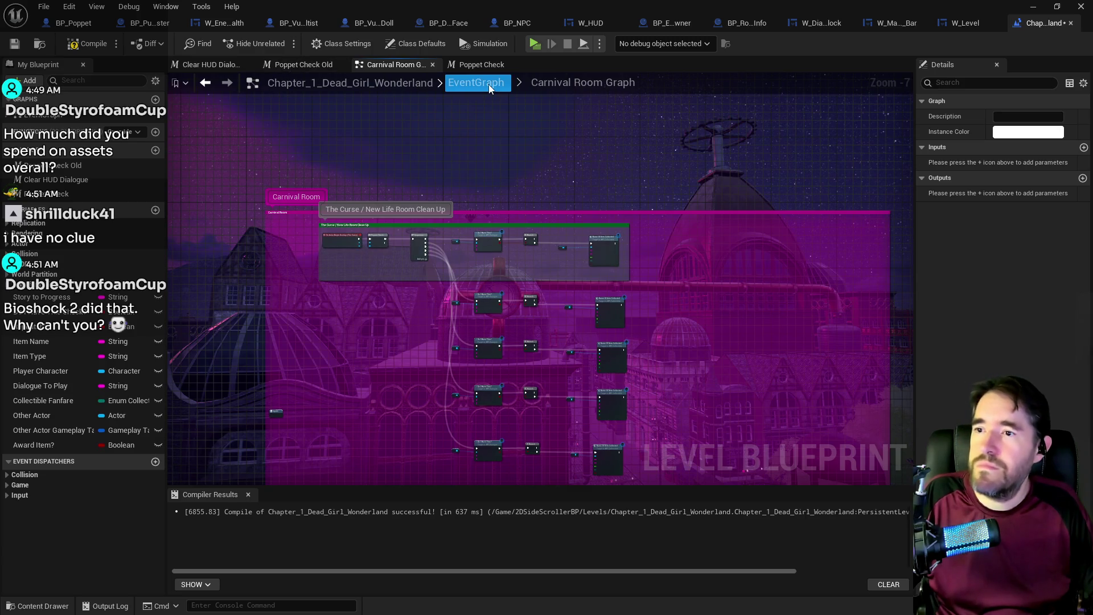
- Open the New Life Room Graph subgraph from the main EventGraph
left_click(489, 84)
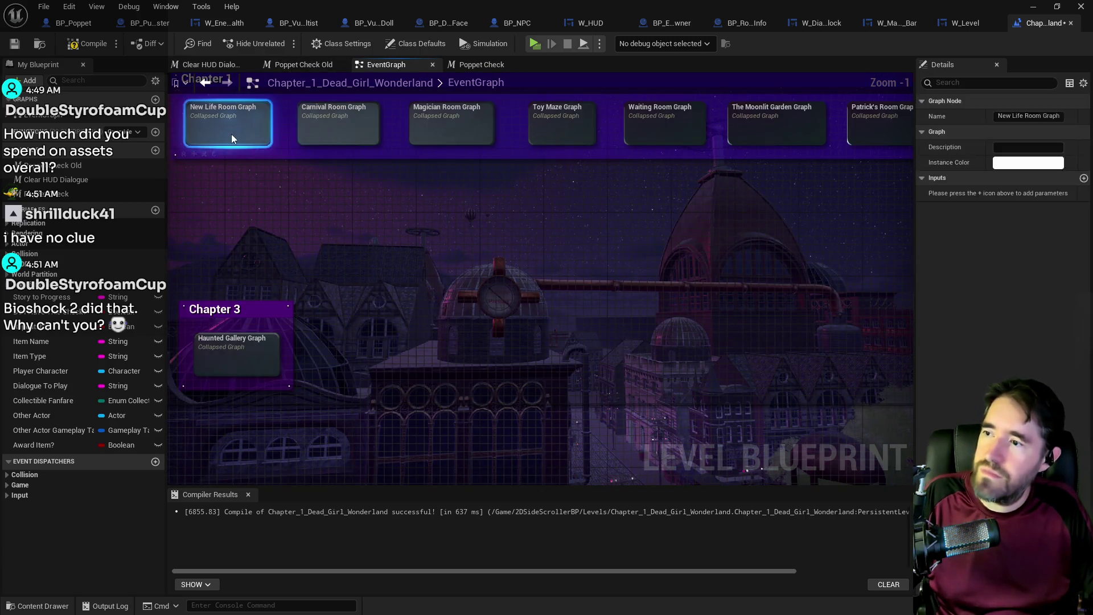
double_click(231, 134)
scroll(460, 296, "up", 3)
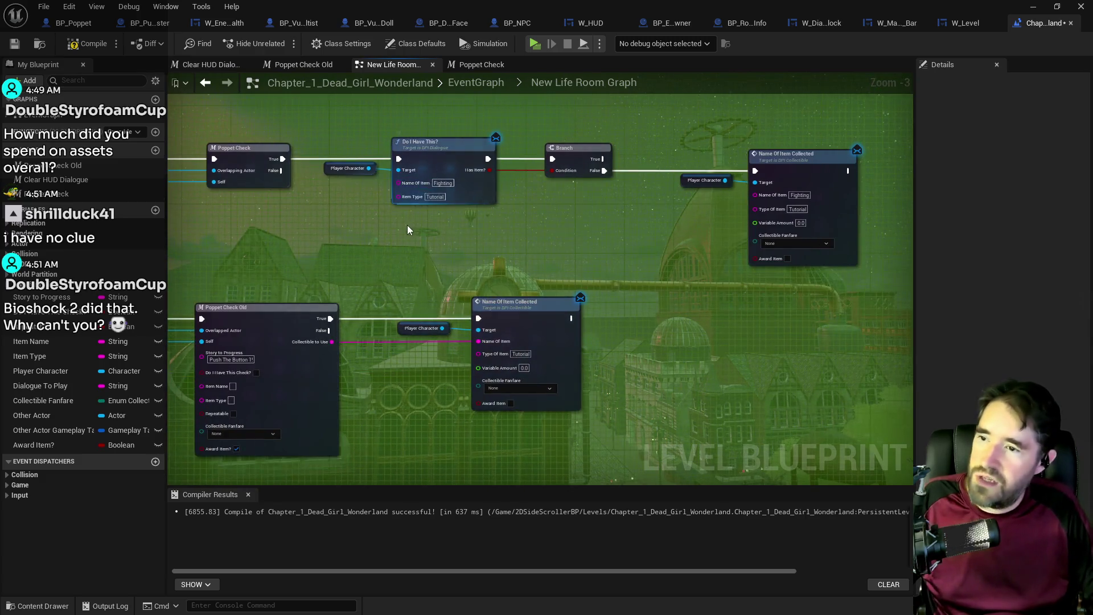
mouse_move(407, 224)
left_mouse_down()
mouse_move(470, 173)
mouse_move(462, 183)
left_mouse_up()
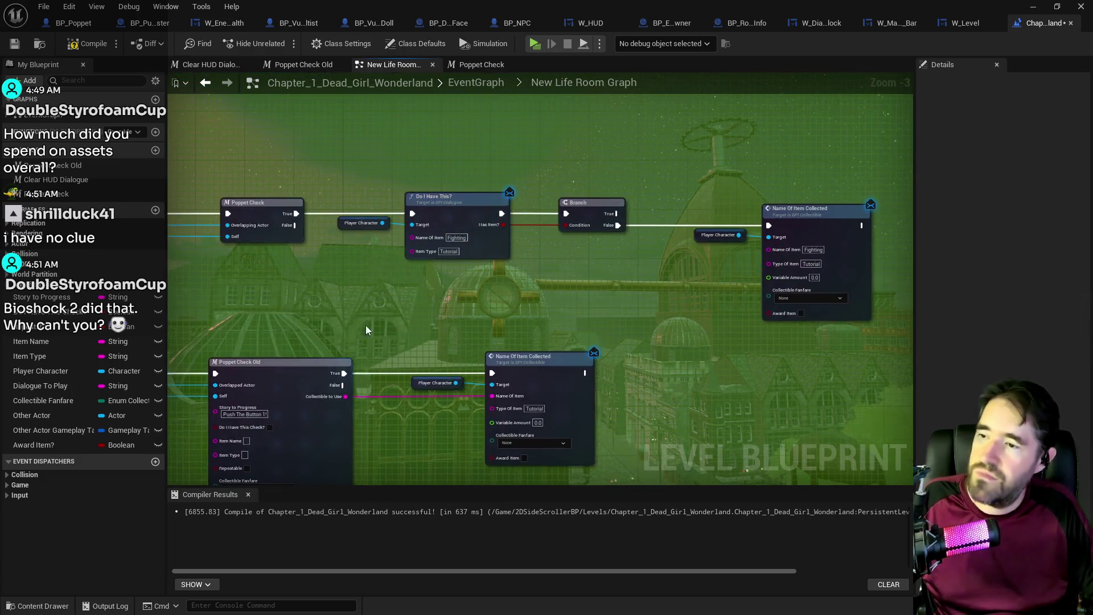
scroll(341, 326, "up", 2)
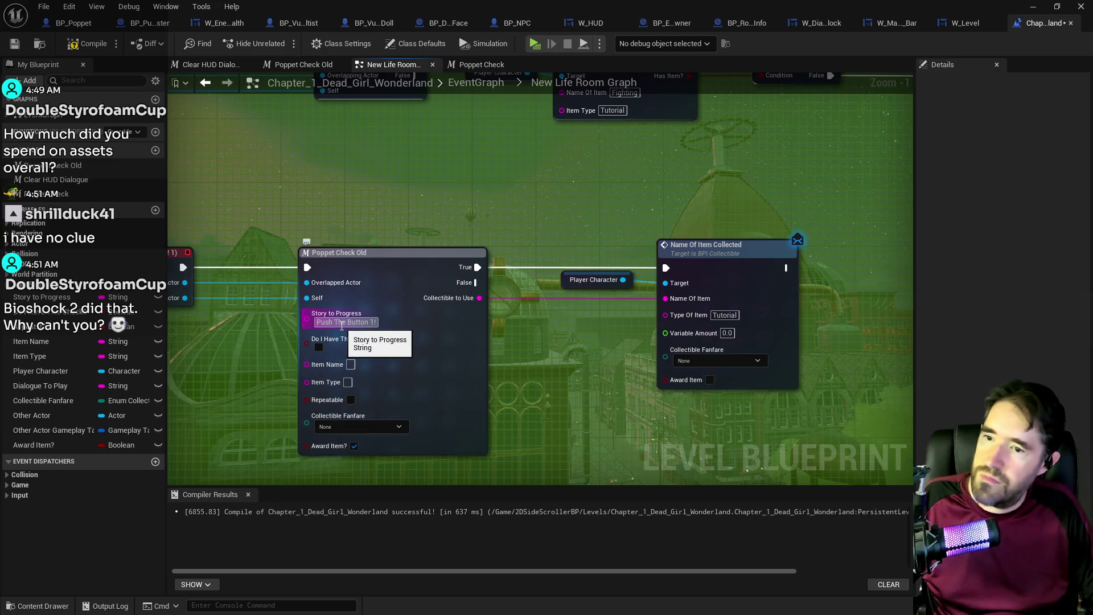
scroll(341, 325, "down", 1)
- Move the Poppet Check, Do I Have This? and Branch group beside the trigger event
left_click(344, 323)
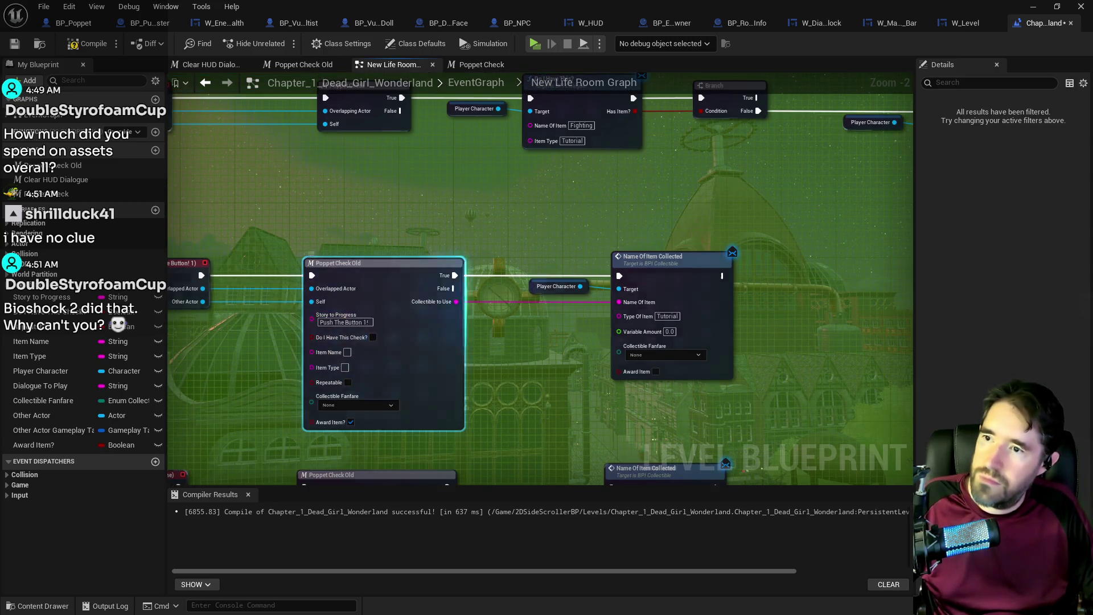
left_click_drag(367, 234, 234, 324)
left_click_drag(365, 231, 429, 154)
left_click_drag(410, 207, 371, 273)
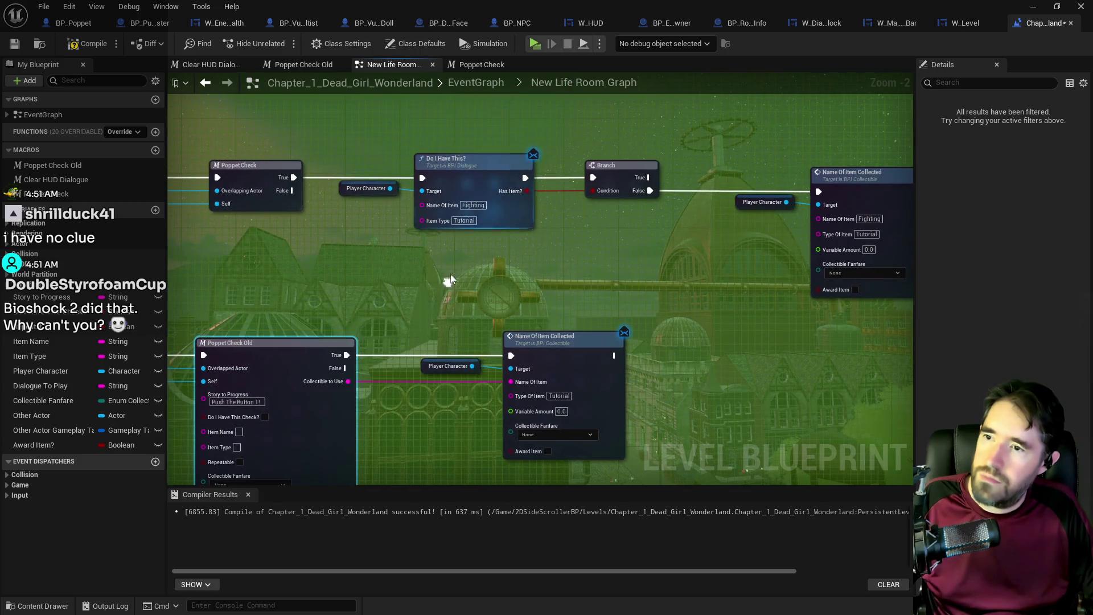
left_click_drag(379, 143, 847, 222)
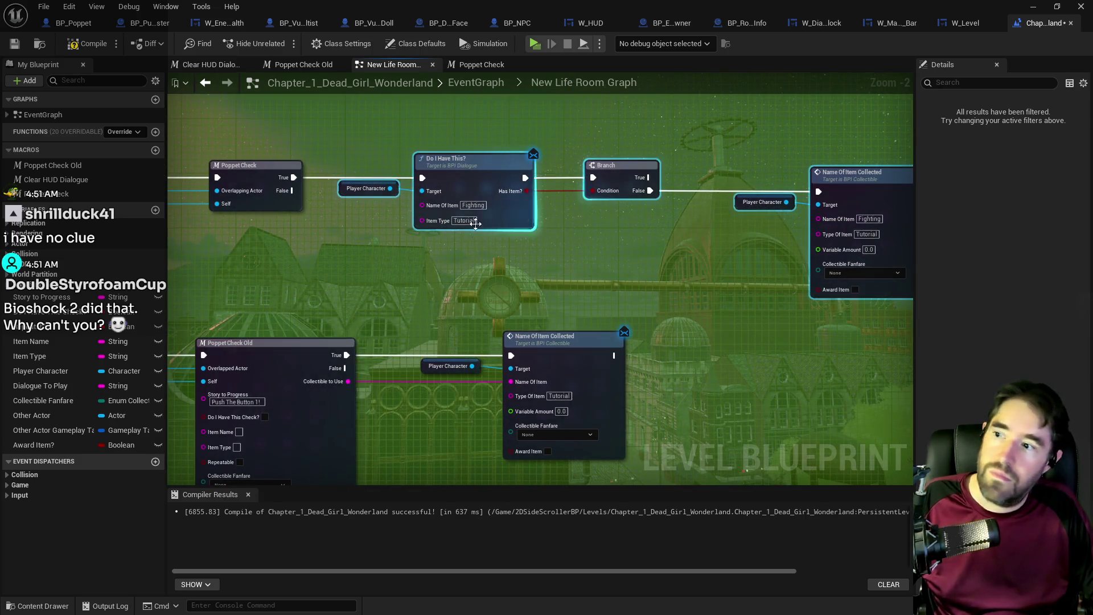
left_click_drag(242, 151, 845, 234)
mouse_move(786, 393)
left_mouse_down()
mouse_move(729, 238)
mouse_move(629, 247)
mouse_move(661, 245)
mouse_move(582, 301)
left_mouse_up()
- Wire the event's Other Actor, Self and execution pins into Poppet Check, using Push The Button 1!
mouse_move(295, 171)
left_mouse_down()
mouse_move(603, 296)
mouse_move(595, 268)
left_mouse_up()
mouse_move(295, 172)
left_mouse_down()
mouse_move(512, 276)
mouse_move(595, 282)
left_mouse_up()
mouse_move(293, 147)
left_mouse_down()
mouse_move(569, 228)
mouse_move(596, 256)
mouse_move(339, 254)
left_mouse_up()
left_click(435, 193)
left_click(614, 294)
- Delete the old Poppet Check Old nodes
mouse_move(617, 294)
left_mouse_down()
mouse_move(408, 309)
mouse_move(651, 357)
left_mouse_up()
mouse_move(345, 161)
left_mouse_down()
mouse_move(398, 216)
mouse_move(650, 231)
left_mouse_up()
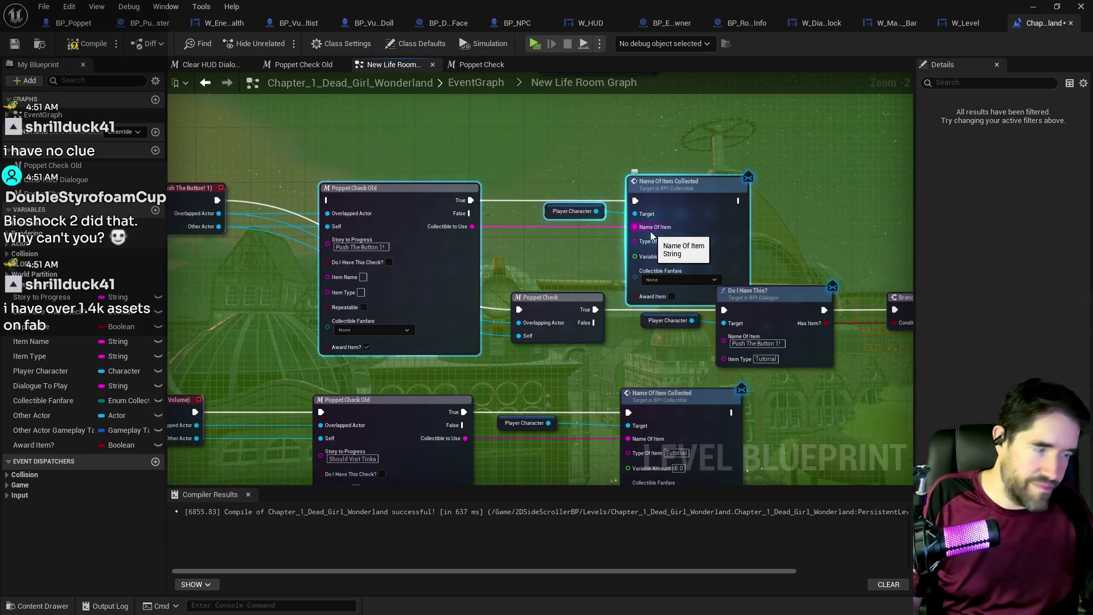
key("Delete")
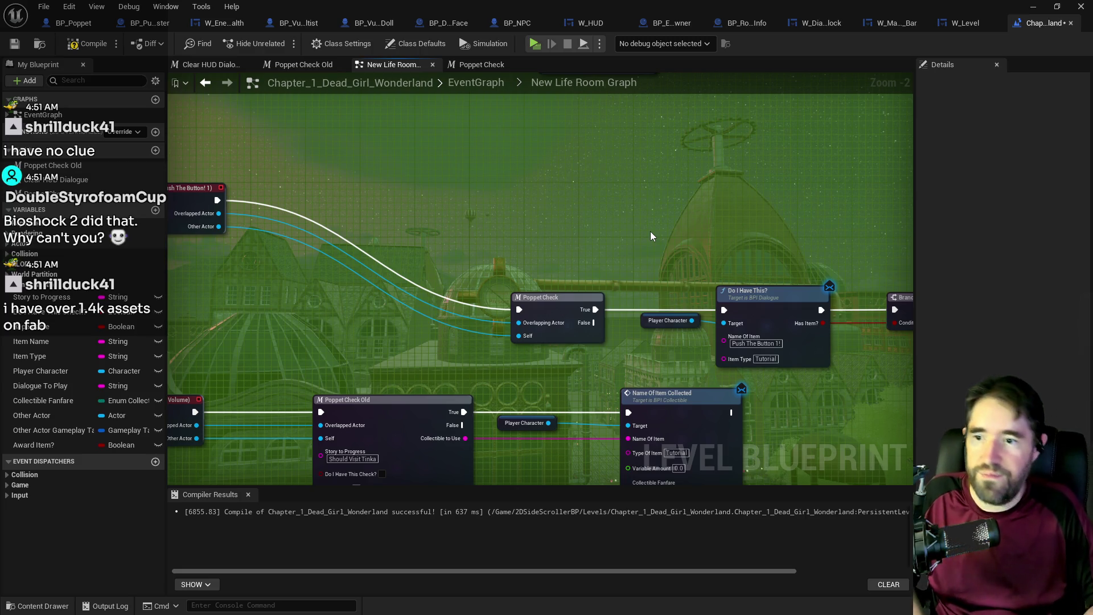
- Align the Do I Have This?, Branch and Name Of Item Collected chain, then return to EventGraph
left_click_drag(649, 240, 447, 243)
scroll(447, 243, "down", 1)
mouse_move(307, 279)
left_mouse_down()
mouse_move(433, 307)
mouse_move(739, 287)
mouse_move(965, 332)
mouse_move(780, 337)
left_mouse_up()
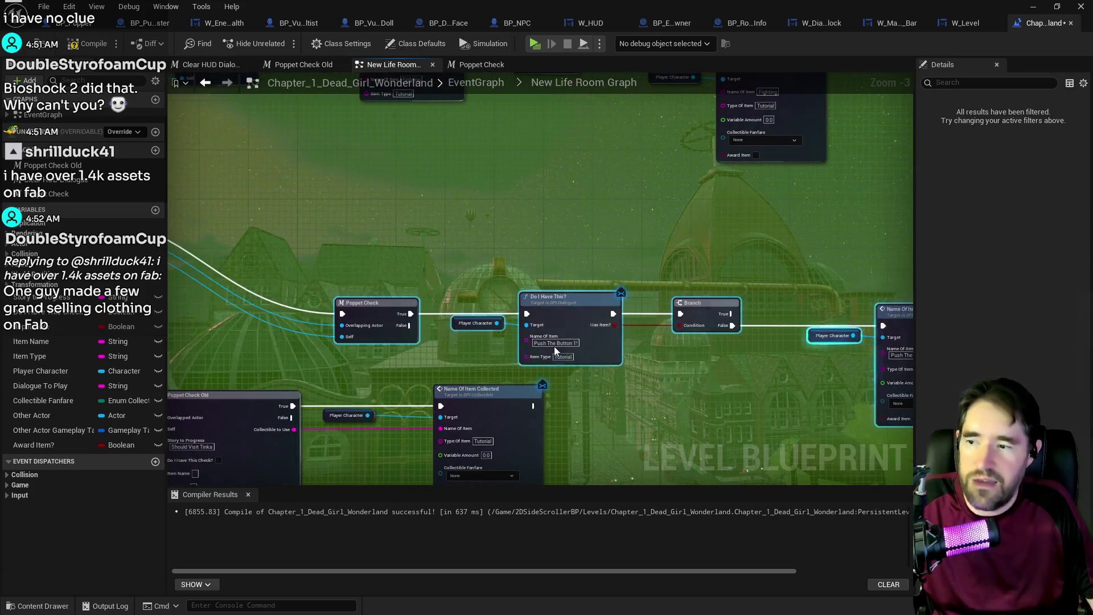
mouse_move(554, 346)
left_mouse_down()
mouse_move(477, 207)
mouse_move(481, 226)
left_mouse_up()
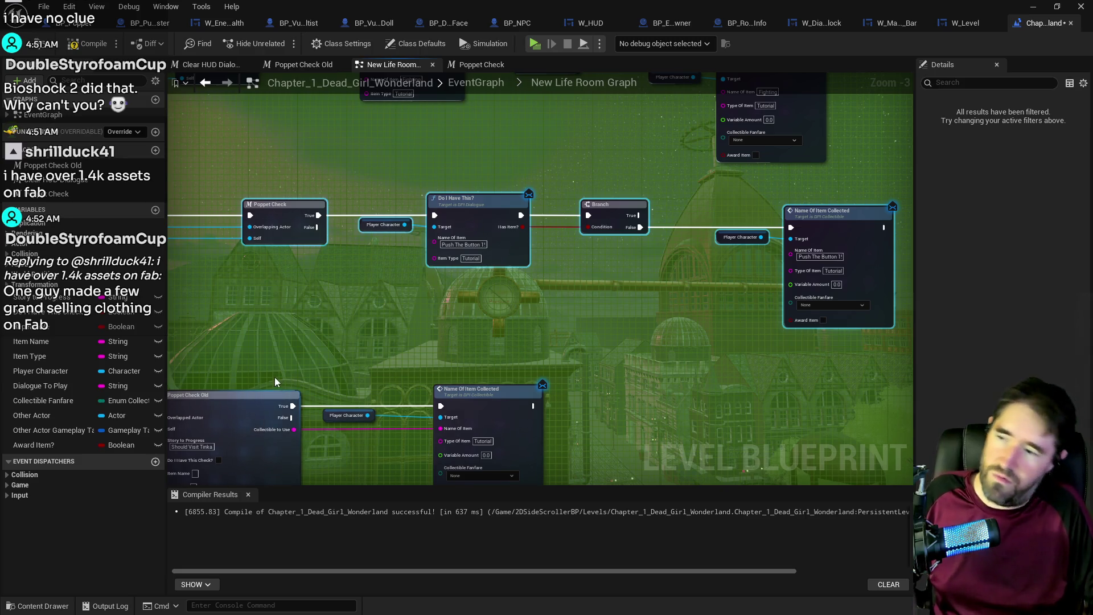
left_click_drag(392, 337, 380, 348)
left_click_drag(342, 194, 797, 302)
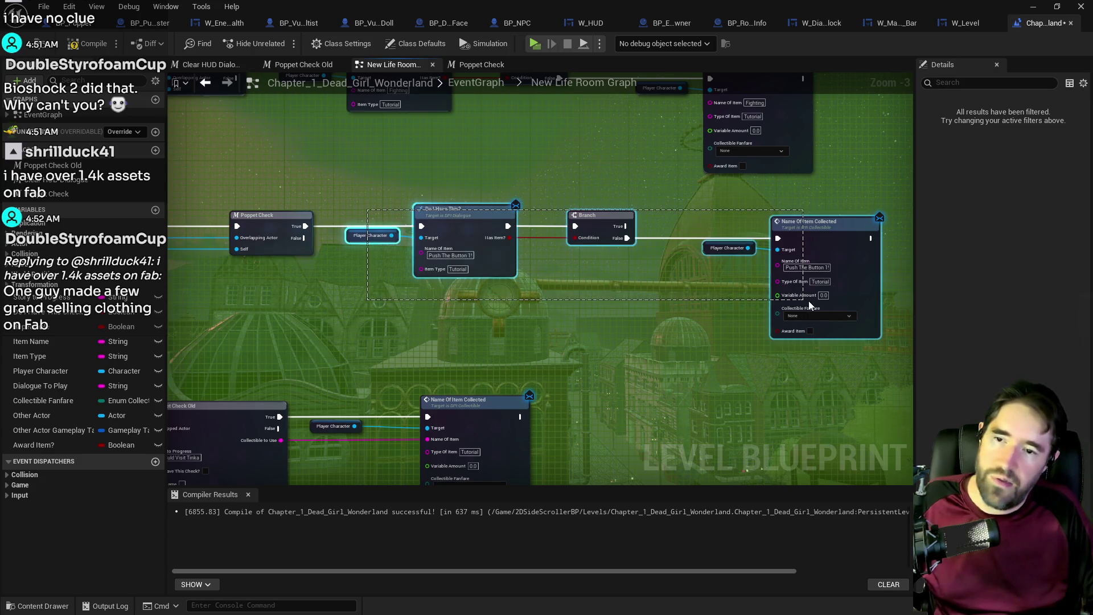
left_click(478, 82)
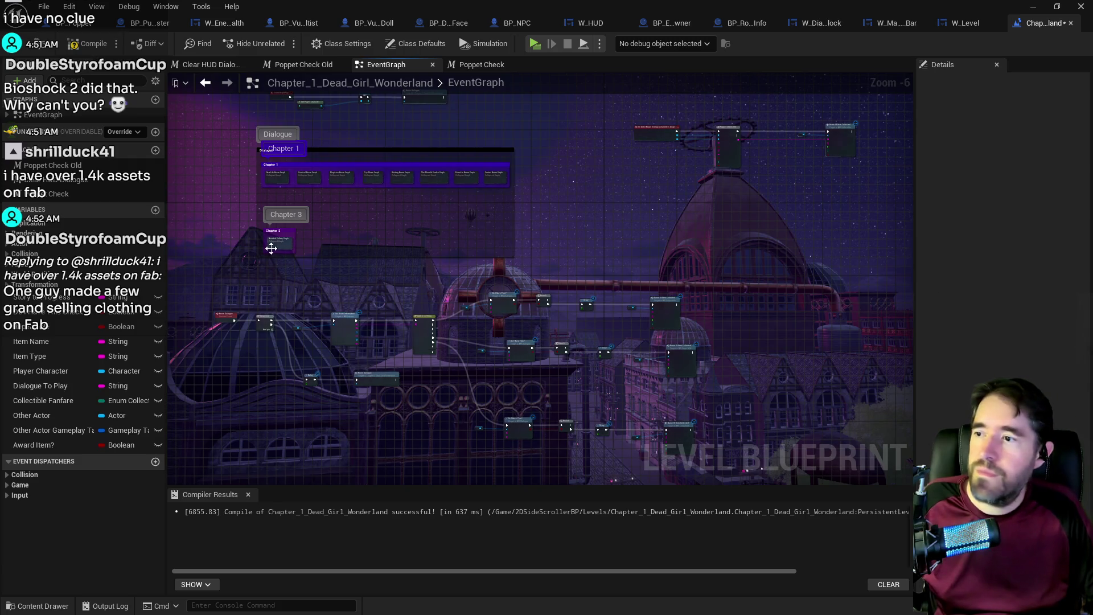
- Paste the check chain into Carnival Room Graph and wire it from Sequence Then 5
scroll(366, 201, "up", 5)
double_click(441, 215)
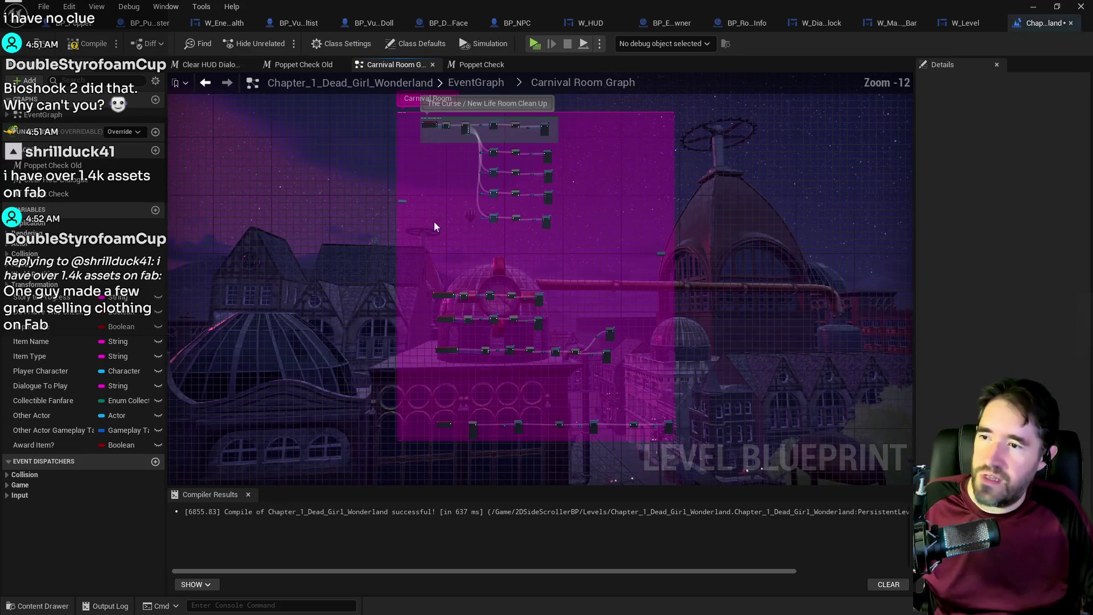
scroll(485, 244, "up", 3)
key("ctrl+v")
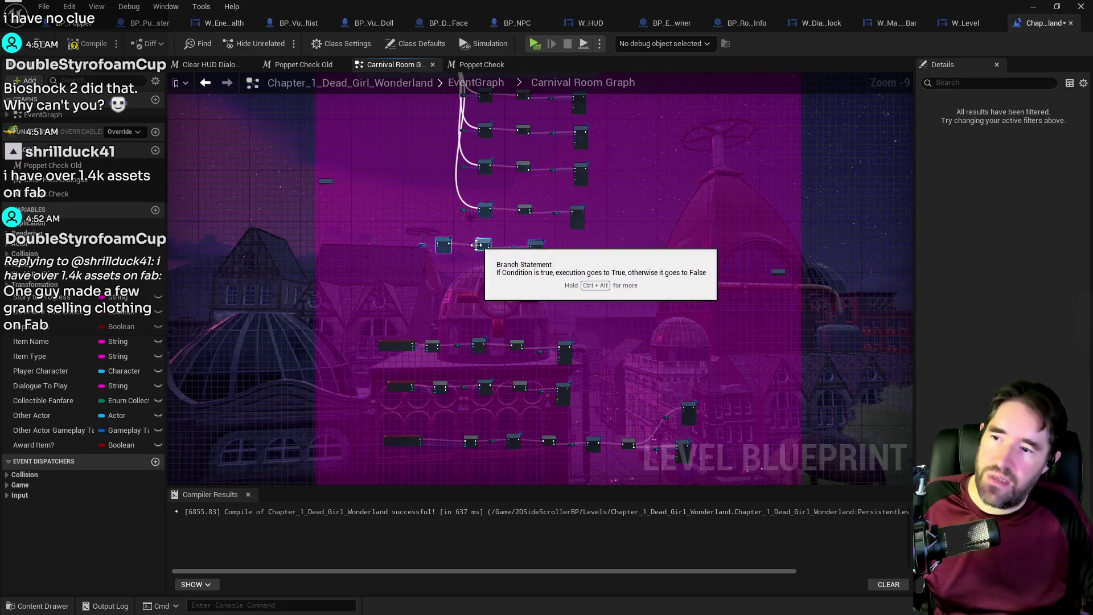
left_click_drag(510, 242, 518, 282)
scroll(518, 283, "up", 5)
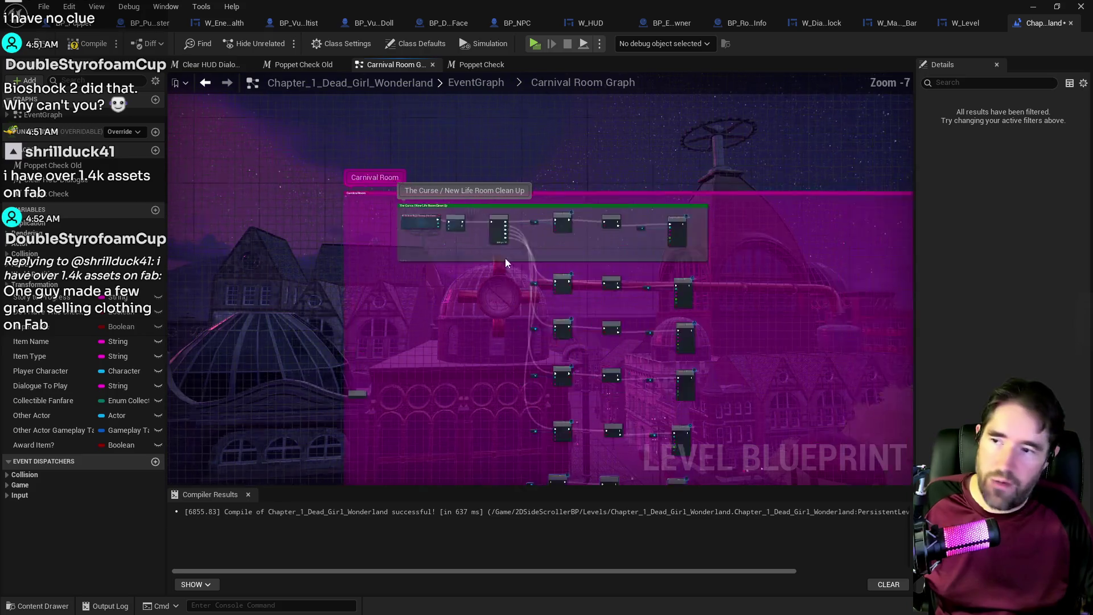
mouse_move(556, 250)
left_mouse_down()
mouse_move(606, 544)
mouse_move(661, 410)
mouse_move(654, 477)
mouse_move(655, 370)
mouse_move(659, 389)
mouse_move(420, 354)
mouse_move(472, 370)
mouse_move(552, 491)
left_mouse_up()
- Select the node rows below the top row
scroll(469, 422, "down", 1)
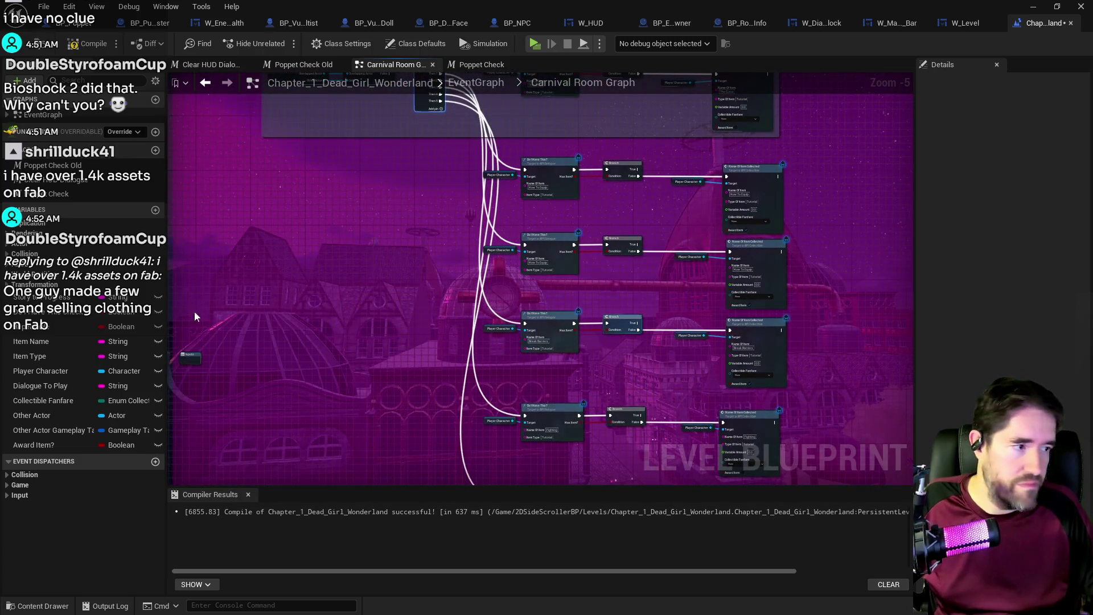
scroll(470, 326, "down", 3)
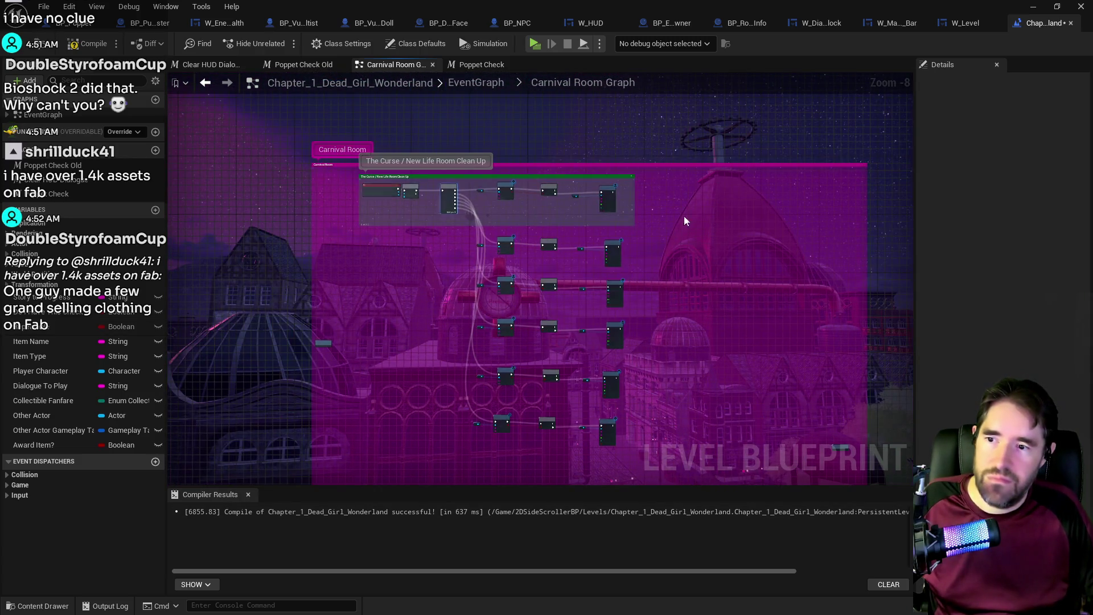
left_click_drag(475, 231, 654, 458)
- Wrap the selected rows in a comment titled New Life Room Clean Up
key("c")
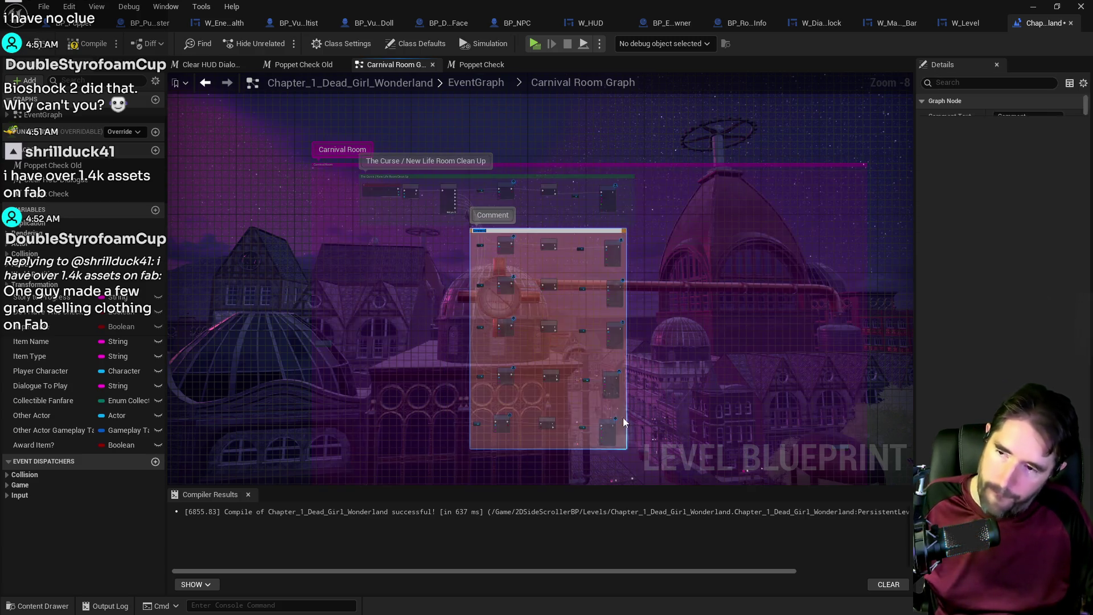
scroll(460, 224, "up", 4)
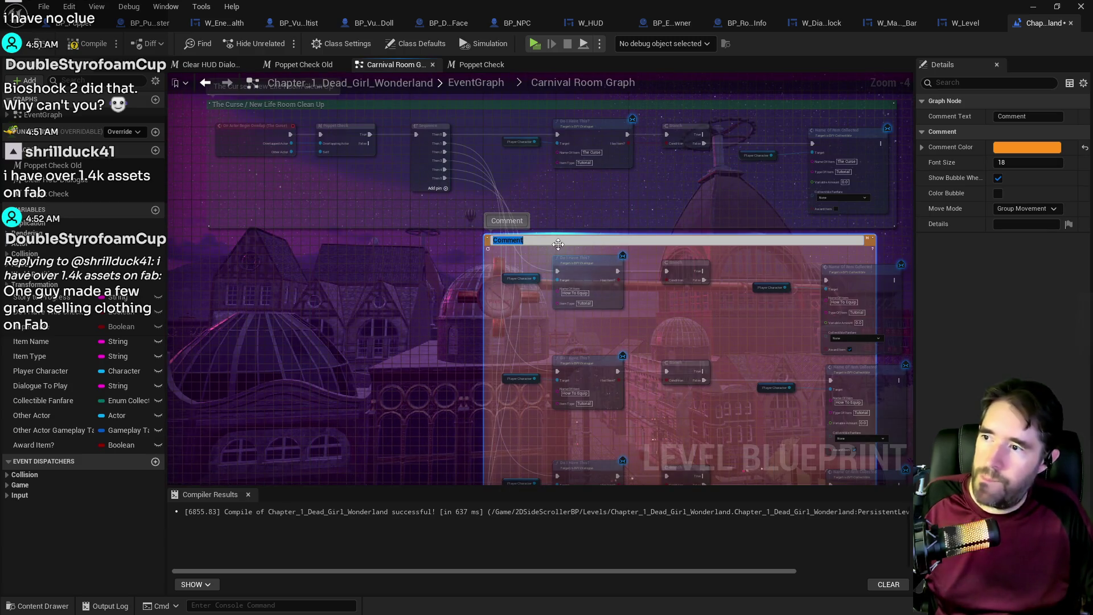
type("New Life R")
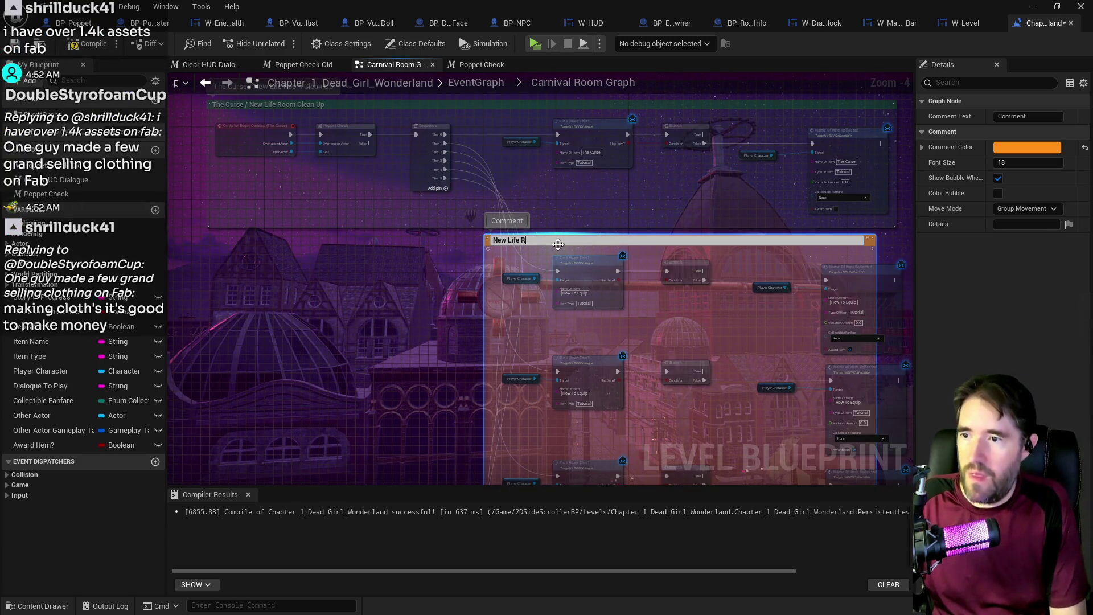
type("p")
key("Return")
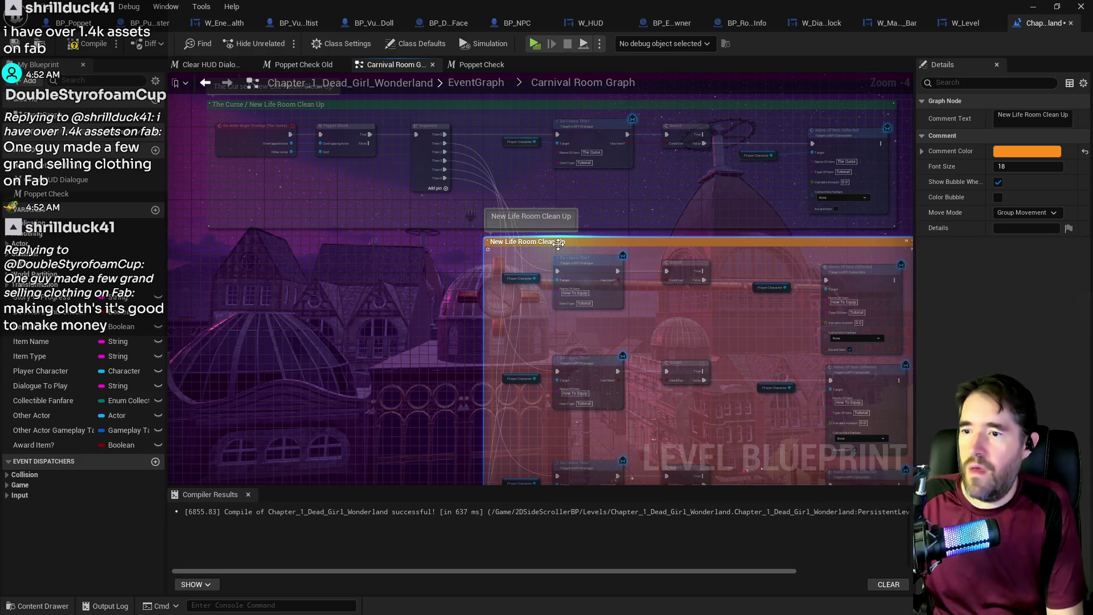
left_click(306, 116)
- Shorten the top comment's title to The Curse
left_click(296, 106)
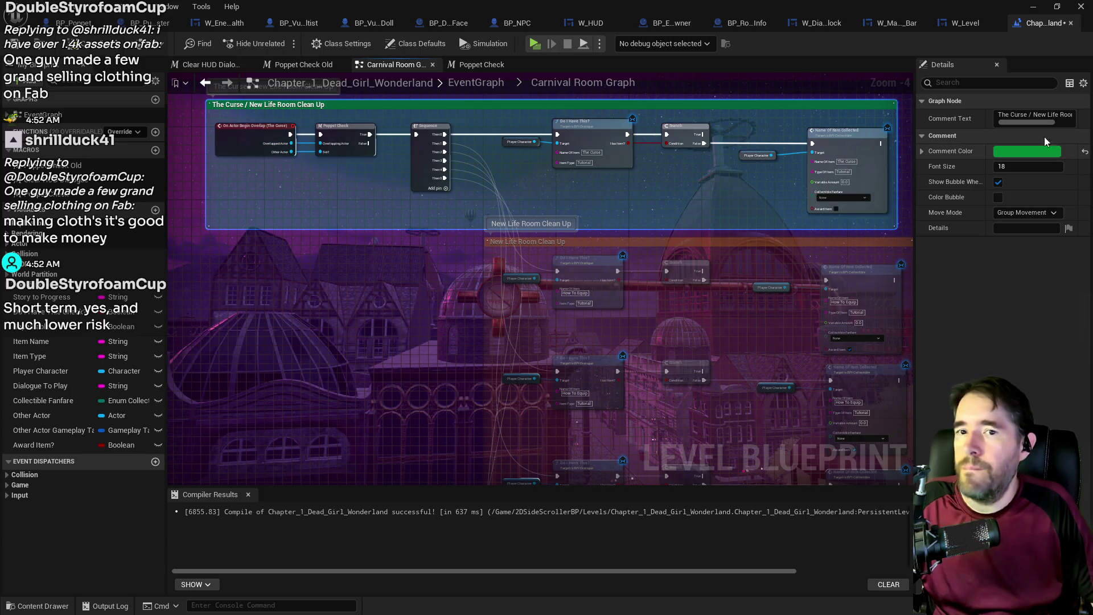
left_click_drag(1030, 114, 1090, 122)
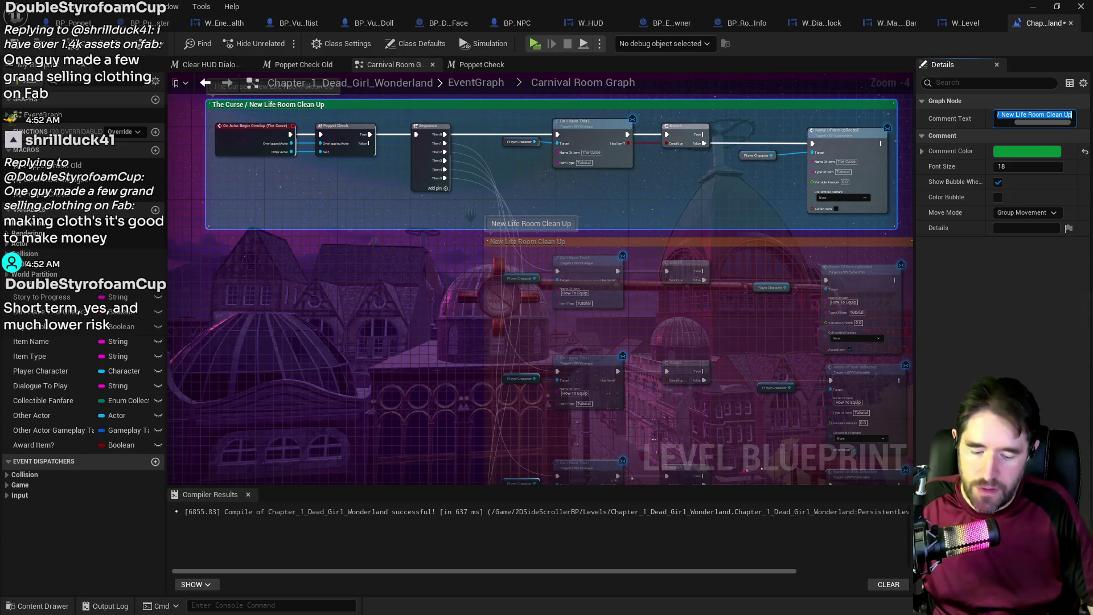
key("BackSpace")
key("Return")
left_click(429, 262)
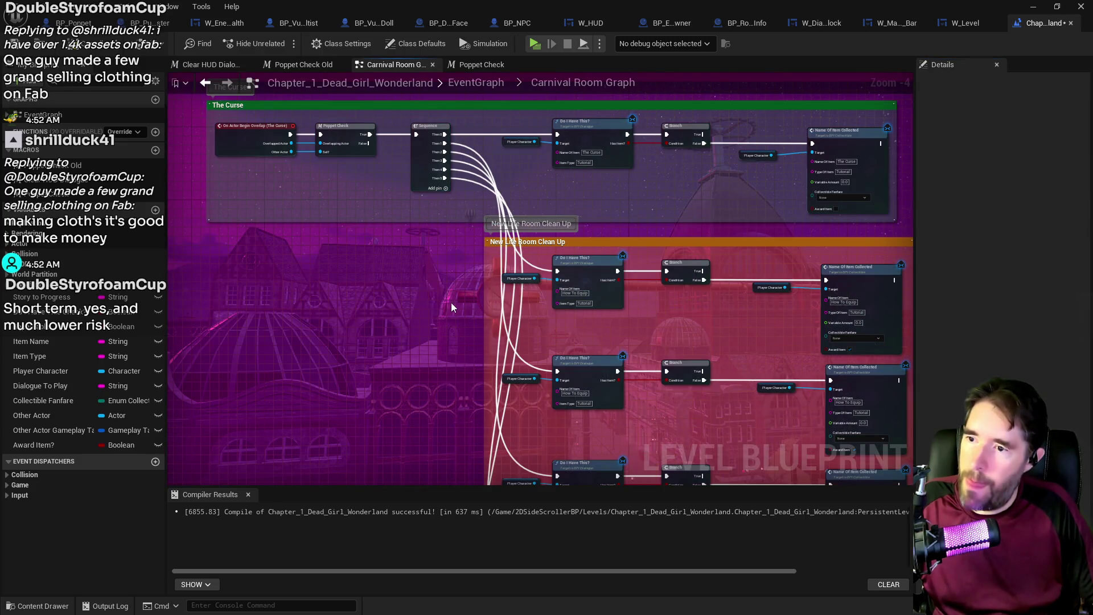
scroll(451, 308, "down", 2)
scroll(440, 241, "up", 4)
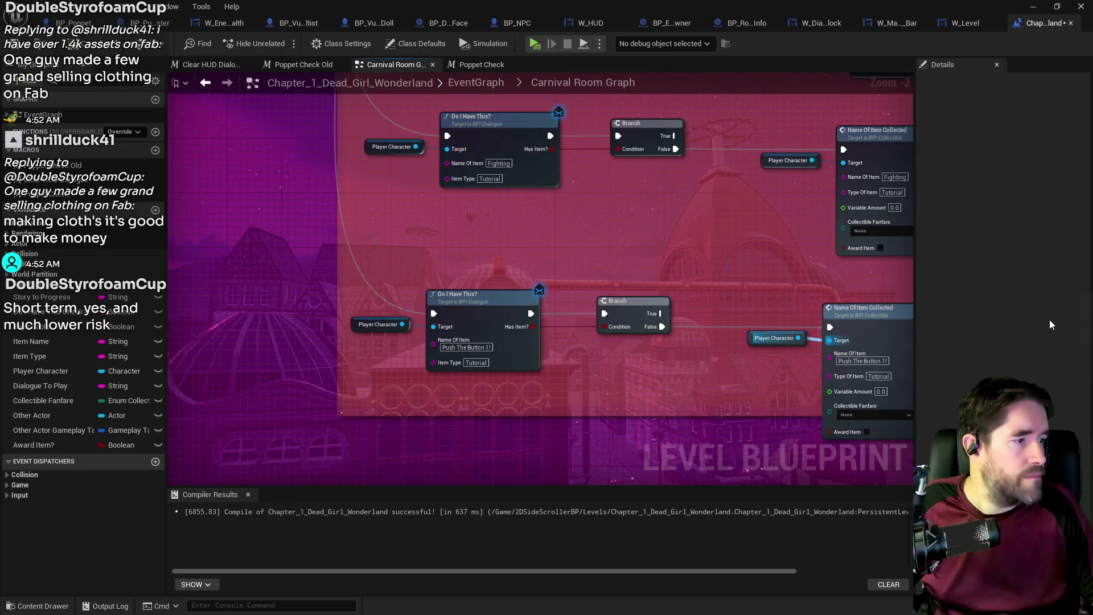
- Nudge the bottom-row check chain into line with the rows above
left_click_drag(695, 325, 639, 337)
scroll(639, 336, "down", 2)
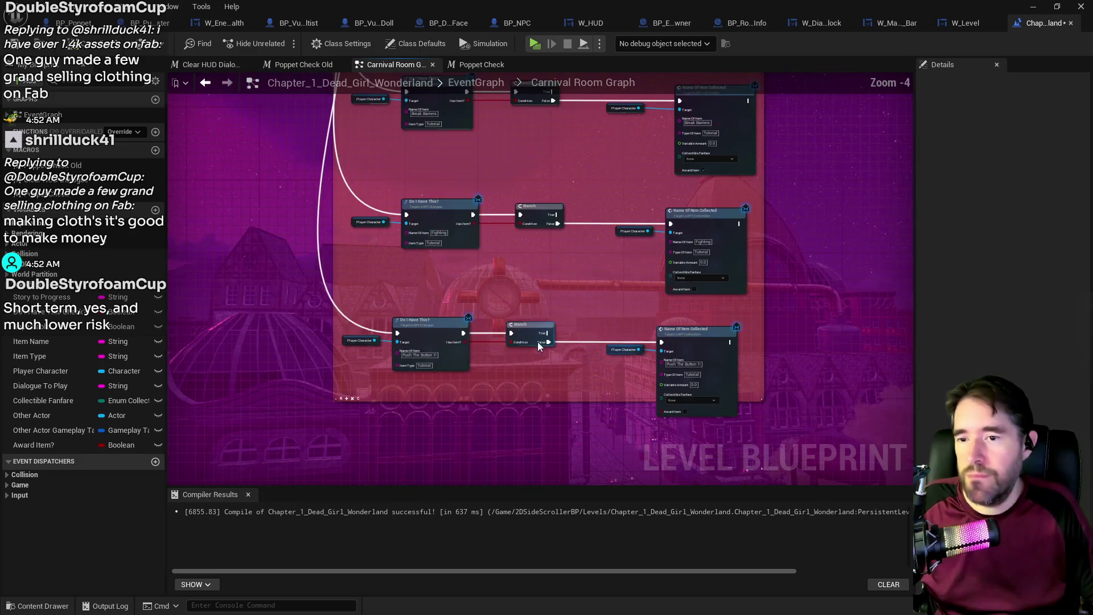
mouse_move(358, 329)
left_mouse_down()
mouse_move(626, 353)
mouse_move(690, 347)
left_mouse_up()
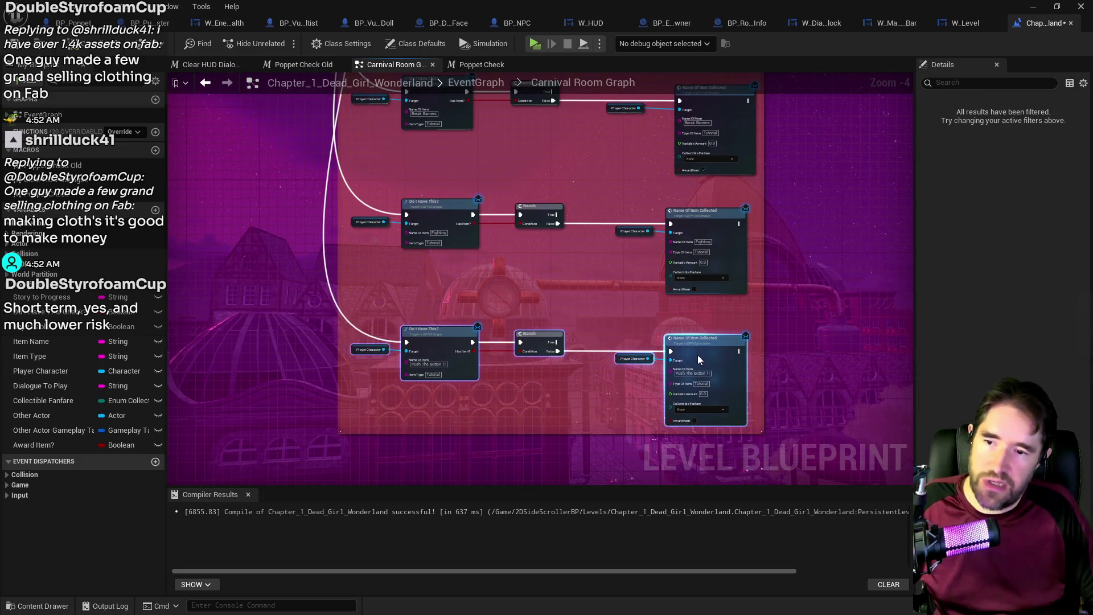
scroll(633, 370, "down", 3)
mouse_move(633, 370)
left_mouse_down()
mouse_move(622, 231)
mouse_move(558, 284)
mouse_move(530, 150)
left_mouse_up()
mouse_move(415, 161)
left_mouse_down()
mouse_move(854, 364)
mouse_move(819, 370)
mouse_move(771, 239)
mouse_move(627, 137)
mouse_move(615, 273)
left_mouse_up()
- Compile and save the Level Blueprint and return to the main EventGraph
scroll(819, 371, "down", 3)
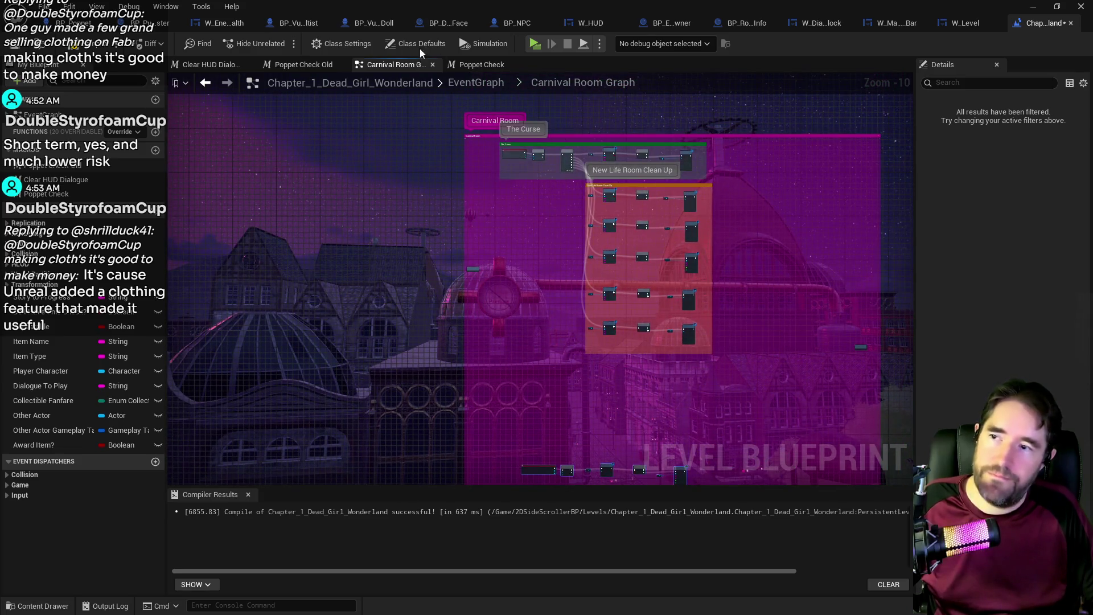
left_click(63, 43)
left_click(487, 84)
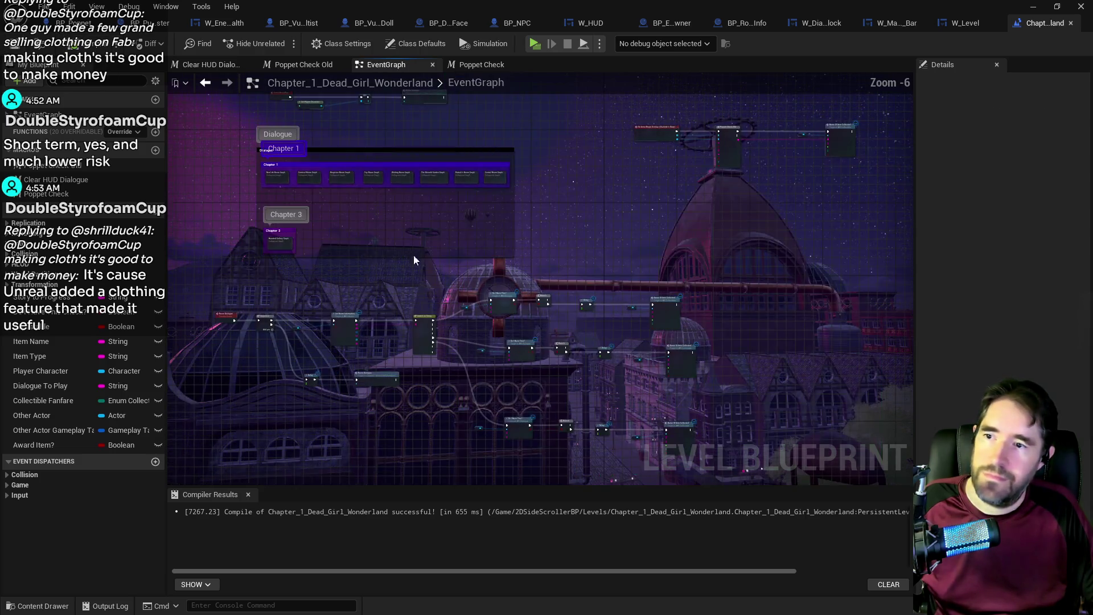
- Reopen New Life Room Graph and drag the top-row Poppet Check chain down to the middle row
scroll(320, 247, "up", 7)
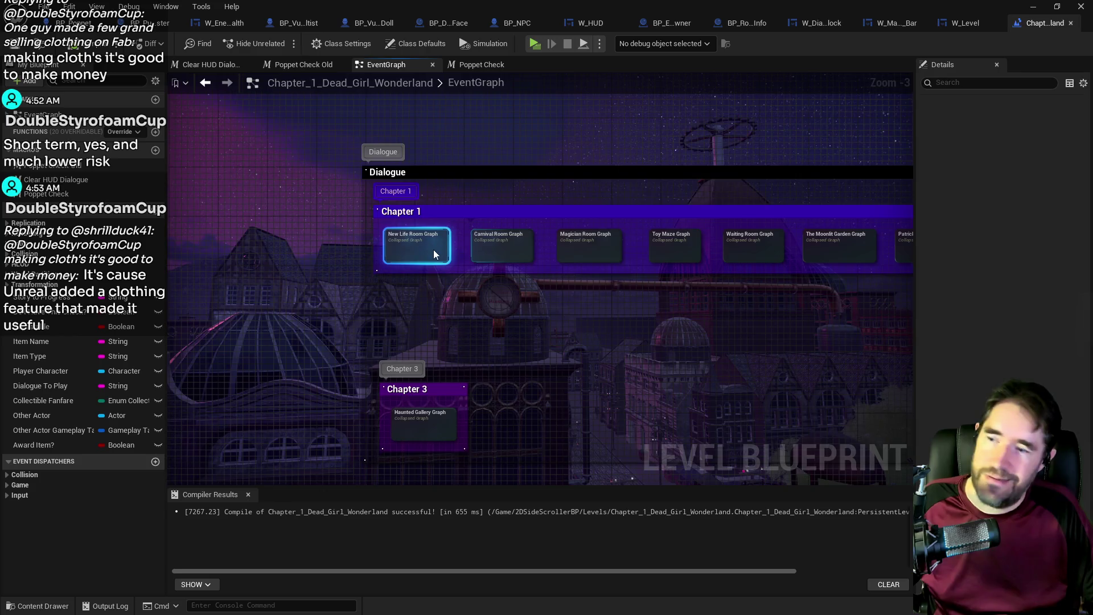
double_click(434, 250)
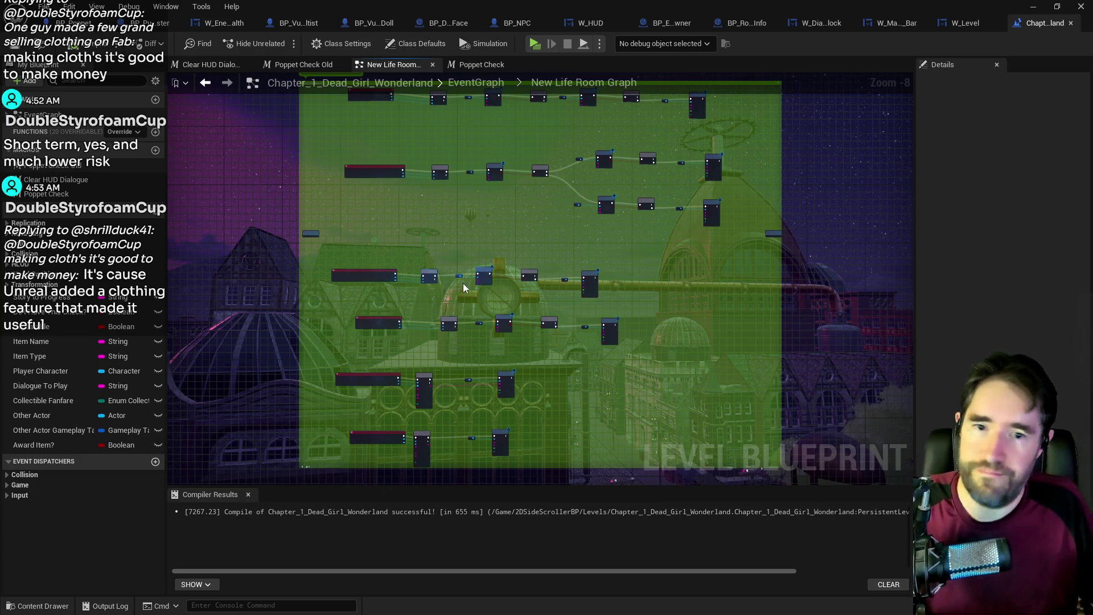
scroll(513, 244, "up", 3)
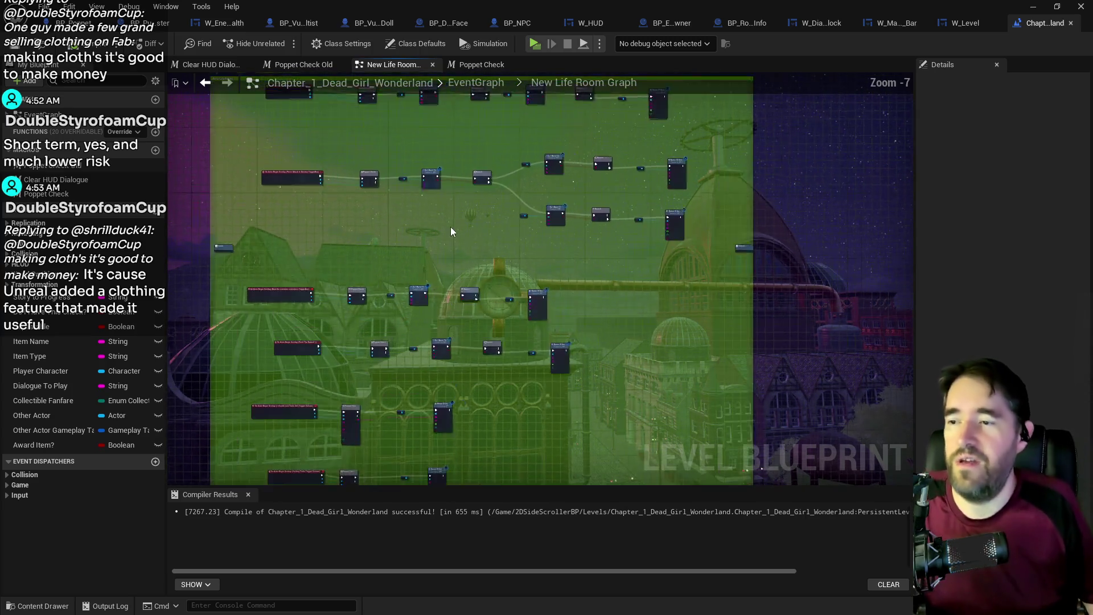
scroll(486, 224, "up", 2)
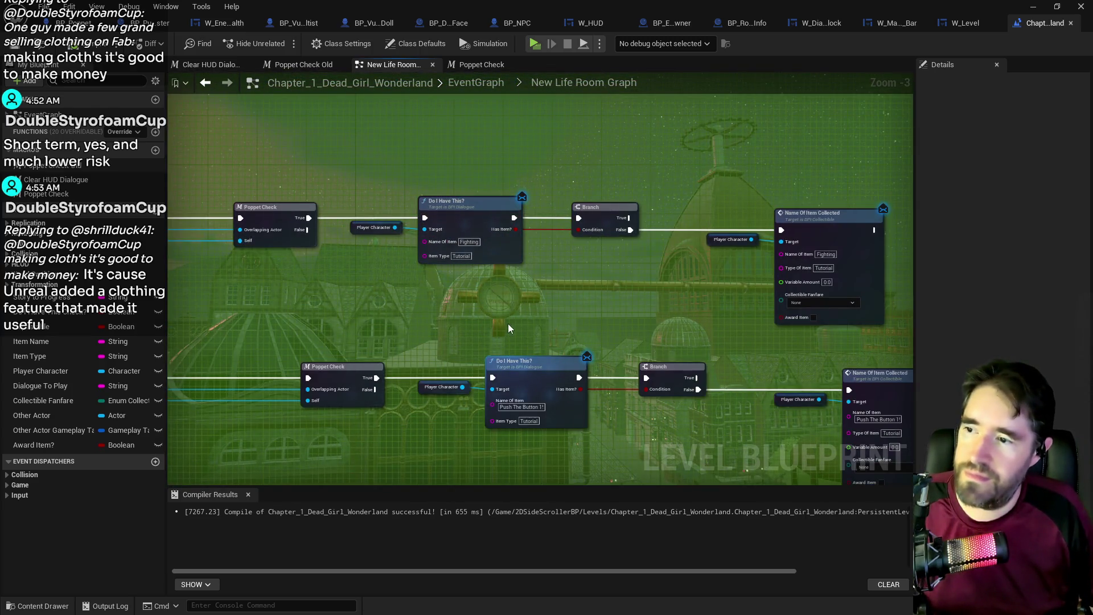
mouse_move(506, 315)
left_mouse_down()
mouse_move(529, 399)
mouse_move(579, 385)
left_mouse_up()
left_click_drag(278, 148, 766, 245)
mouse_move(763, 294)
left_mouse_down()
mouse_move(739, 190)
mouse_move(725, 246)
mouse_move(752, 274)
left_mouse_up()
mouse_move(569, 106)
left_mouse_down()
mouse_move(519, 221)
mouse_move(550, 233)
left_mouse_up()
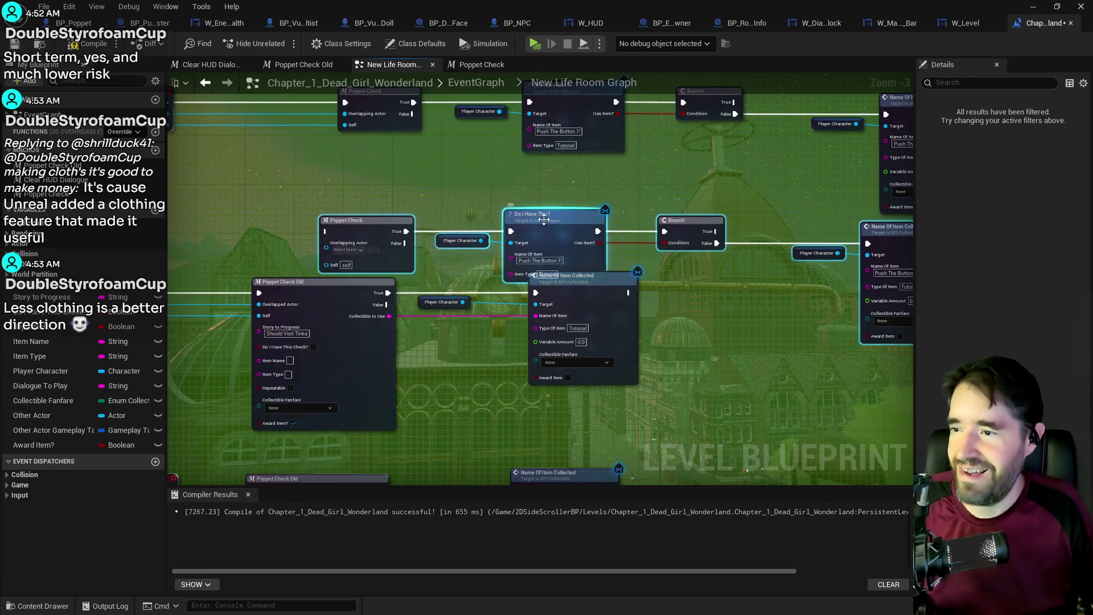
- Wire the first Tinka Begin Overlap event's Overlapped Actor and Other Actor into the new Poppet Check node
left_click_drag(228, 308, 457, 253)
left_click(380, 252)
left_click_drag(374, 249, 555, 189)
mouse_move(373, 261)
left_mouse_down()
mouse_move(488, 246)
mouse_move(569, 218)
mouse_move(555, 200)
left_mouse_up()
mouse_move(373, 239)
left_mouse_down()
mouse_move(521, 188)
mouse_move(557, 194)
left_mouse_up()
key("Escape")
mouse_move(371, 232)
left_mouse_down()
mouse_move(375, 241)
mouse_move(484, 224)
mouse_move(556, 179)
left_mouse_up()
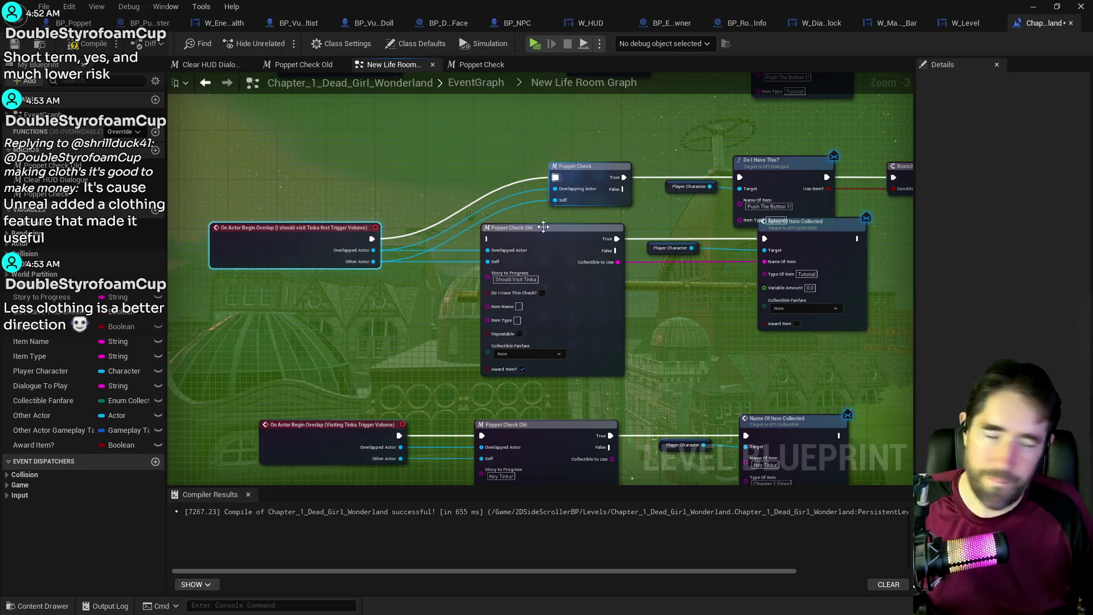
- Place Name Of Item Collected below Do I Have This and set its item name to 'Should Visit Tinka'
left_click(519, 283)
left_click_drag(773, 210, 586, 220)
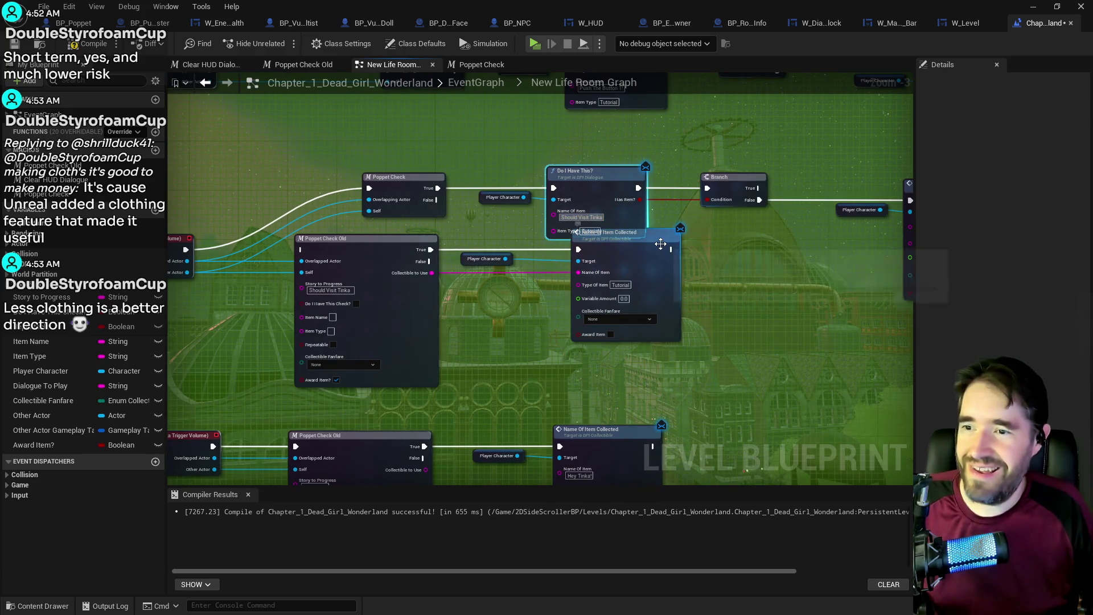
left_click_drag(667, 244, 667, 292)
mouse_move(819, 248)
left_mouse_down()
mouse_move(633, 271)
mouse_move(724, 277)
left_mouse_up()
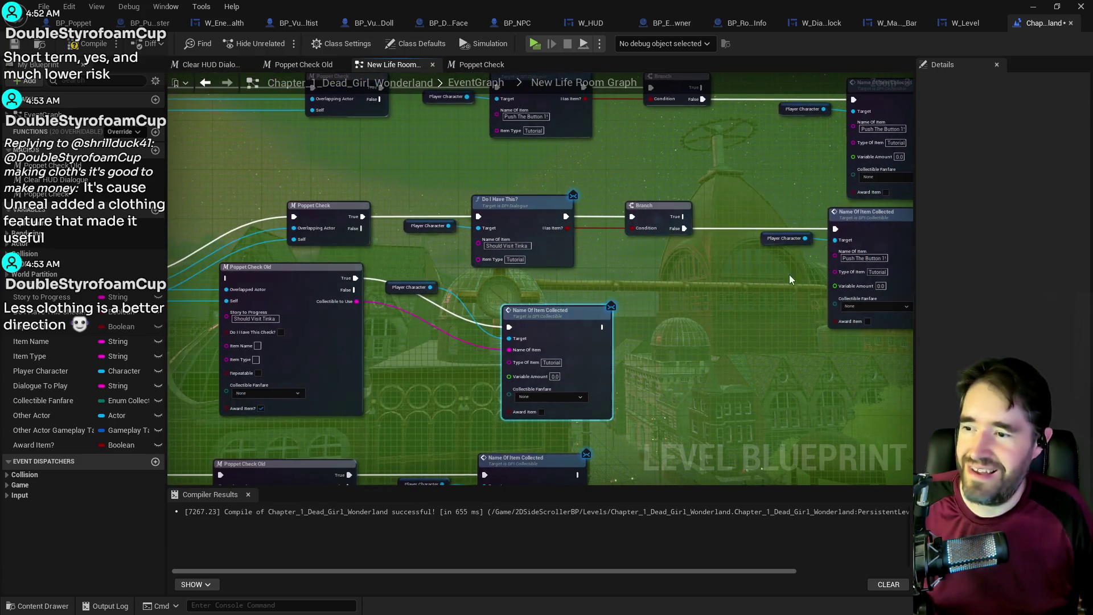
left_click(855, 259)
type("Should Visit Tinka")
key("Return")
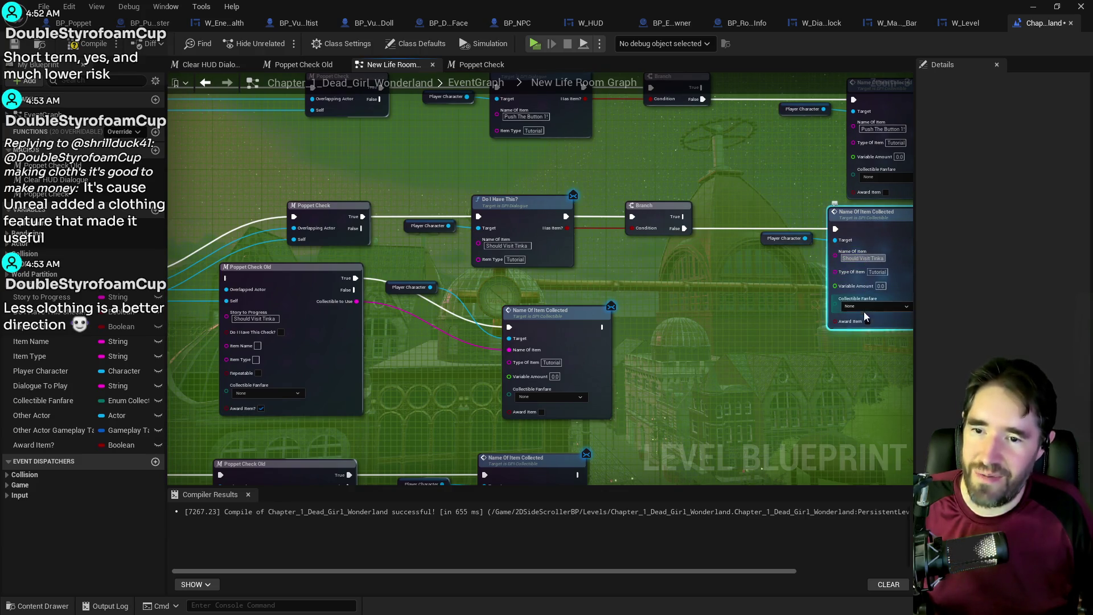
- Delete the old Poppet Check Old and Item Collected nodes, then move the Should Visit Tinka chain into their place
left_click_drag(456, 335, 557, 269)
mouse_move(293, 232)
left_mouse_down()
mouse_move(441, 256)
mouse_move(529, 256)
left_mouse_up()
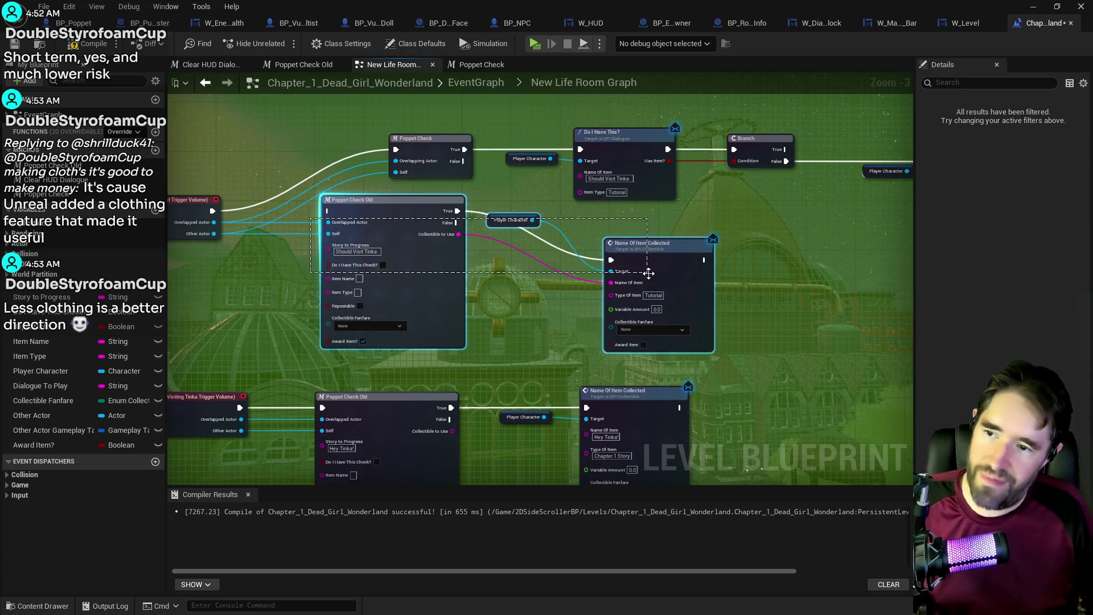
left_click(649, 273)
key("Delete")
left_click_drag(731, 297, 624, 292)
mouse_move(275, 130)
left_mouse_down()
mouse_move(569, 199)
mouse_move(839, 219)
left_mouse_up()
left_click_drag(848, 155, 768, 216)
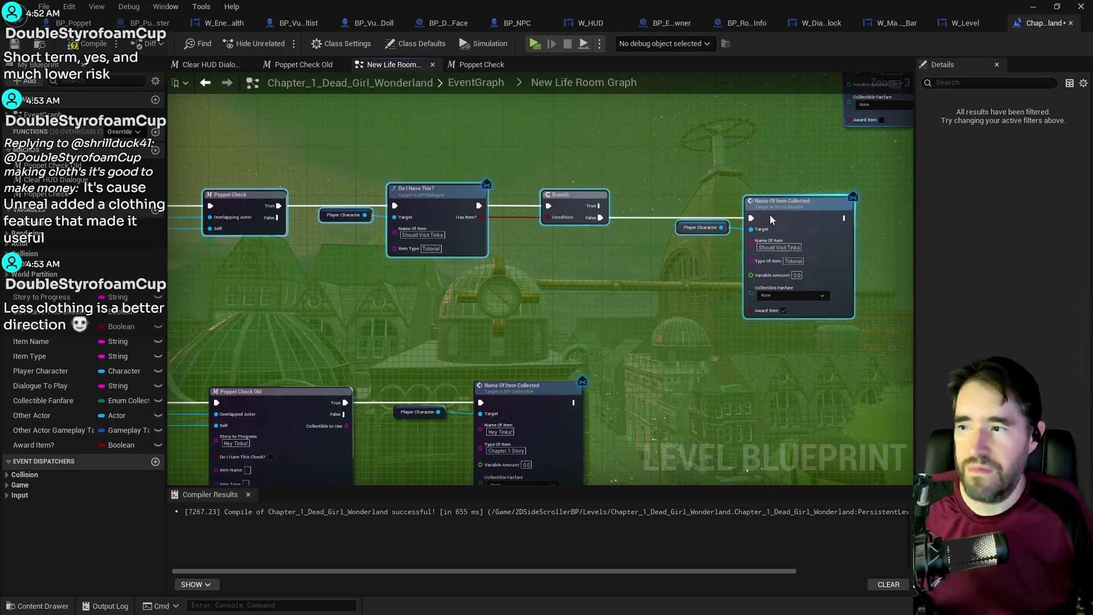
left_click(613, 309)
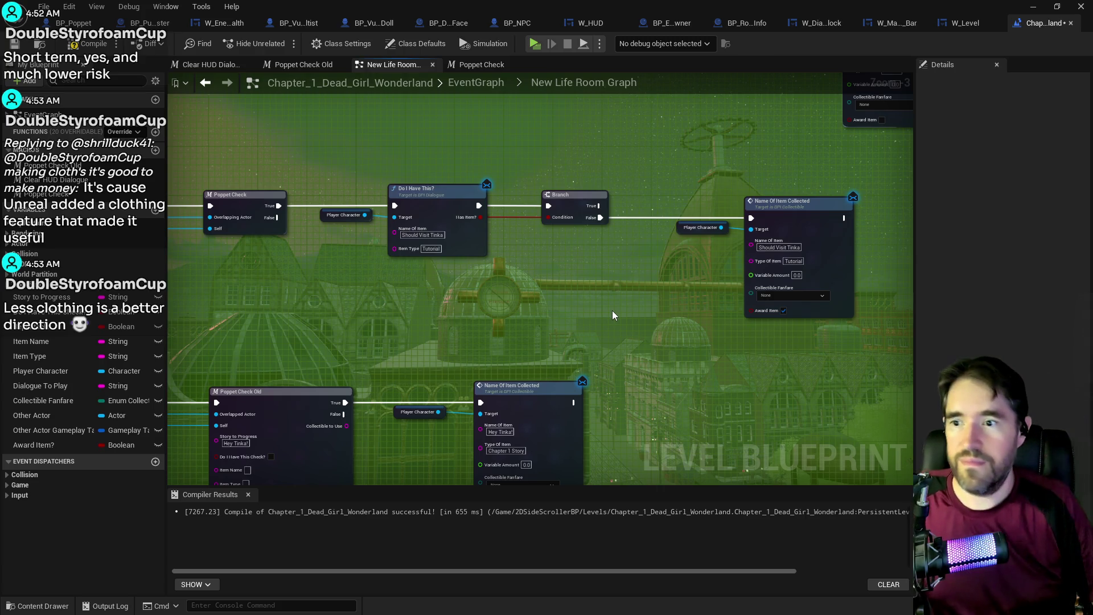
- Copy the Should Visit Tinka chain and paste it into the lower row
scroll(612, 311, "down", 3)
scroll(528, 268, "up", 2)
scroll(537, 237, "up", 1)
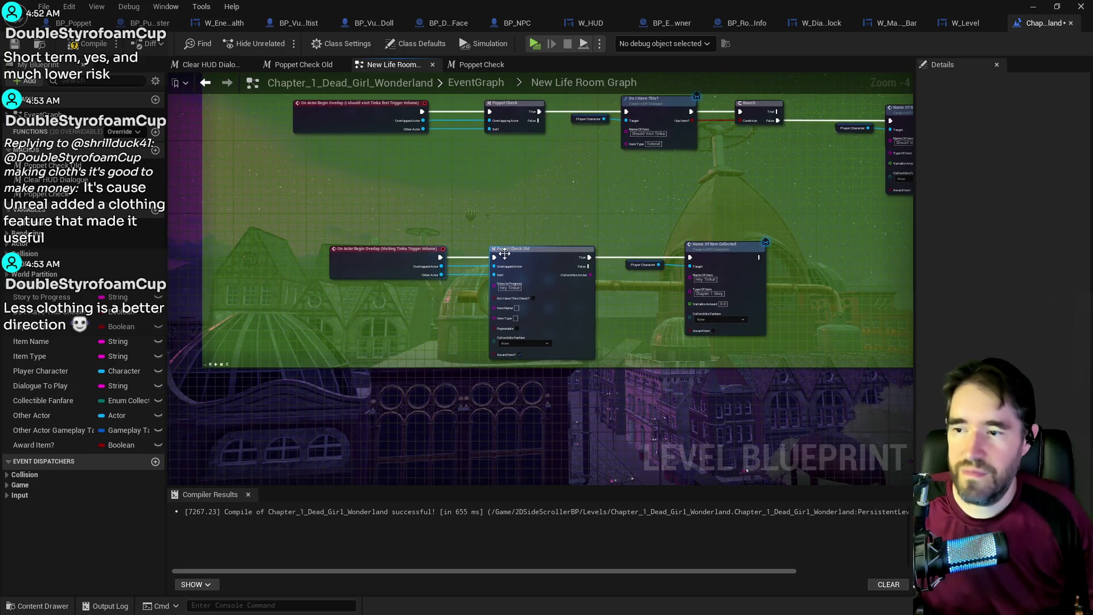
scroll(435, 275, "down", 1)
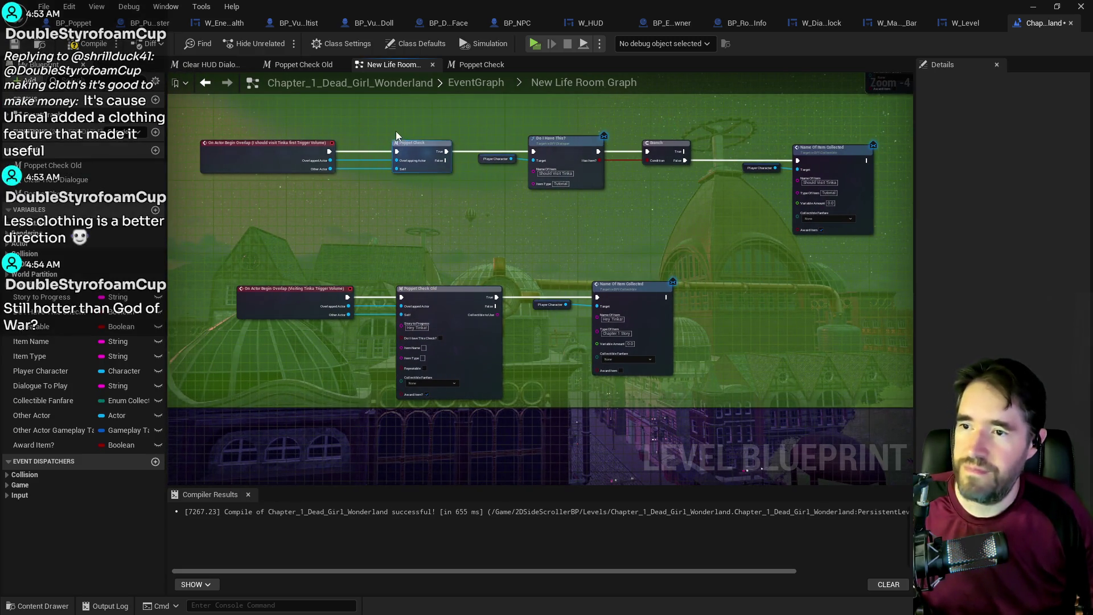
mouse_move(422, 134)
left_mouse_down()
mouse_move(787, 188)
mouse_move(797, 319)
left_mouse_up()
mouse_move(568, 450)
left_mouse_down()
mouse_move(528, 416)
mouse_move(486, 348)
left_mouse_up()
key("ctrl+v")
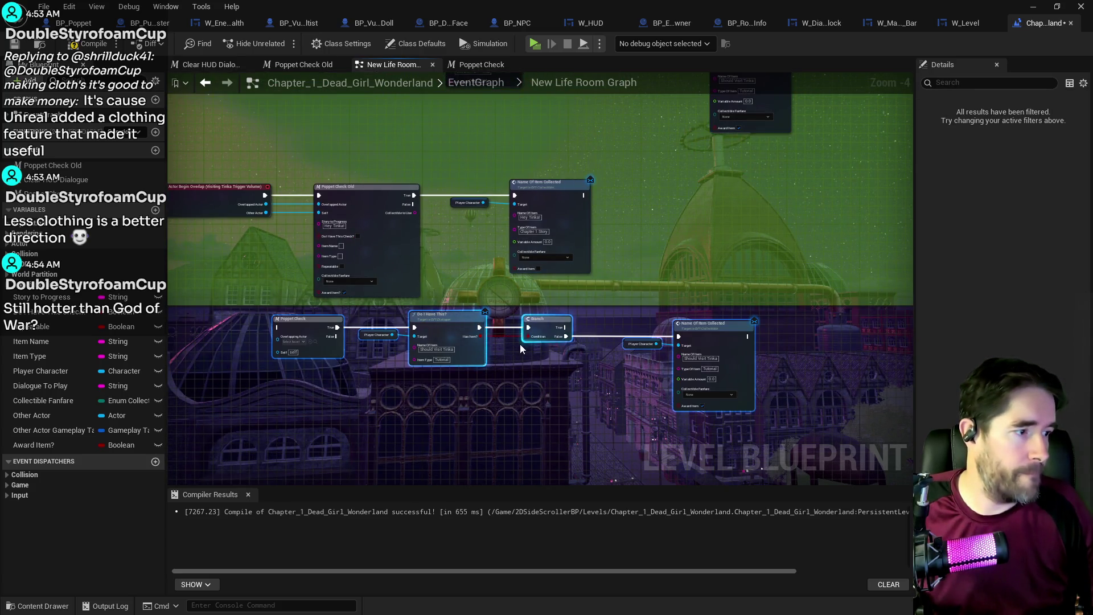
- Wire the Visiting Tinka overlap event, Overlapped Actor and Other Actor into the copied Poppet Check
left_click_drag(436, 321, 483, 314)
scroll(180, 230, "up", 3)
mouse_move(317, 172)
left_mouse_down()
mouse_move(386, 319)
mouse_move(446, 392)
left_mouse_up()
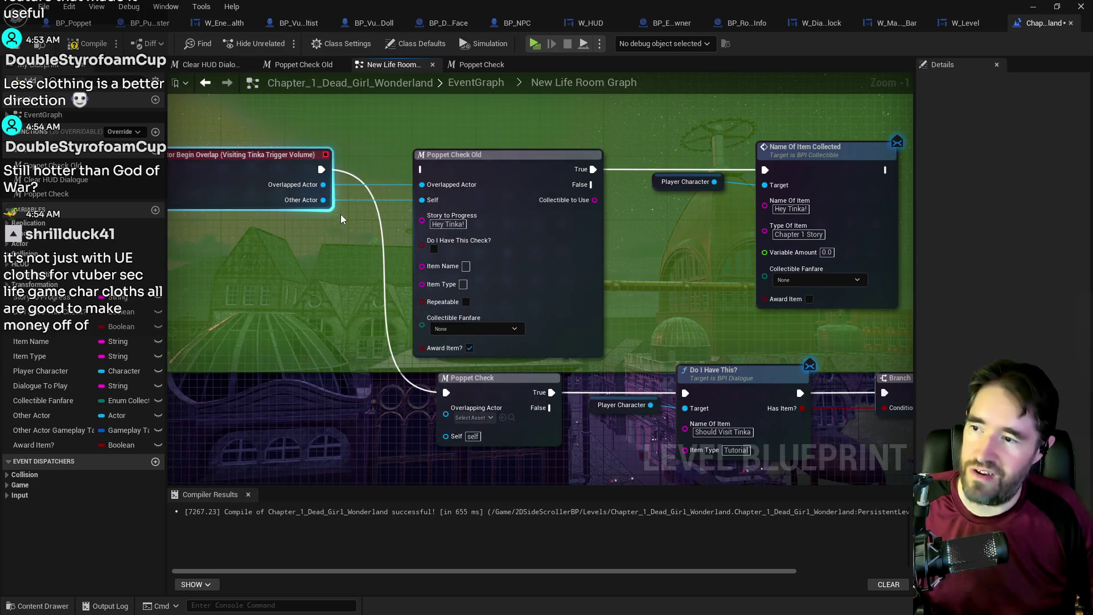
left_click_drag(323, 184, 446, 414)
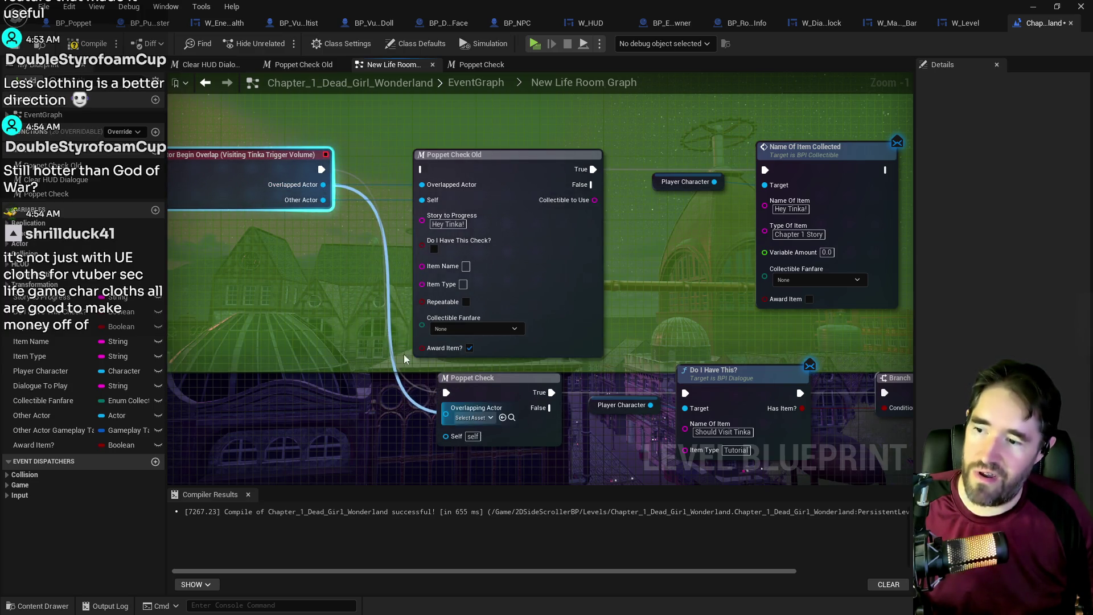
mouse_move(323, 199)
left_mouse_down()
mouse_move(421, 411)
mouse_move(449, 427)
left_mouse_up()
mouse_move(647, 189)
left_mouse_down()
mouse_move(605, 227)
mouse_move(504, 169)
left_mouse_up()
left_click(606, 175)
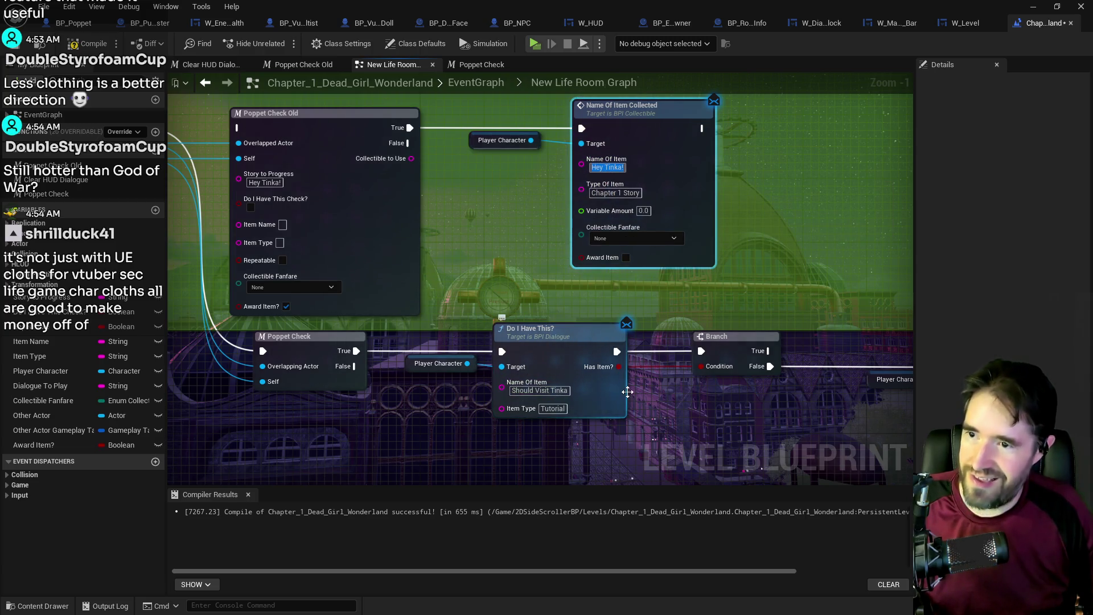
- Set the copied chain's item names to 'Hey Tinka!' and its item types to Chapter 1 Story
left_click(548, 393)
type("Hey Tinka!")
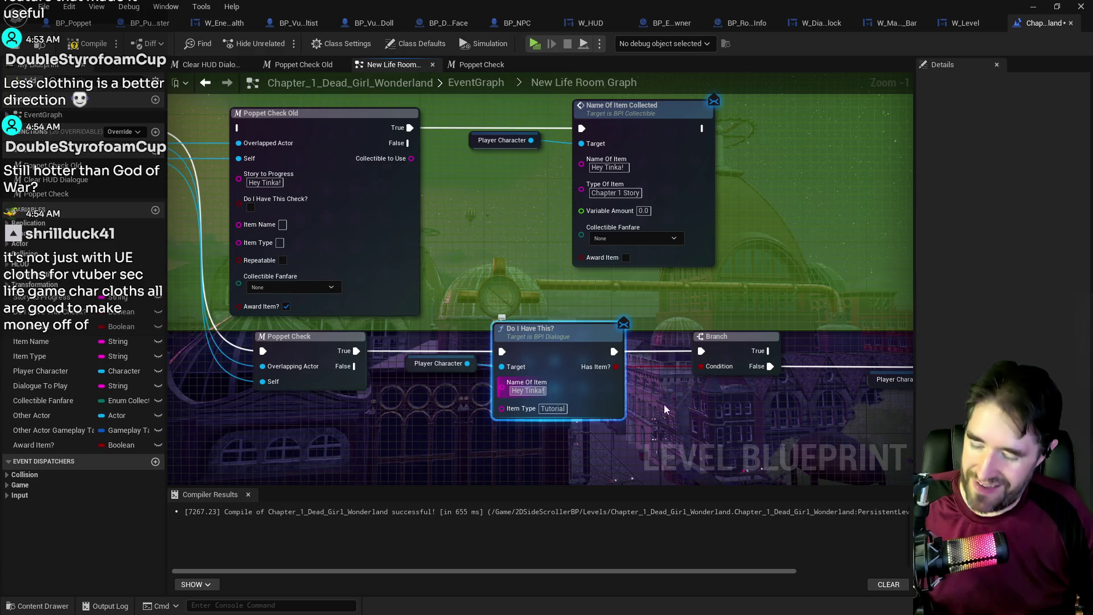
left_click(662, 334)
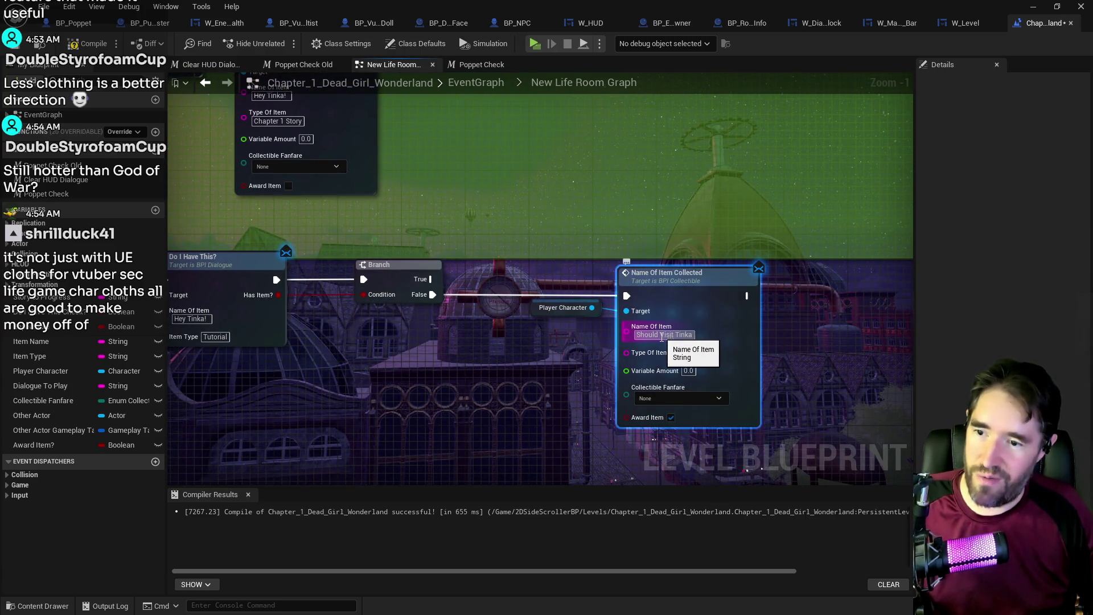
type("Hey Tinka!")
left_click(409, 149)
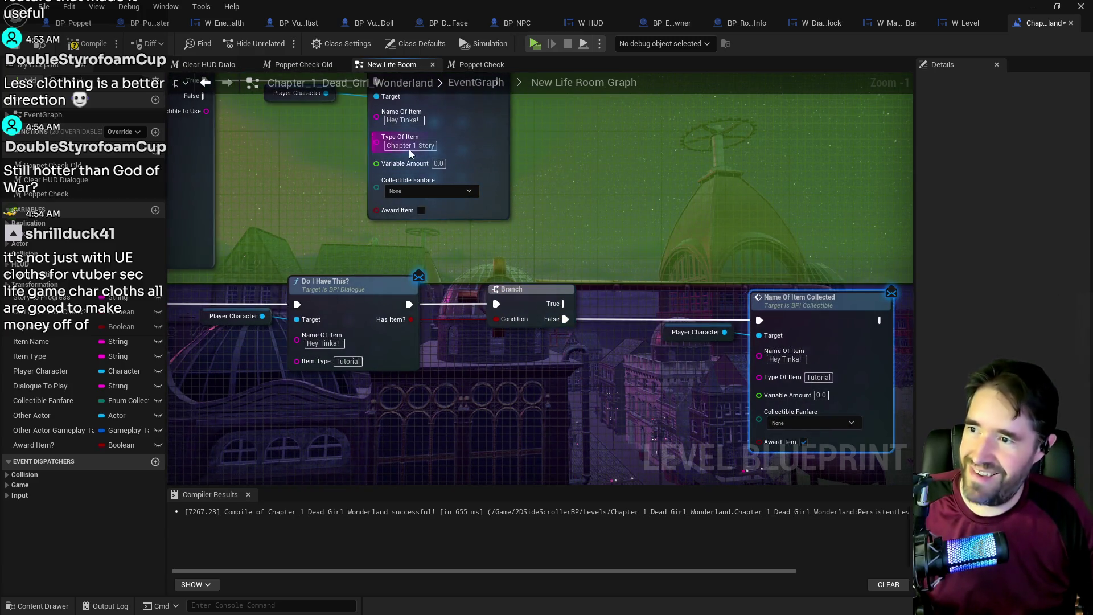
left_click(346, 363)
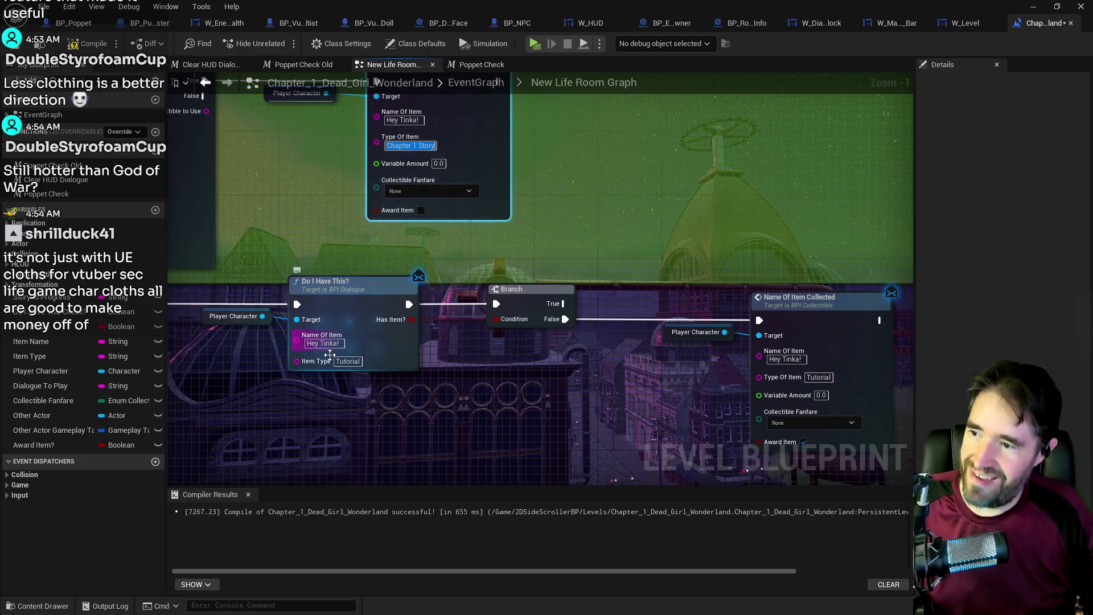
type("Chapter 1 Story")
left_click(811, 378)
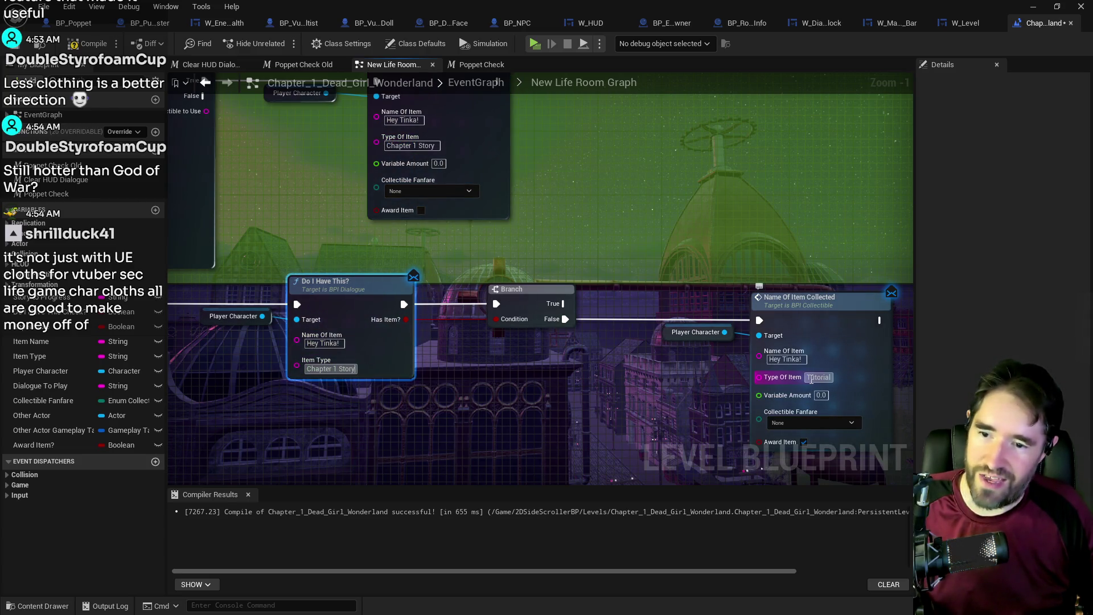
type("Chapter 1 Story")
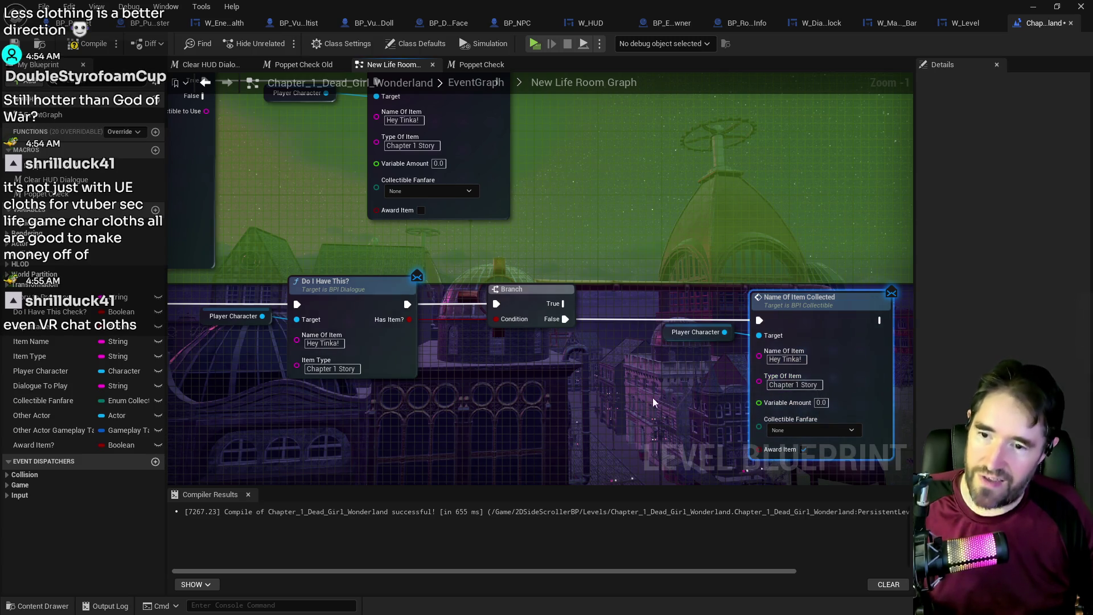
left_click(595, 395)
- Delete the old Hey Tinka! nodes, move the new chain up into the gap, and compile
scroll(595, 396, "down", 3)
left_click_drag(291, 170, 504, 248)
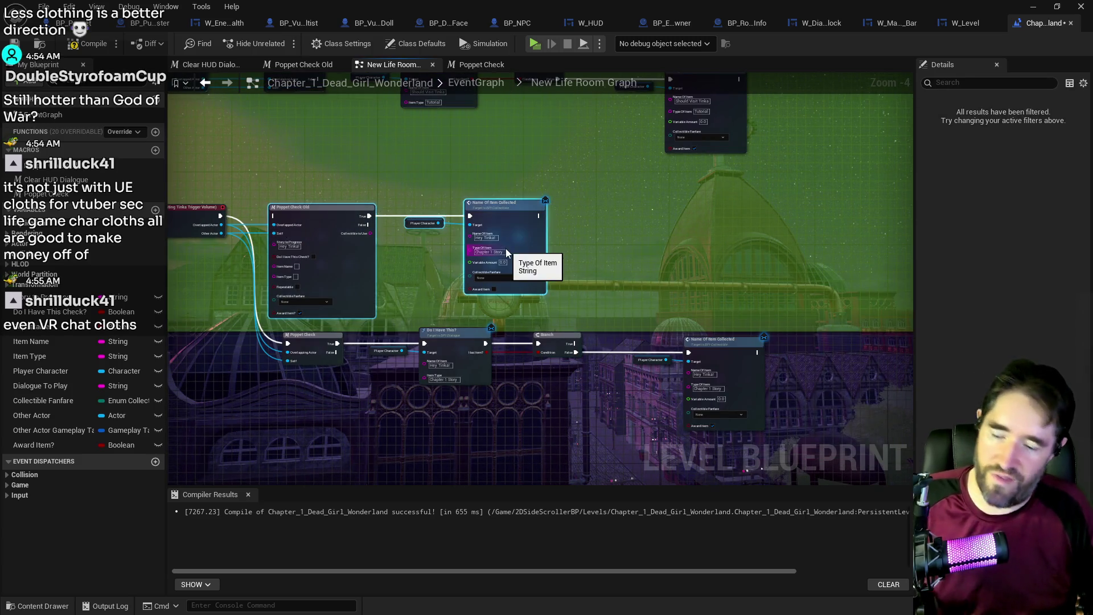
key("Delete")
mouse_move(250, 349)
left_mouse_down()
mouse_move(752, 378)
mouse_move(730, 223)
left_mouse_up()
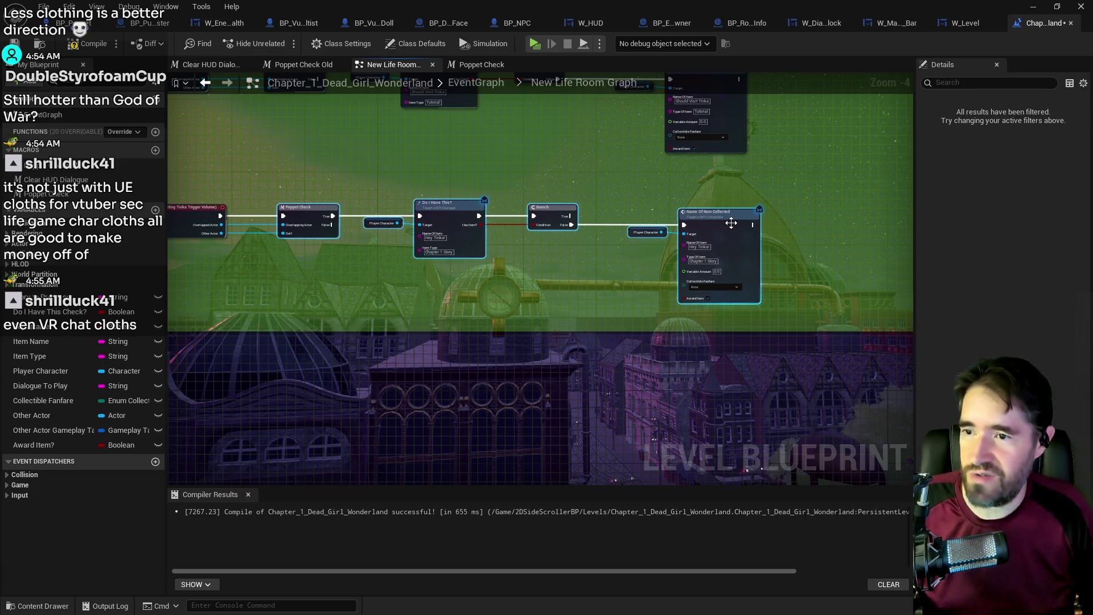
scroll(518, 309, "down", 4)
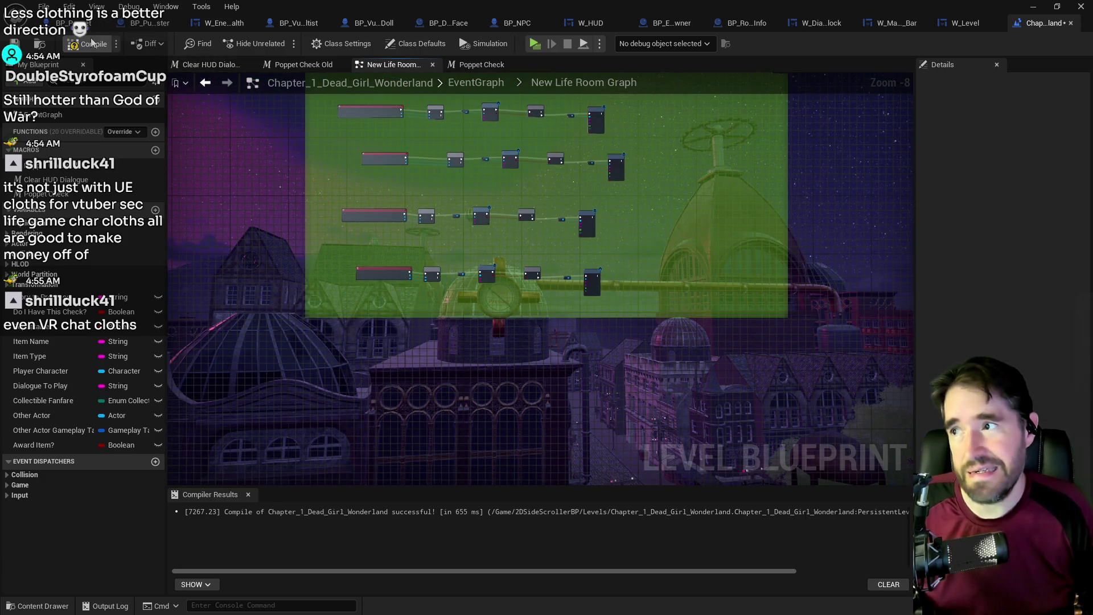
left_click(109, 56)
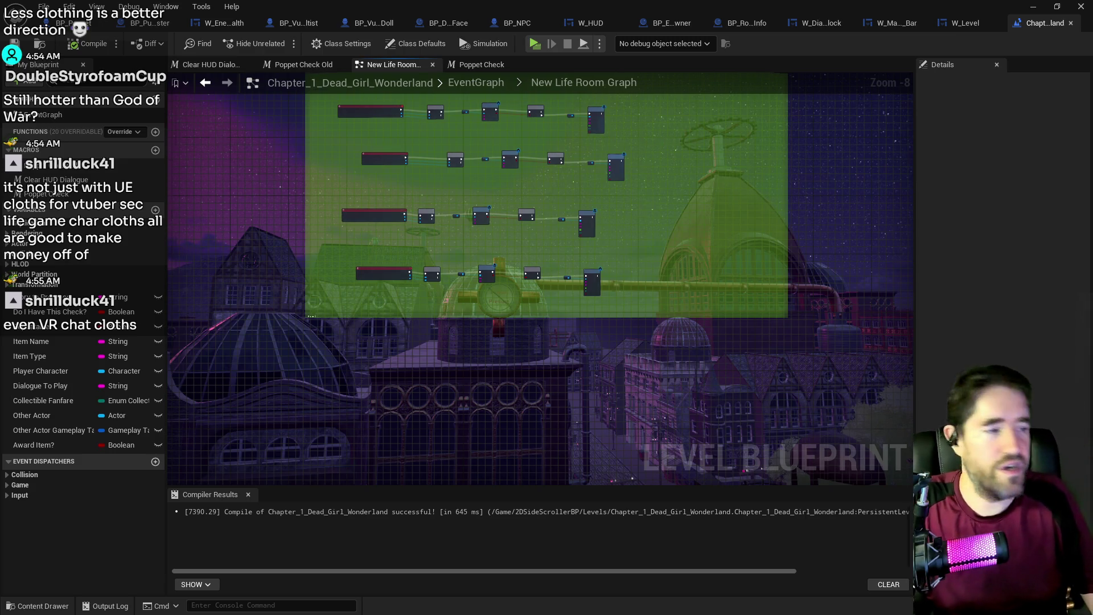
- Fit the room comment around all node rows, look over the collectible rows, and save the level
key("ctrl+z")
key("ctrl+z")
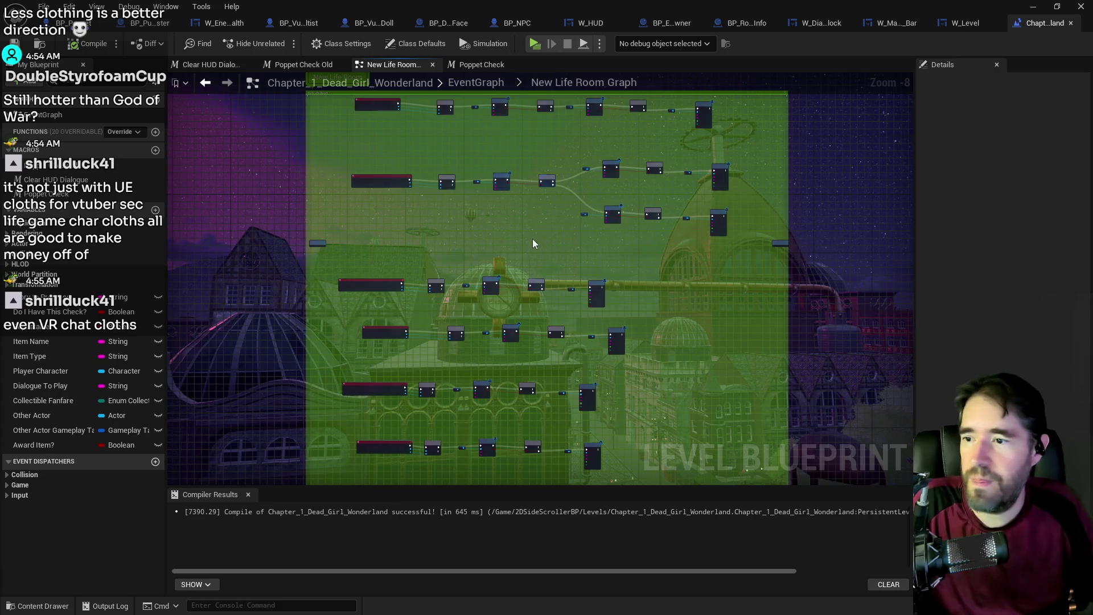
scroll(611, 310, "up", 3)
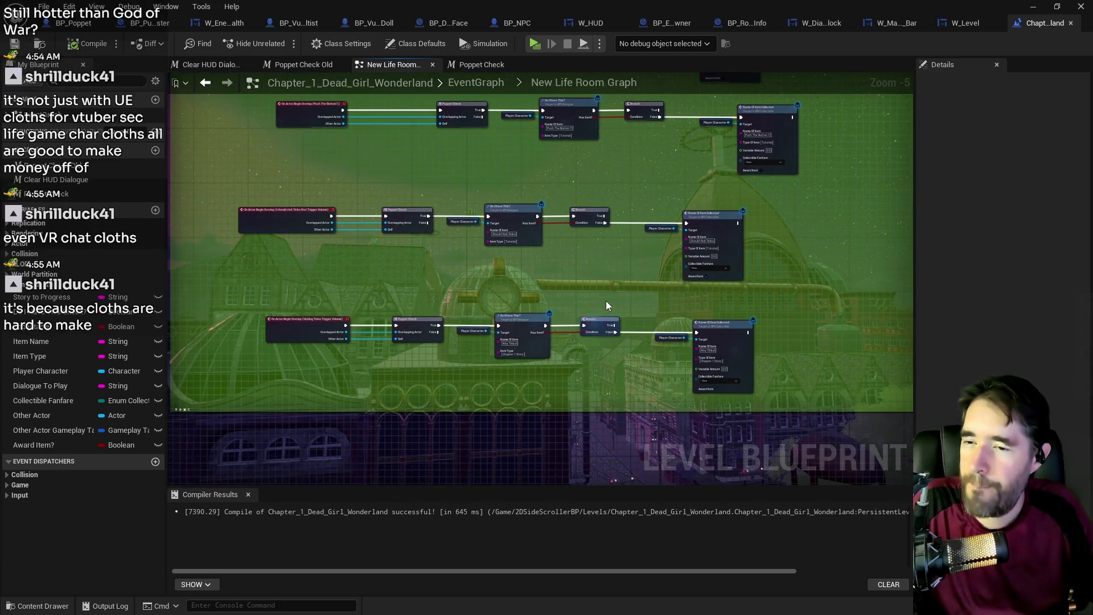
scroll(606, 300, "down", 3)
scroll(609, 341, "up", 3)
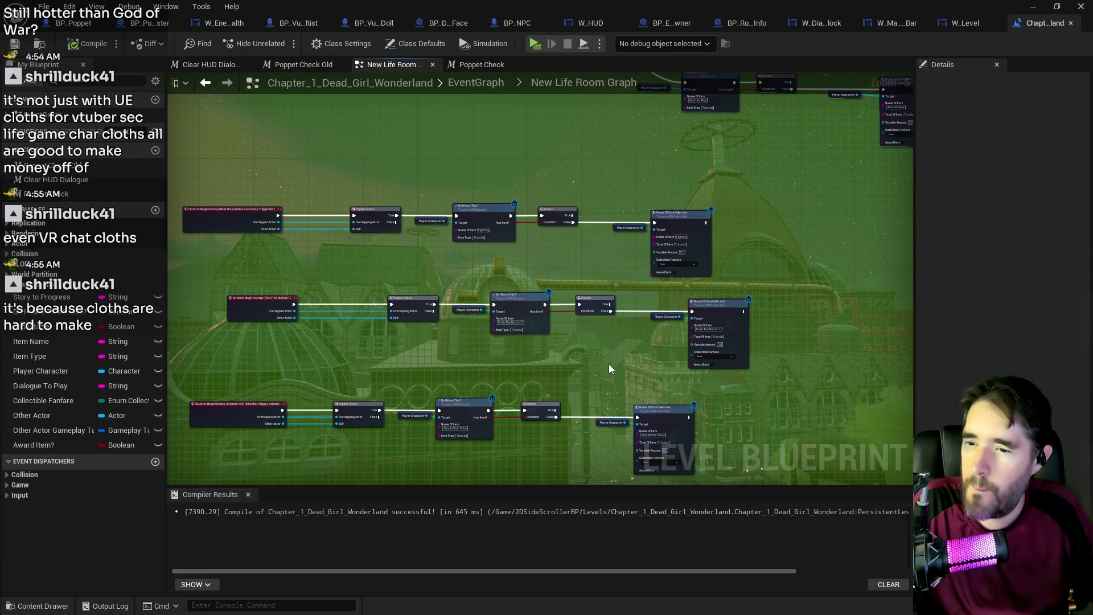
scroll(620, 353, "down", 3)
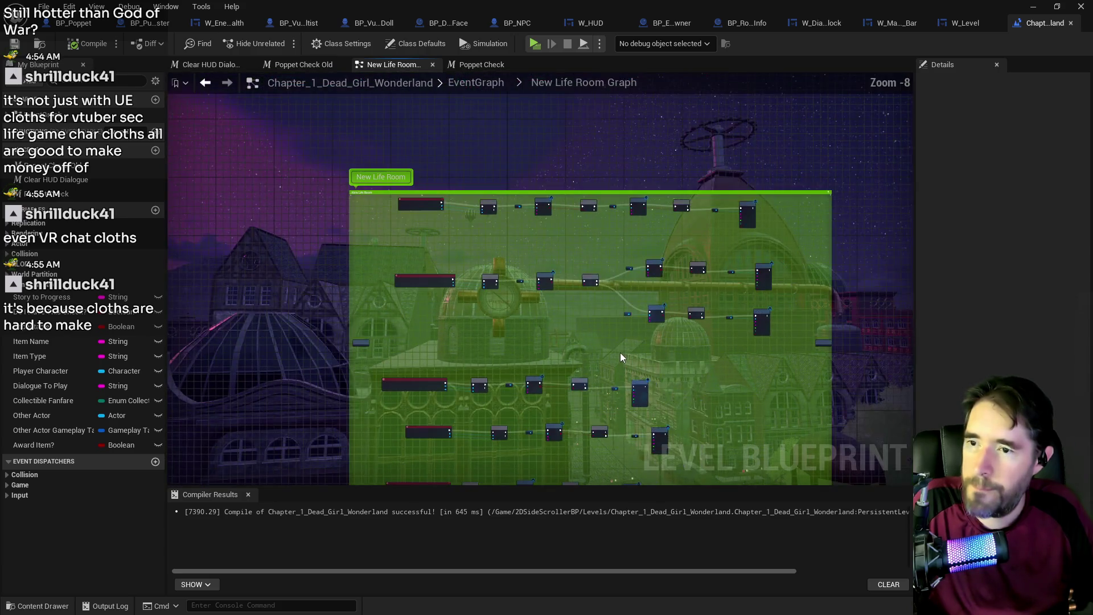
scroll(620, 352, "up", 4)
left_click_drag(664, 343, 651, 466)
mouse_move(655, 357)
left_mouse_down()
mouse_move(778, 310)
mouse_move(455, 308)
left_mouse_up()
left_click(23, 49)
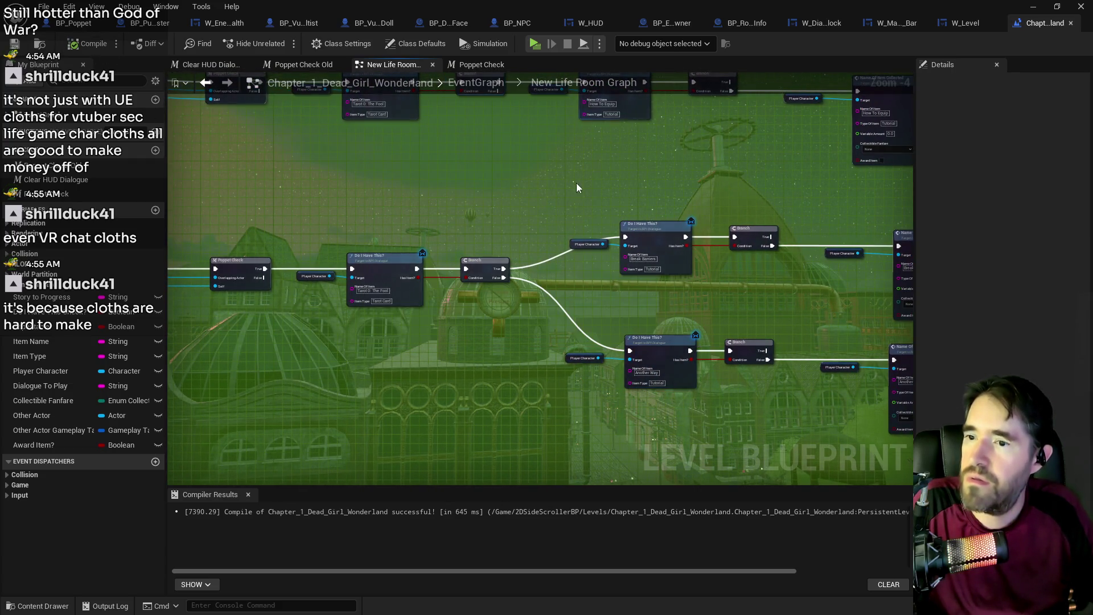
- Review the branching and lower node rows, then go back up to the parent EventGraph
left_click_drag(579, 182, 497, 220)
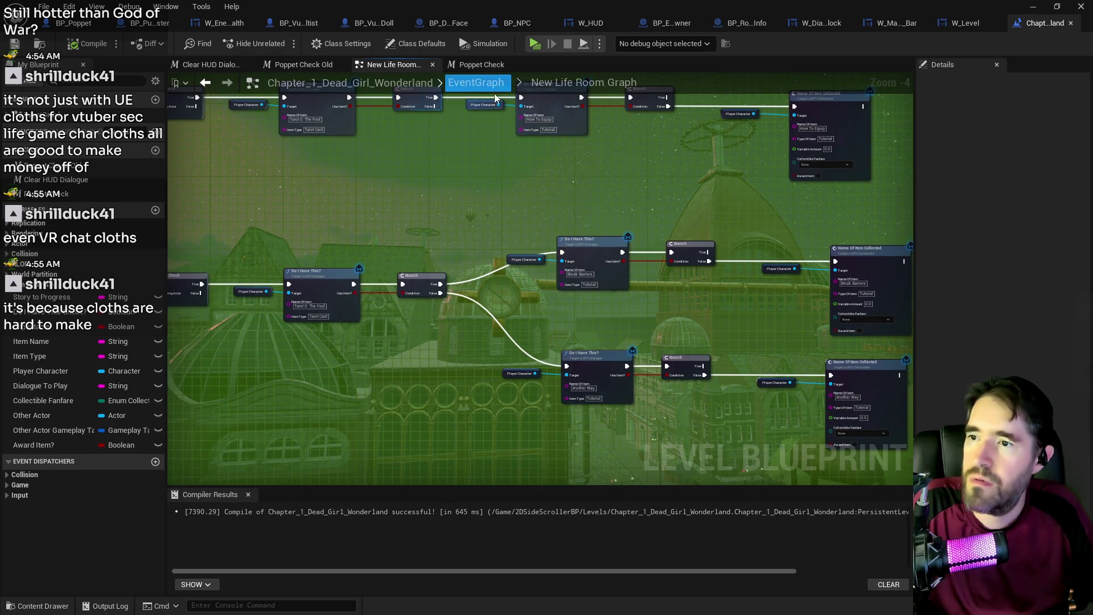
left_click_drag(695, 176, 647, 118)
mouse_move(593, 223)
left_mouse_down()
mouse_move(545, 212)
mouse_move(533, 72)
left_mouse_up()
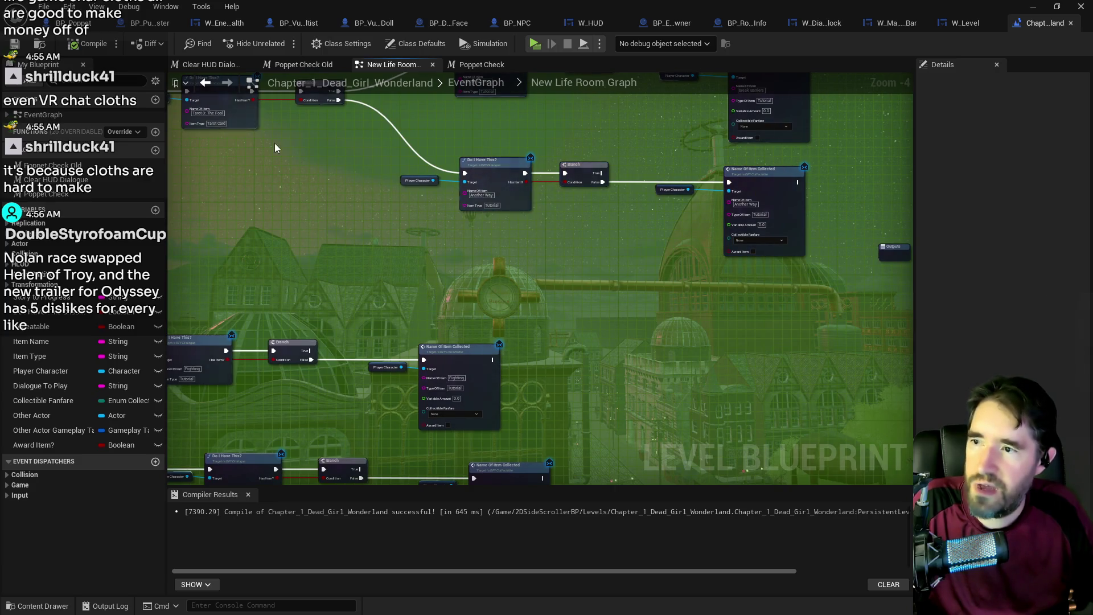
mouse_move(351, 416)
left_mouse_down()
mouse_move(450, 280)
mouse_move(535, 230)
left_mouse_up()
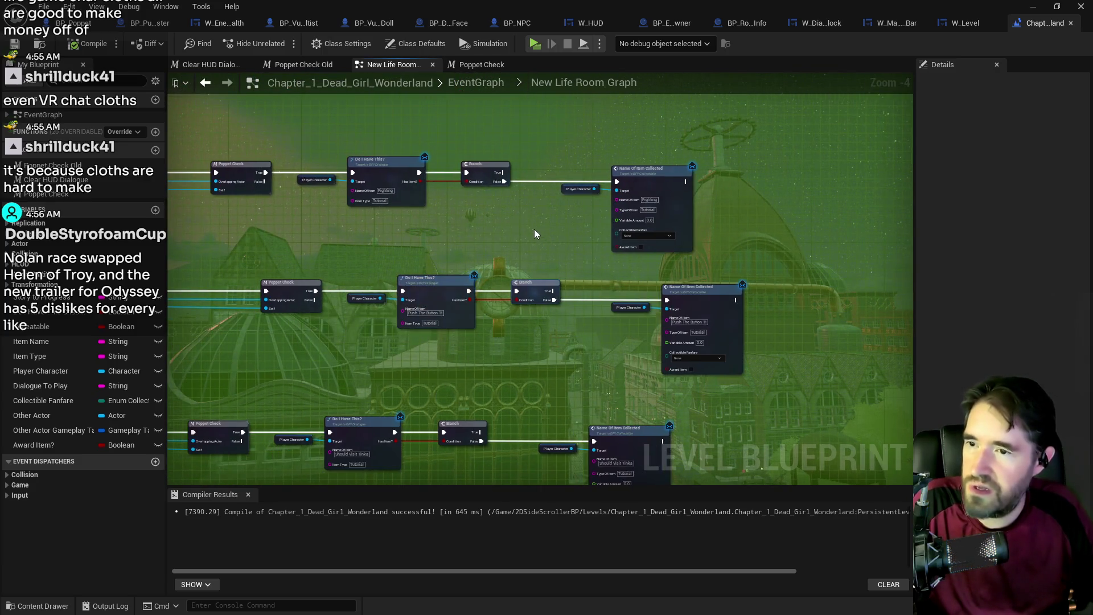
left_click(465, 78)
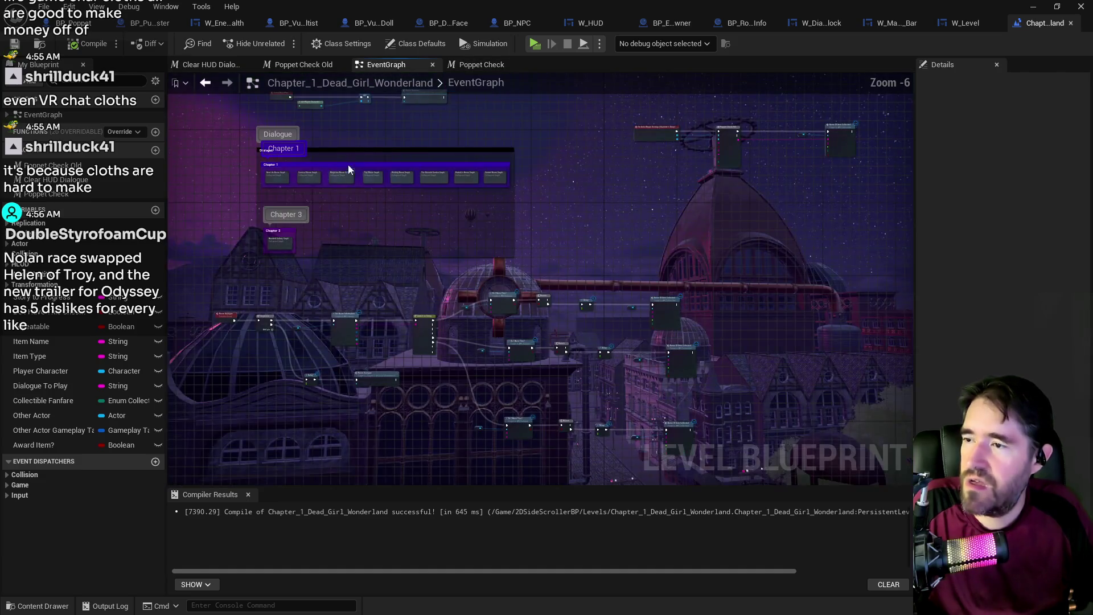
- Open the collapsed Carnival Room graph and select its middle row of item-check nodes
double_click(219, 183)
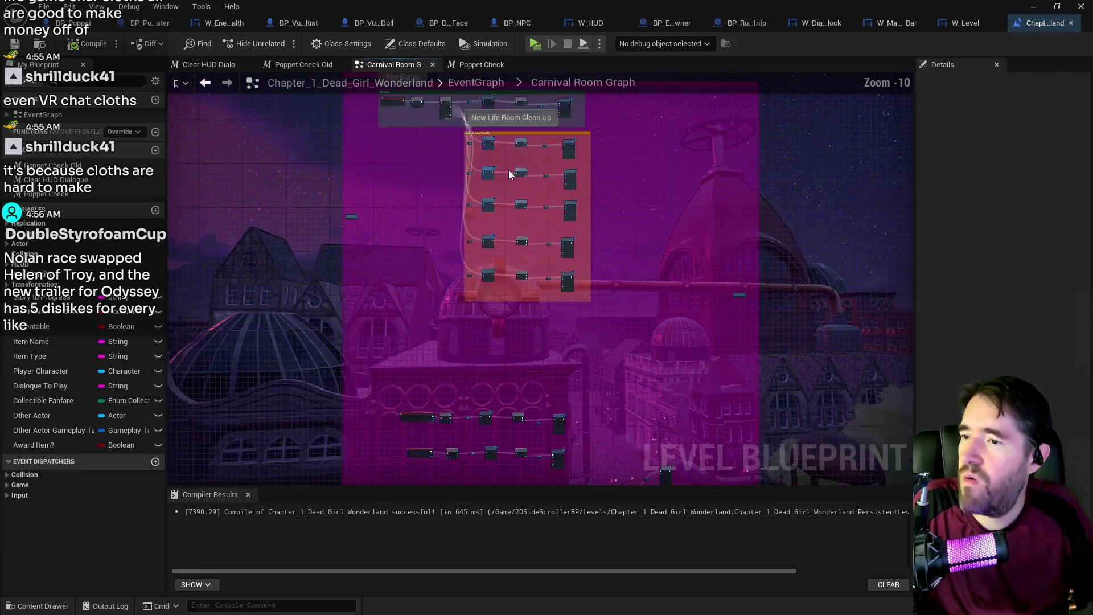
scroll(509, 169, "up", 6)
left_click_drag(510, 163, 513, 190)
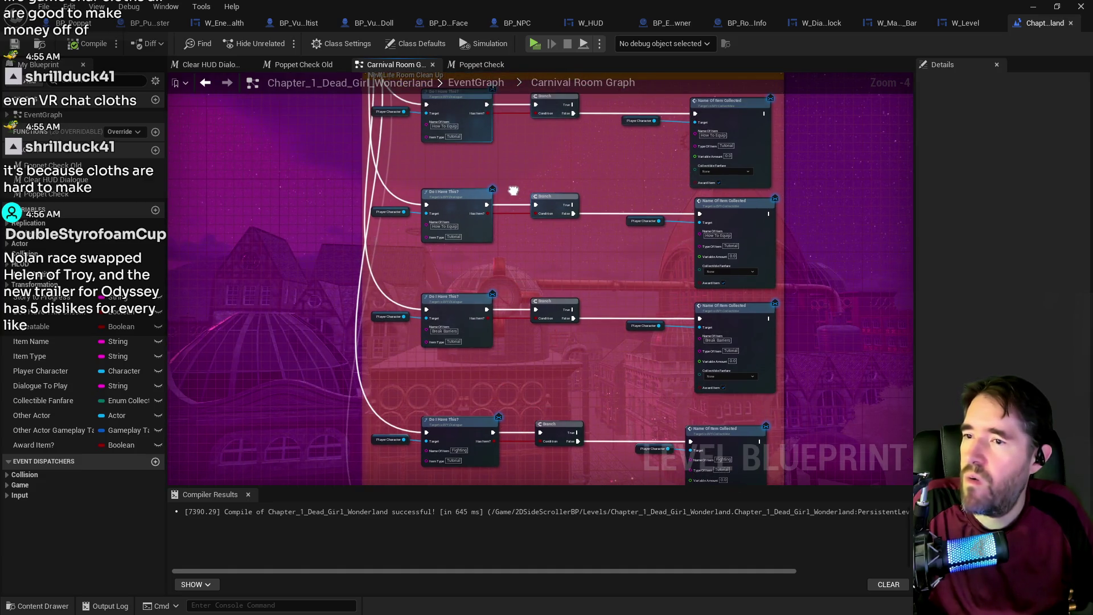
left_click_drag(512, 191, 505, 234)
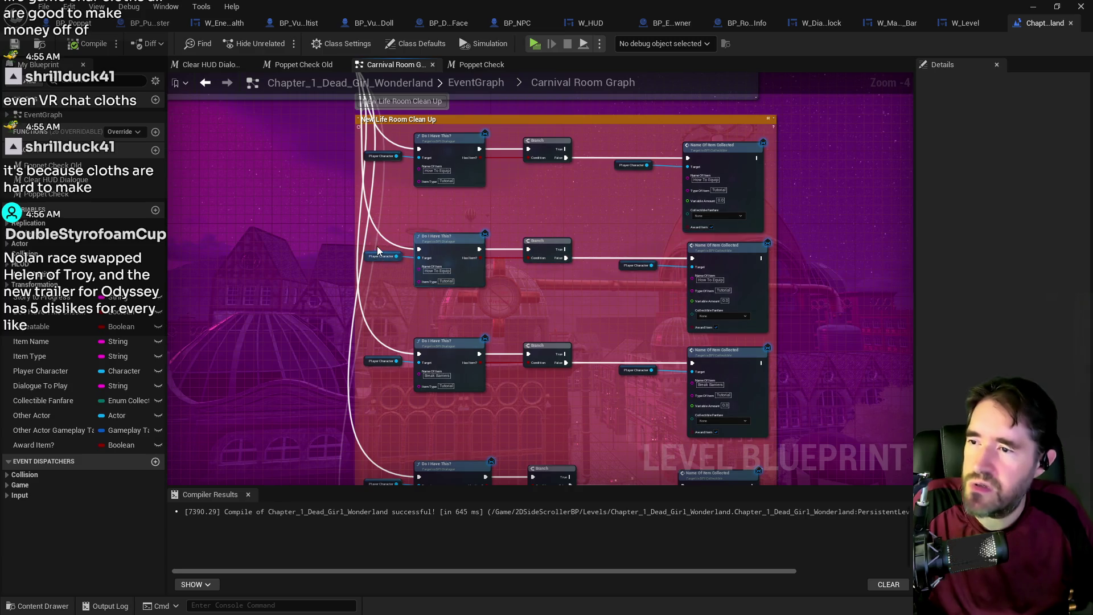
mouse_move(535, 292)
left_mouse_down()
mouse_move(554, 171)
mouse_move(540, 310)
left_mouse_up()
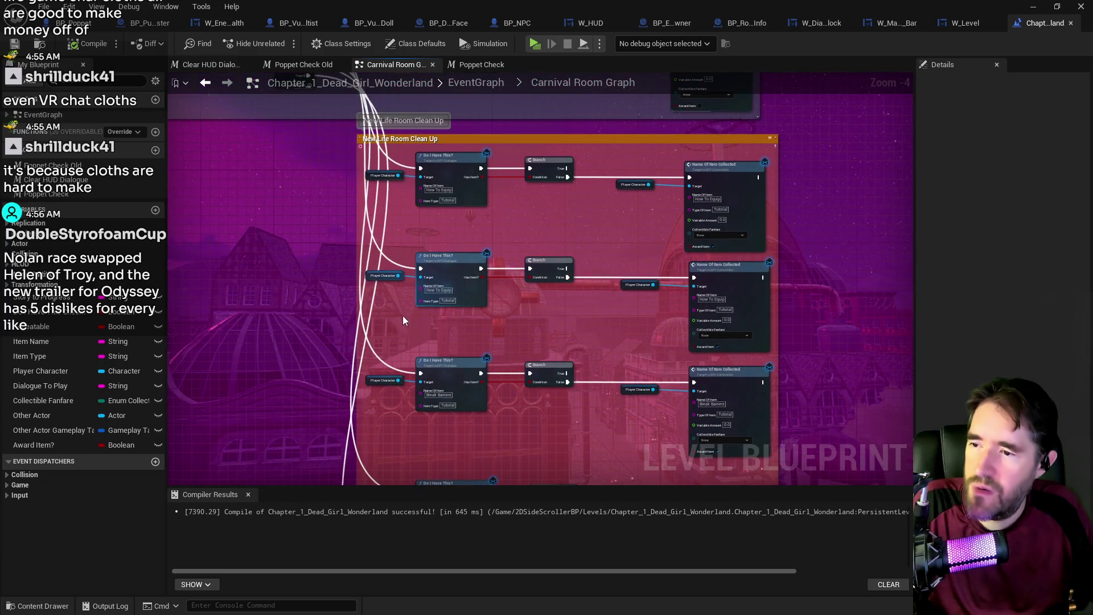
left_click_drag(388, 269, 705, 331)
left_click_drag(493, 230, 595, 418)
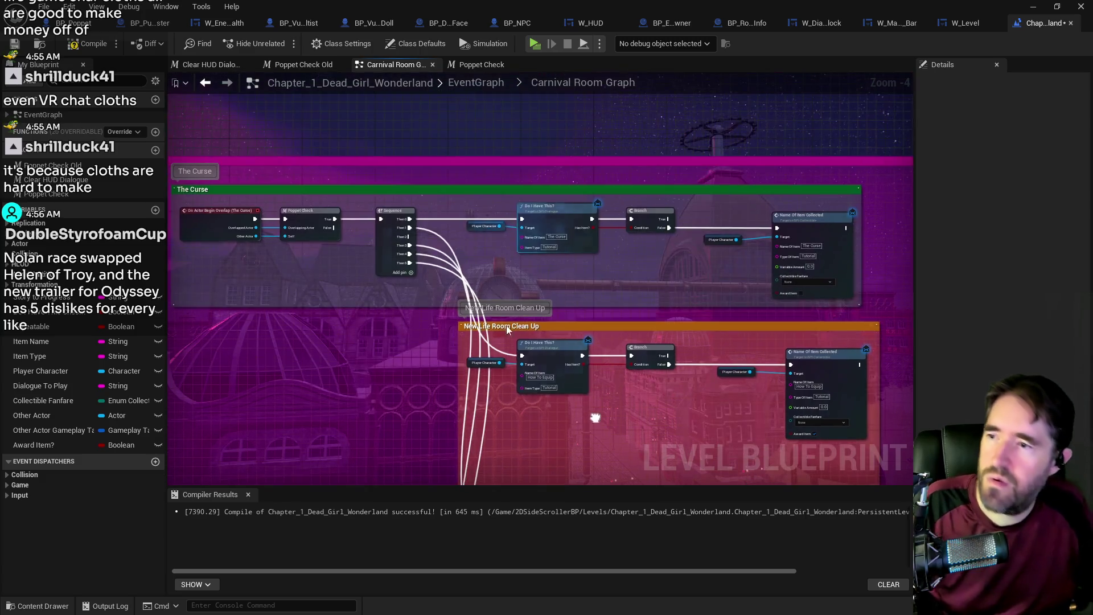
scroll(405, 236, "up", 3)
- Shift the middle and bottom item-check rows upward and save the map
right_click(428, 238)
left_click(458, 294)
left_click_drag(457, 294, 428, 128)
scroll(478, 242, "down", 4)
left_click_drag(600, 268, 594, 171)
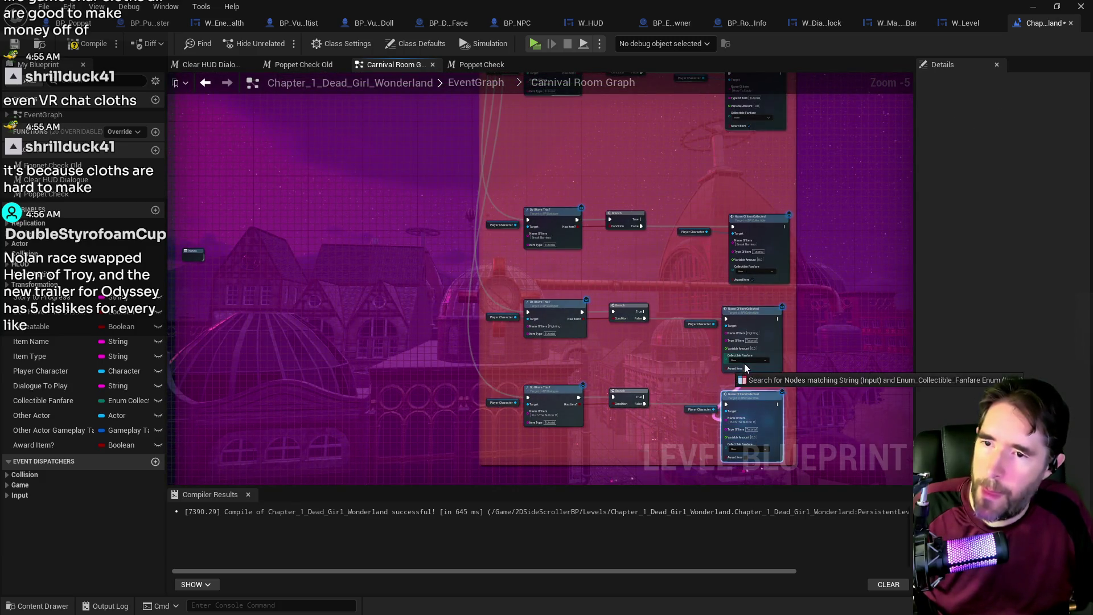
mouse_move(568, 306)
left_mouse_down()
mouse_move(496, 197)
mouse_move(753, 412)
mouse_move(744, 340)
left_mouse_up()
key("ctrl+s")
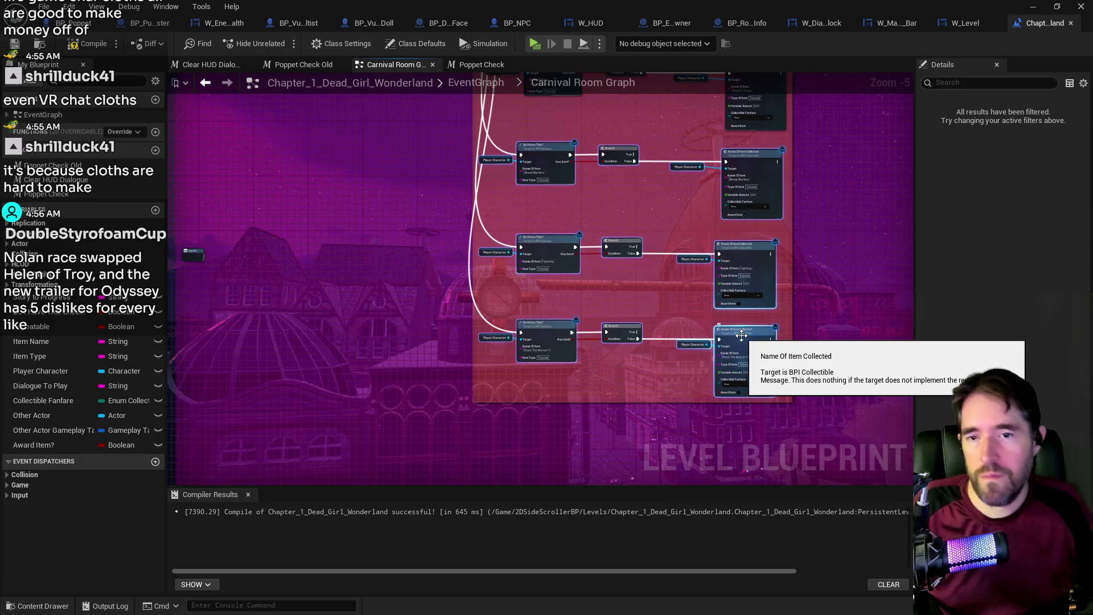
- Compile and save the level blueprint
left_click(562, 386)
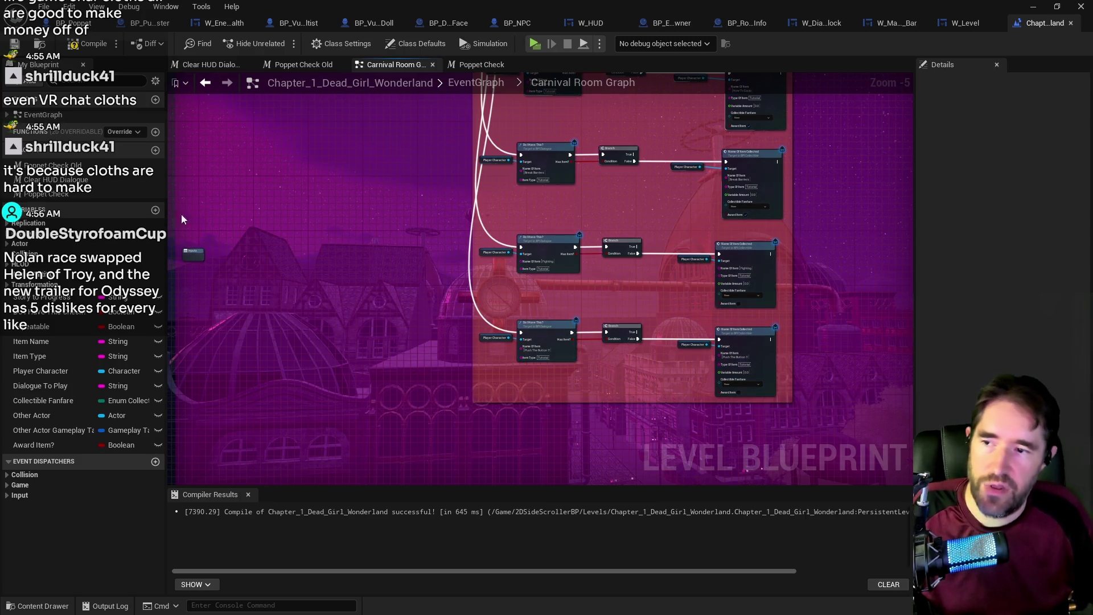
left_click(68, 42)
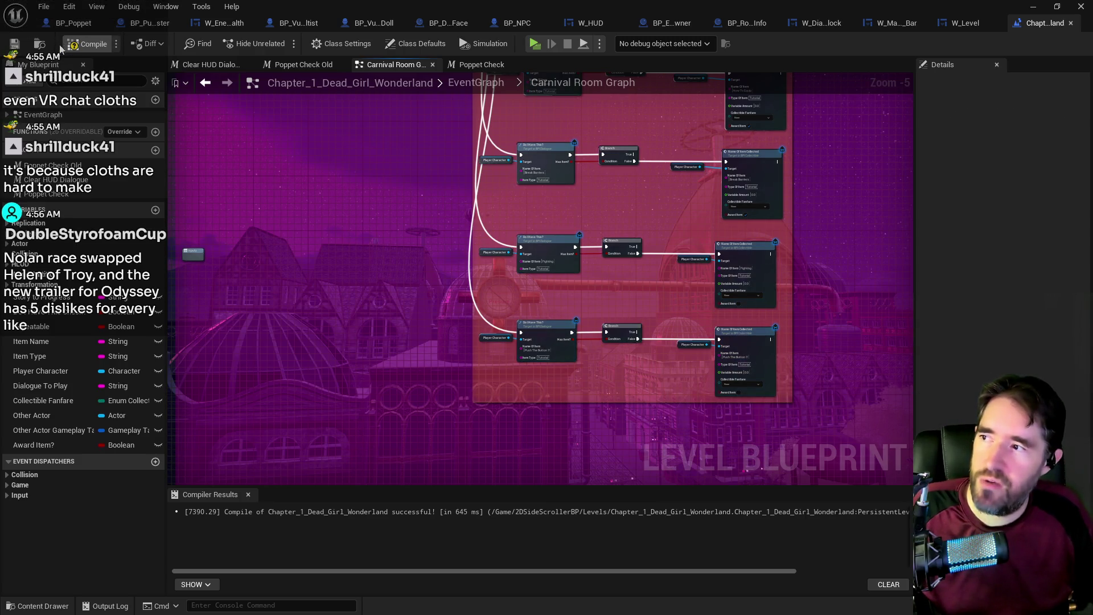
left_click(14, 45)
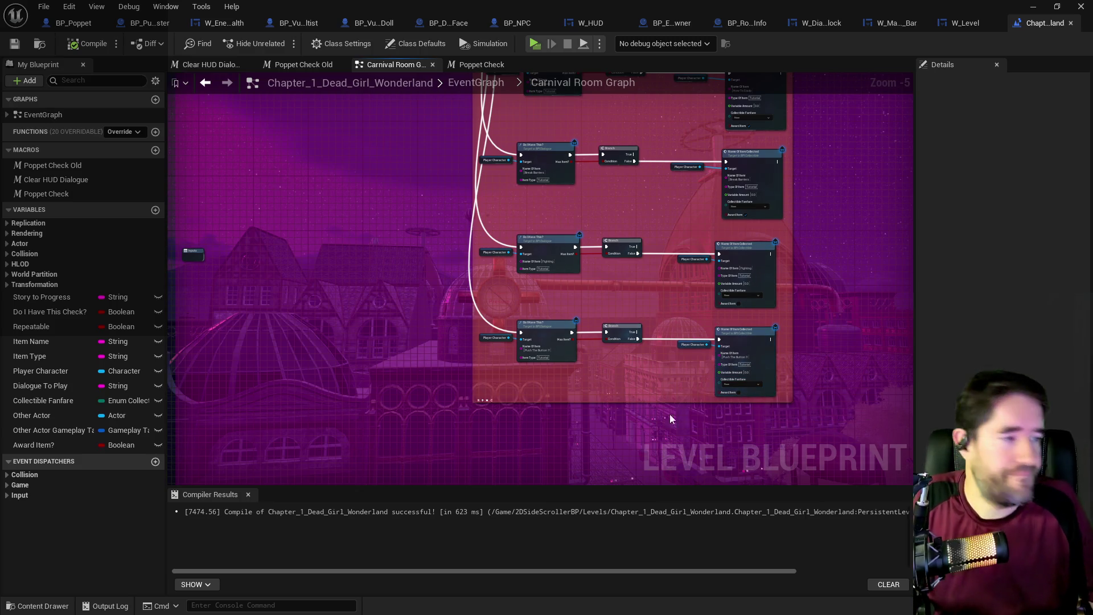
- Survey the Carnival Room graph's item-check rows and save the level
scroll(640, 432, "down", 2)
left_click_drag(640, 428, 616, 283)
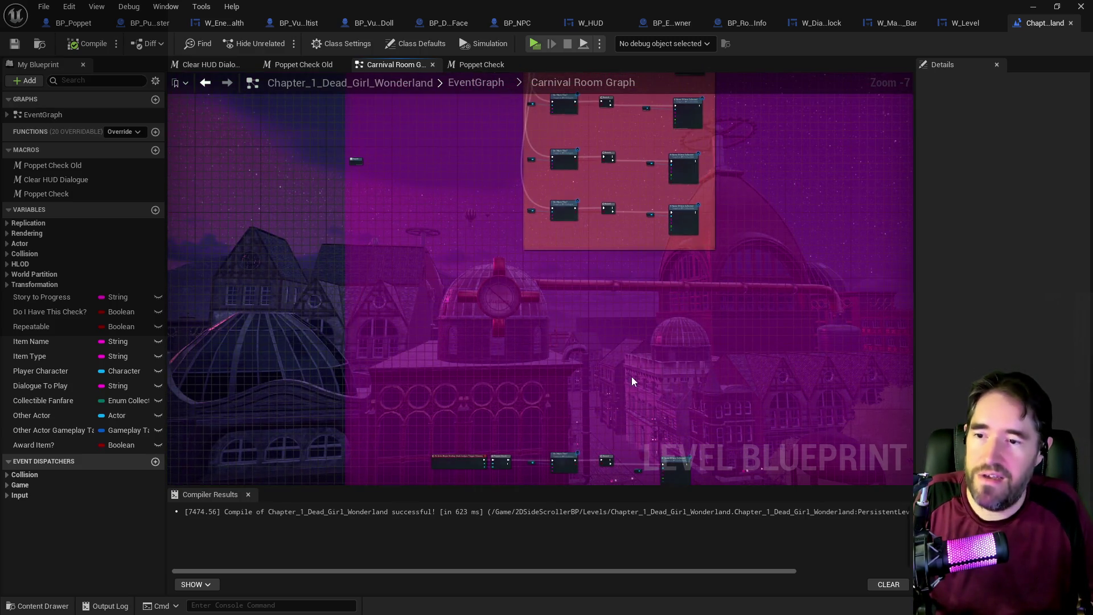
left_click_drag(630, 377, 633, 230)
left_click_drag(576, 396, 572, 288)
scroll(573, 289, "up", 2)
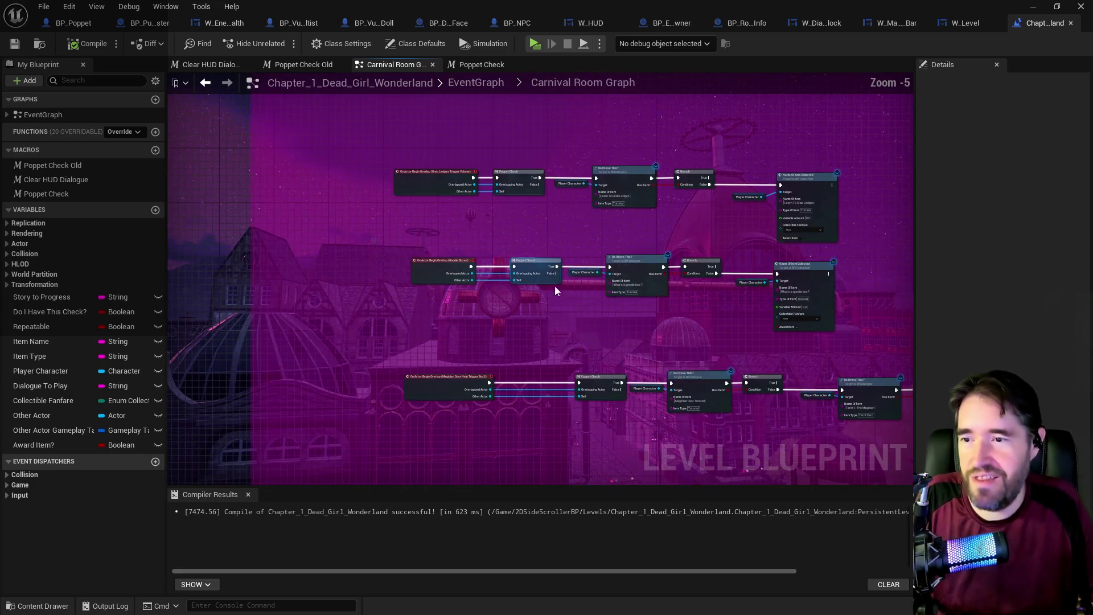
mouse_move(617, 333)
left_mouse_down()
mouse_move(546, 291)
mouse_move(586, 390)
left_mouse_up()
scroll(555, 271, "up", 1)
scroll(586, 391, "down", 2)
left_click(14, 43)
- Play-test the lit Carnival Room in the level viewport, then return to the blueprint
key("alt+Tab")
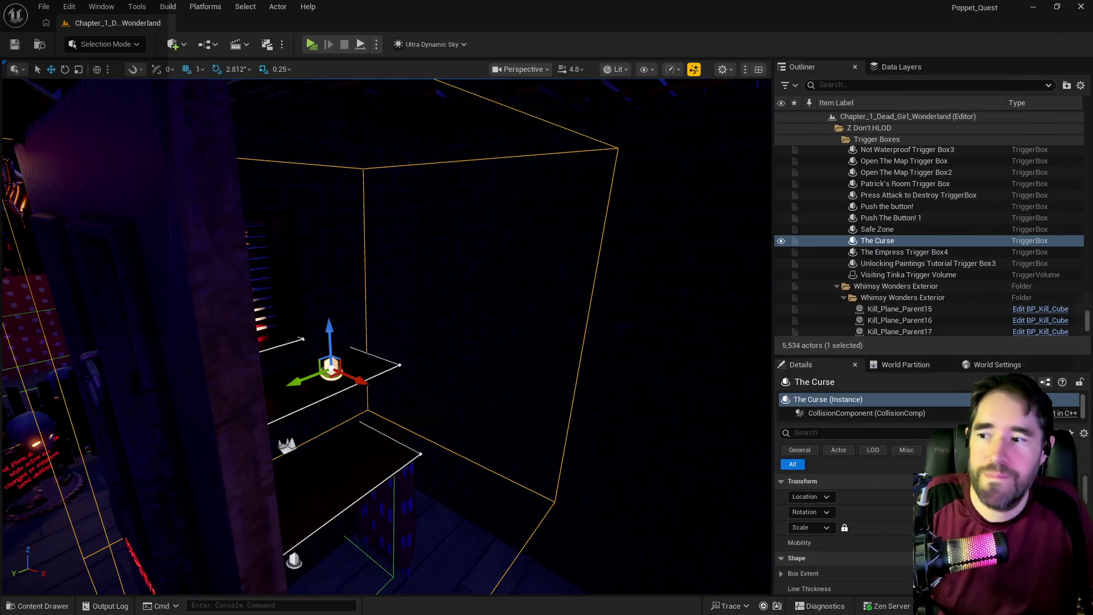
mouse_move(387, 336)
left_mouse_down()
mouse_move(347, 327)
mouse_move(550, 256)
mouse_move(317, 179)
left_mouse_up()
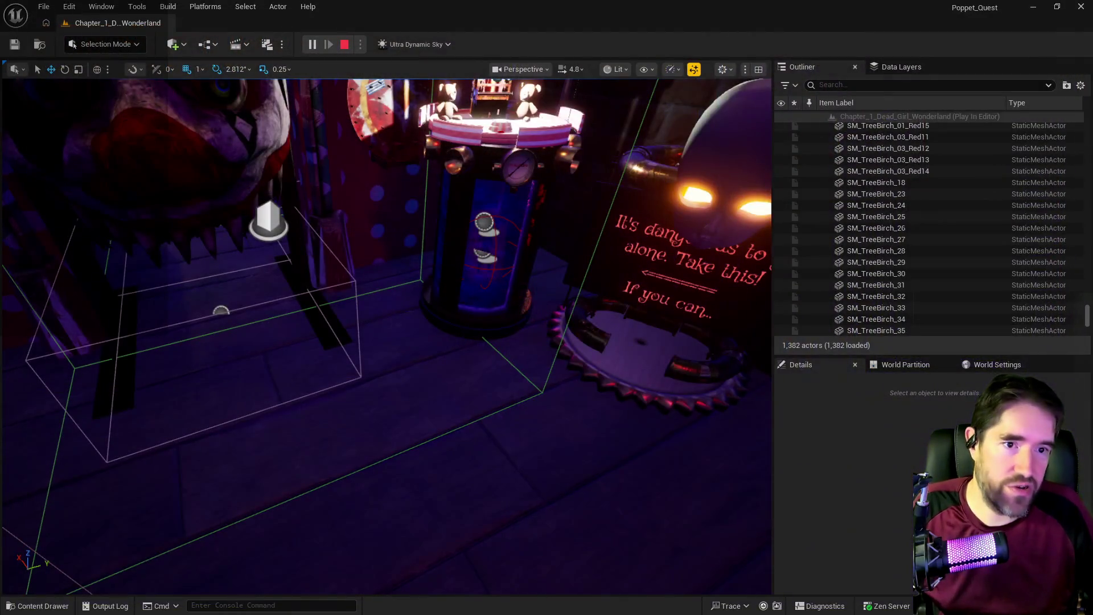
key("alt+Tab")
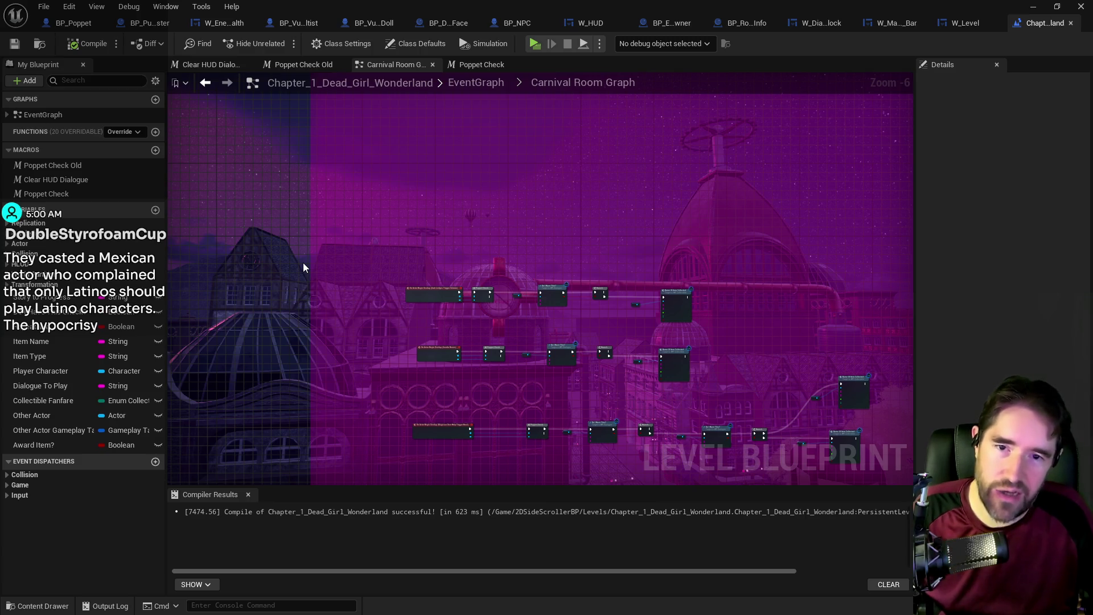
- Switch to the BP_Poppet blueprint's Item Collected Graph
left_click(60, 27)
- Connect the Branch True output to the SET node and False to the Switch node
left_click(279, 398)
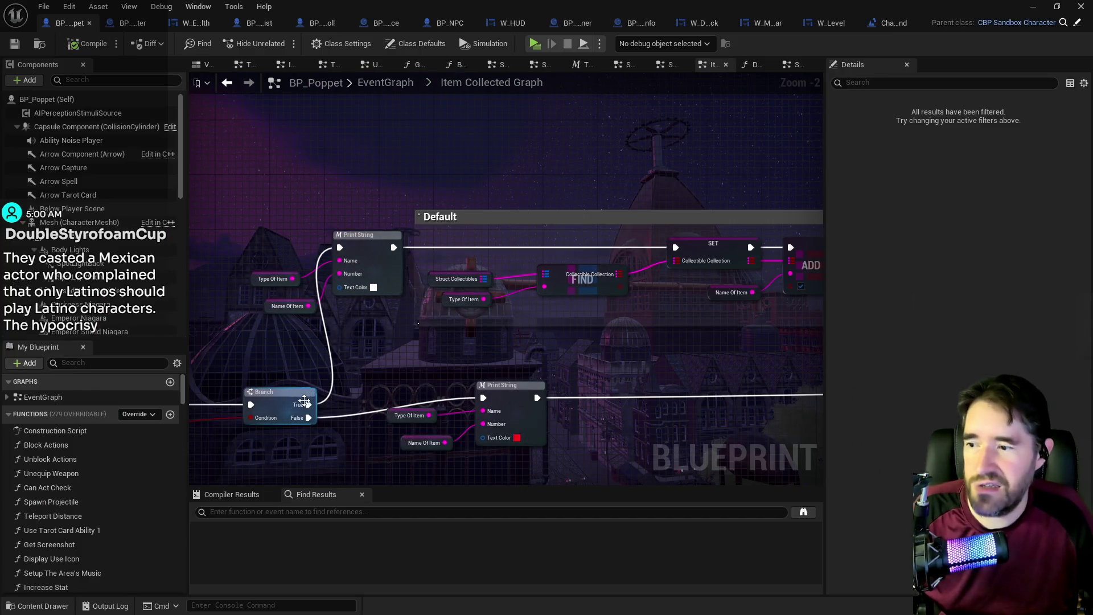
mouse_move(364, 340)
left_mouse_down()
mouse_move(591, 241)
mouse_move(563, 261)
mouse_move(675, 247)
left_mouse_up()
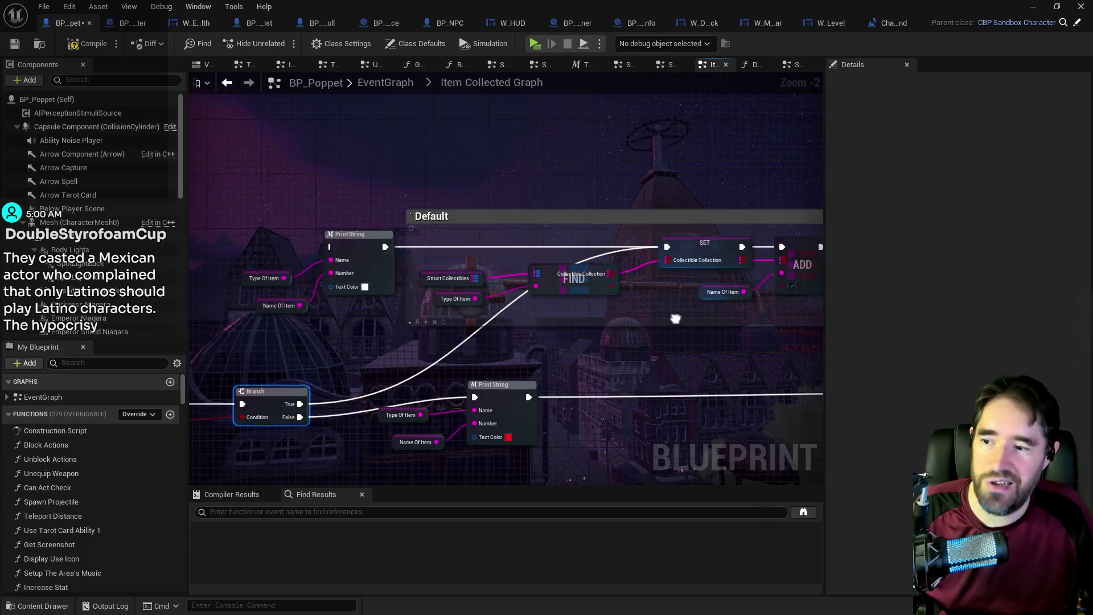
scroll(487, 218, "down", 1)
scroll(487, 220, "down", 1)
mouse_move(255, 255)
left_mouse_down()
mouse_move(282, 272)
mouse_move(814, 245)
mouse_move(800, 236)
left_mouse_up()
- Remove the Print String and its input nodes from the chain
left_click_drag(327, 234, 402, 279)
key("ctrl+x")
key("ctrl+v")
key("Delete")
- Wire the Switch Default output into the Branch and delete the old Print String chain
left_click_drag(283, 212, 501, 365)
scroll(512, 373, "down", 2)
scroll(502, 389, "up", 2)
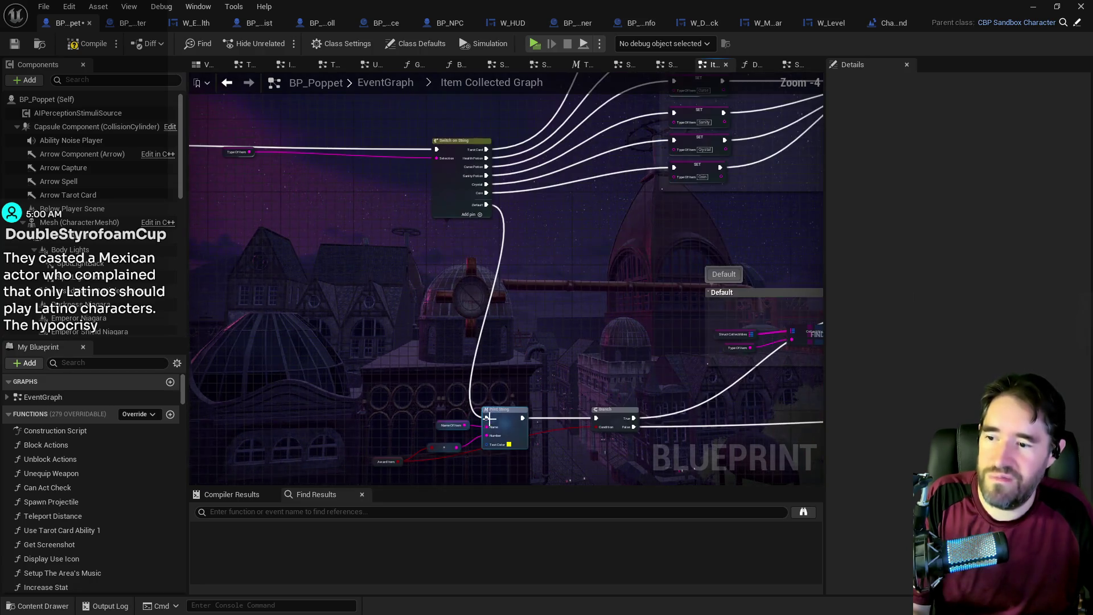
left_click_drag(485, 205, 596, 418)
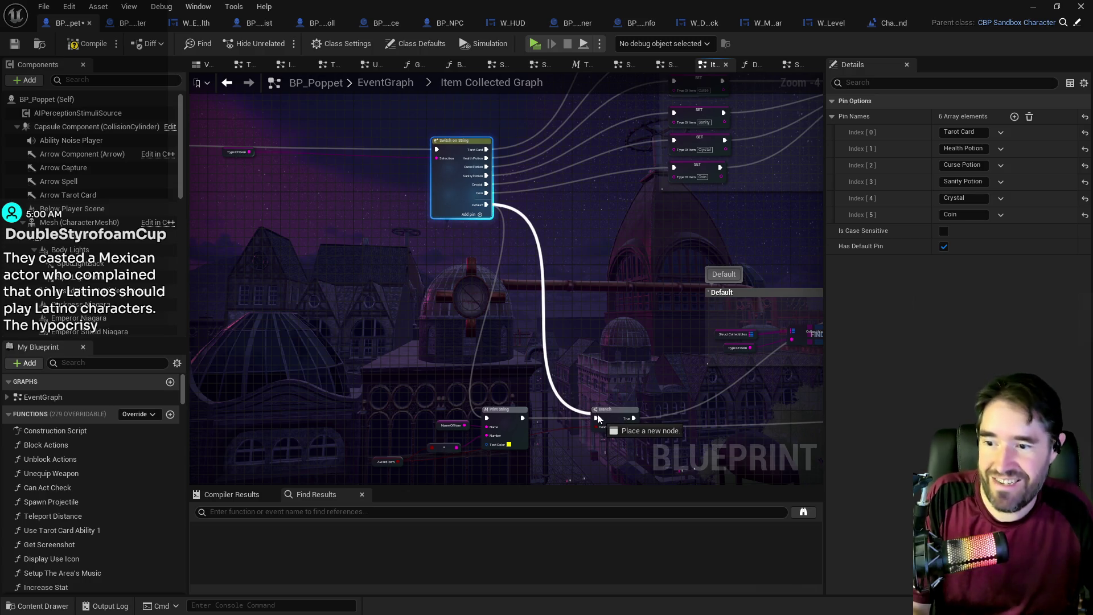
left_click_drag(426, 379, 526, 452)
key("Delete")
left_click(376, 462)
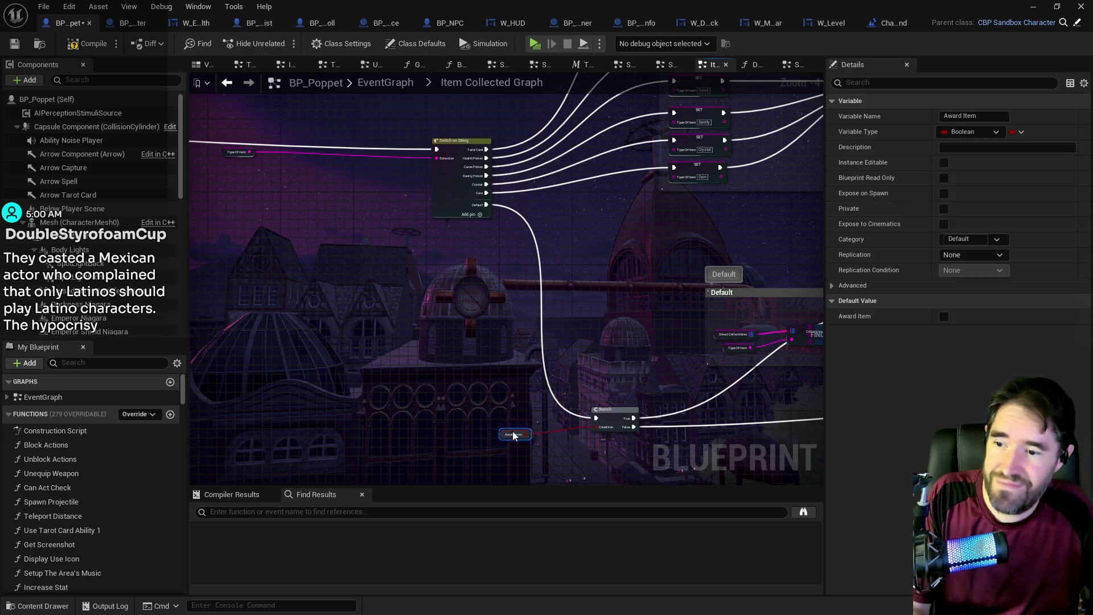
- Check the Tarot Cards and Fanfare sections and compile BP_Poppet
scroll(578, 318, "down", 2)
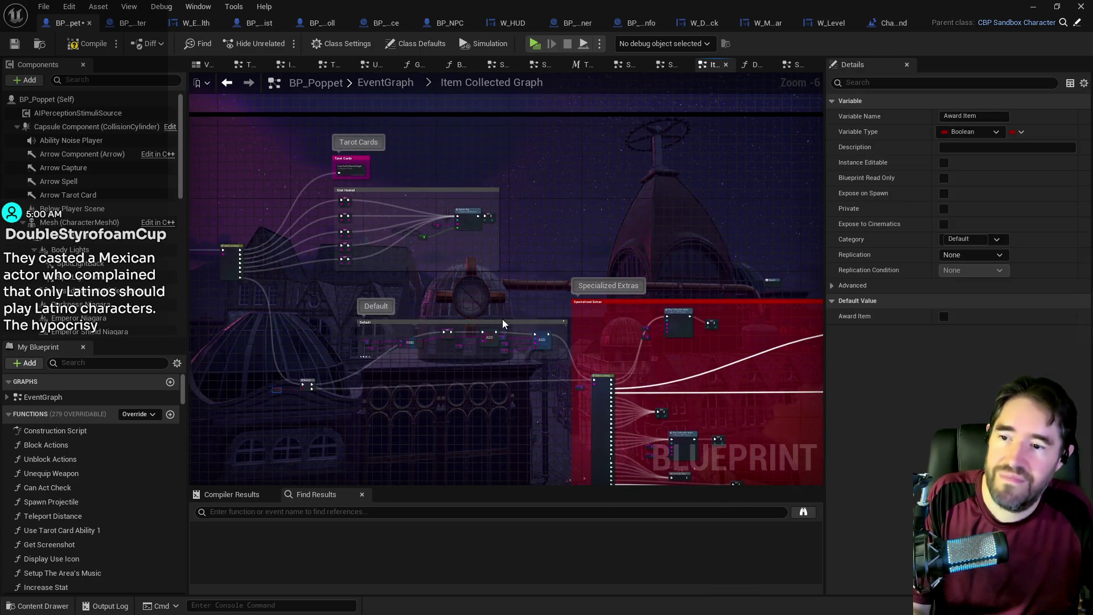
scroll(596, 268, "up", 4)
scroll(583, 350, "down", 7)
left_click_drag(583, 350, 828, 322)
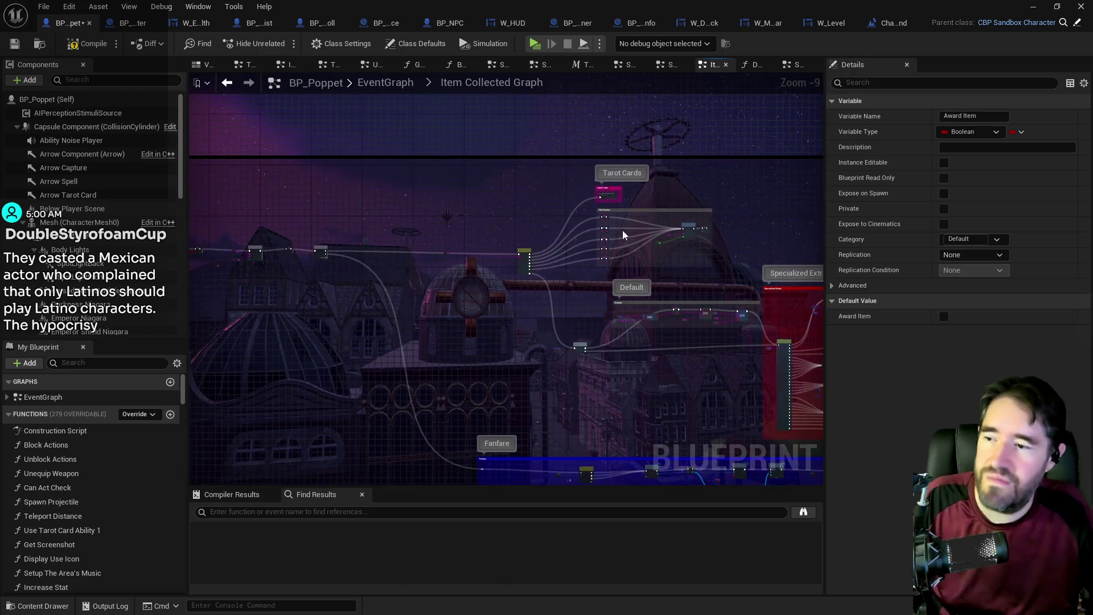
left_click(14, 46)
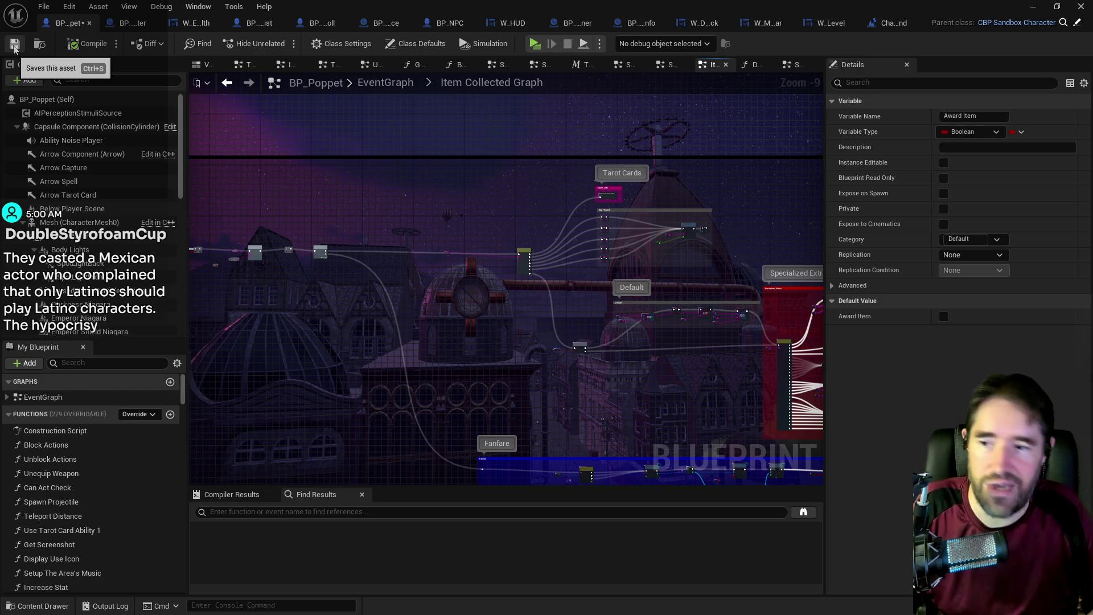
- Inspect the Award Item SET, Print String and Sequence nodes, then save BP_Poppet
scroll(300, 326, "up", 5)
scroll(298, 326, "up", 1)
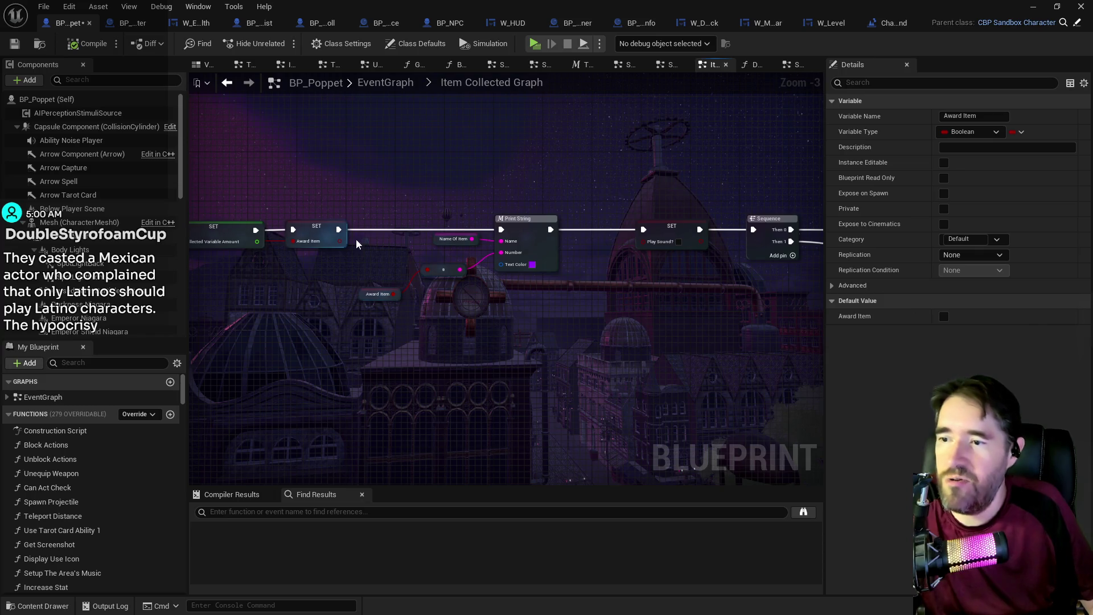
left_click(338, 236)
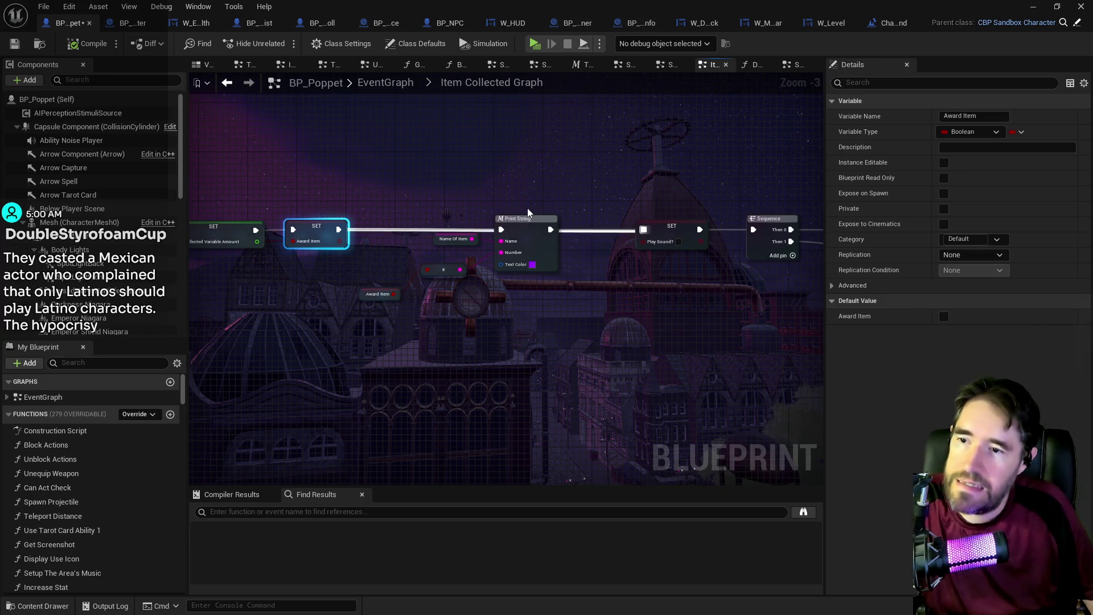
left_click_drag(368, 200, 531, 339)
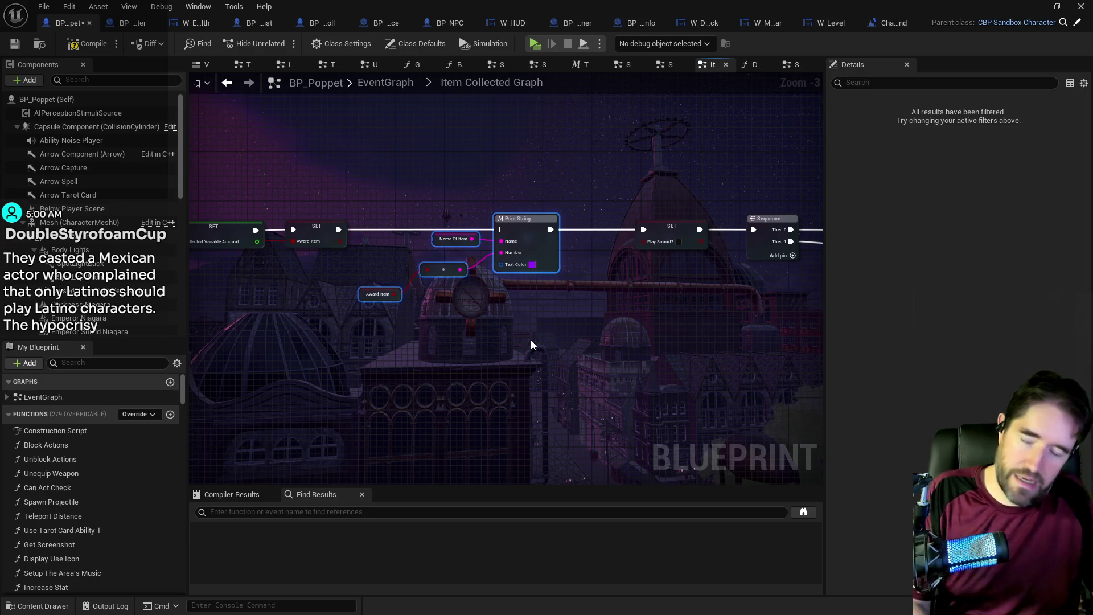
left_click(530, 340)
scroll(432, 343, "down", 3)
mouse_move(397, 262)
left_mouse_down()
mouse_move(620, 322)
mouse_move(610, 290)
mouse_move(667, 290)
left_mouse_up()
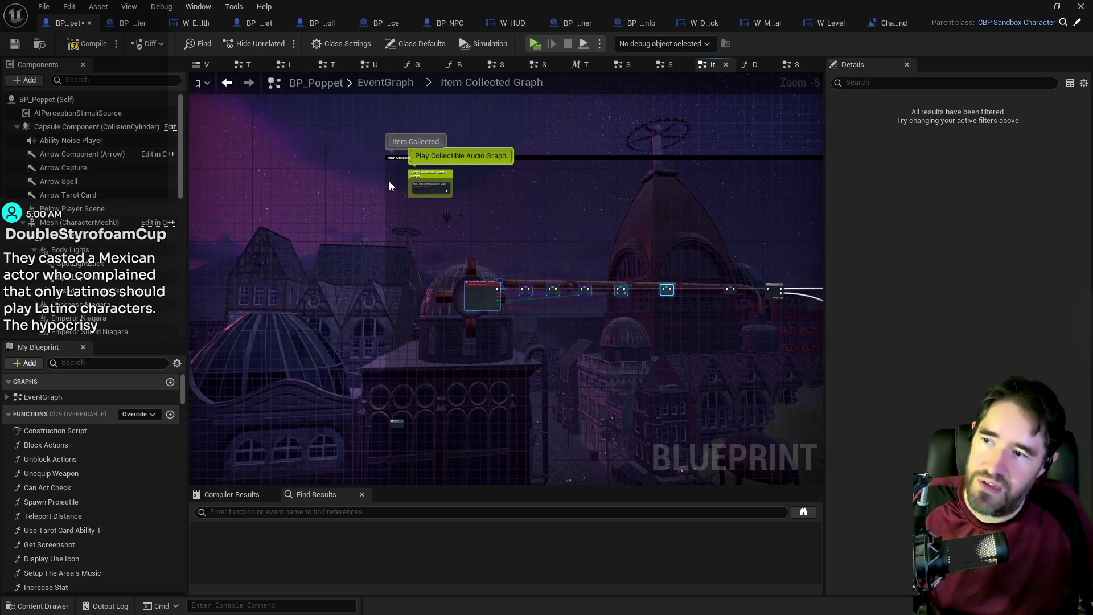
left_click(12, 49)
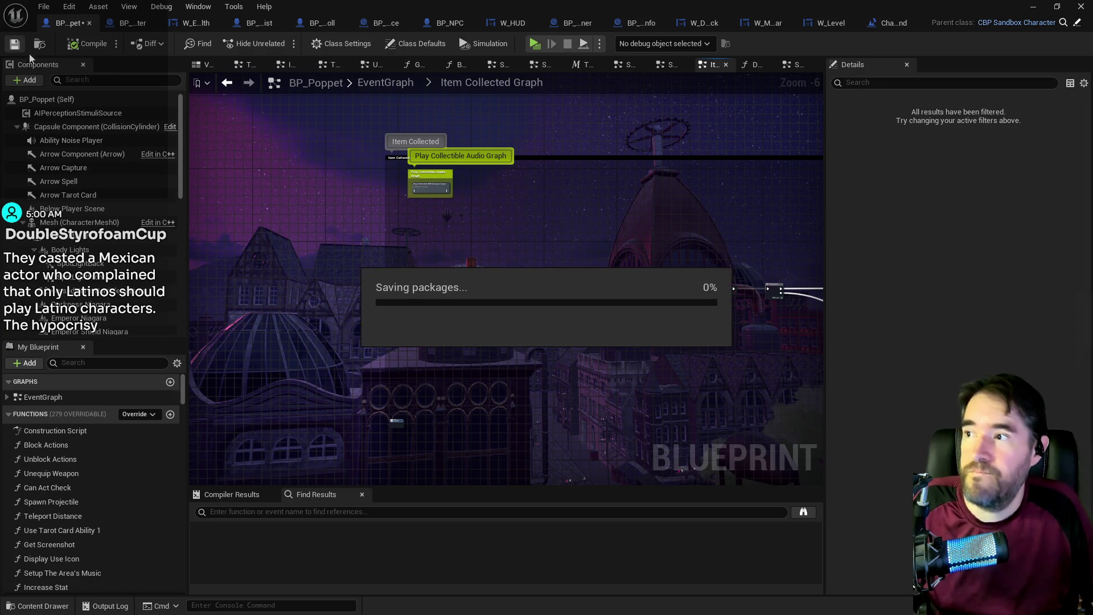
- Drag the blue Fanfare comment down, away from the red Specialized Extras comment
scroll(741, 377, "down", 3)
left_click_drag(741, 376, 411, 312)
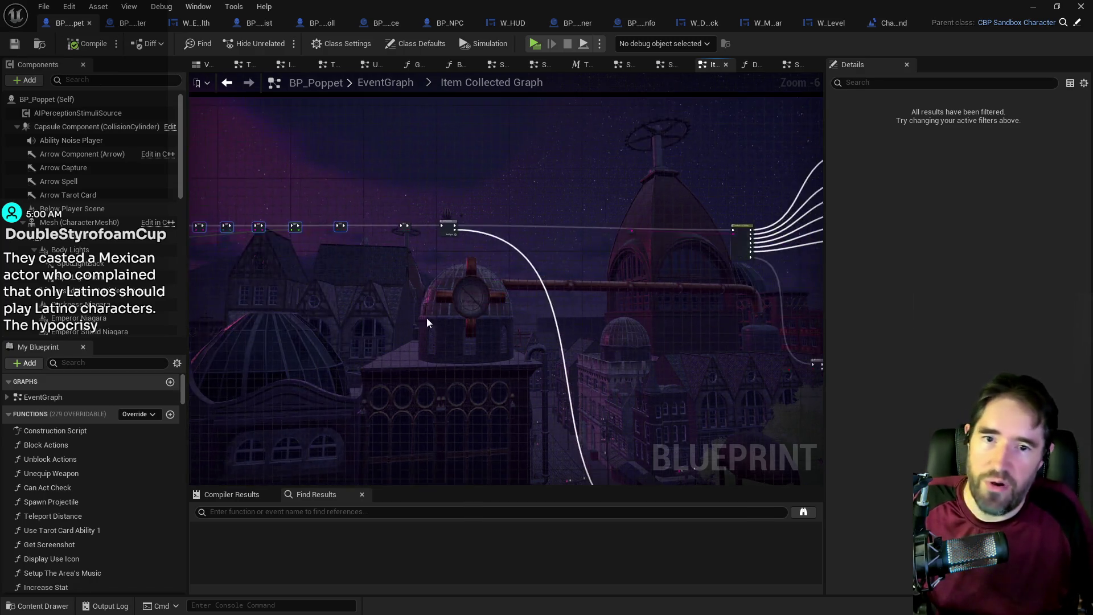
left_click_drag(552, 334, 360, 280)
scroll(362, 282, "down", 1)
left_click_drag(527, 319, 333, 308)
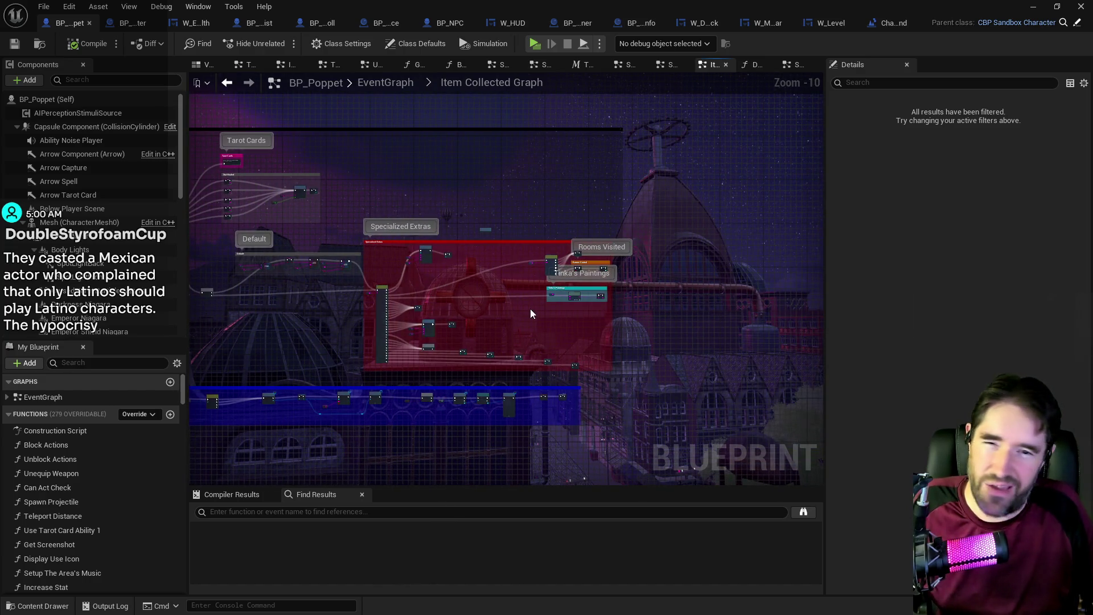
scroll(530, 308, "up", 1)
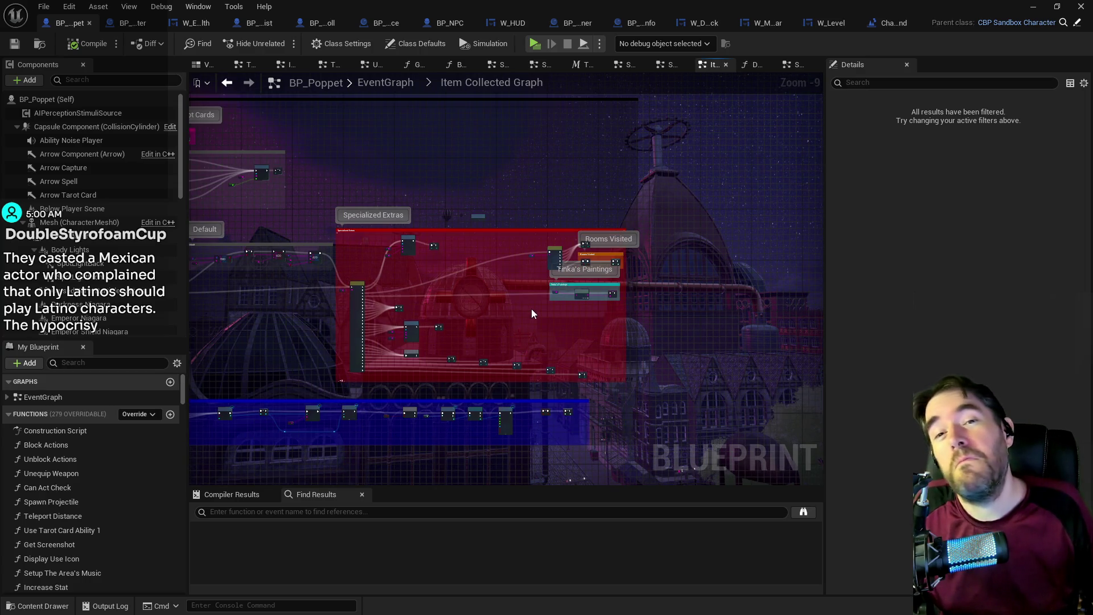
mouse_move(349, 310)
left_mouse_down()
mouse_move(514, 256)
mouse_move(459, 239)
left_mouse_up()
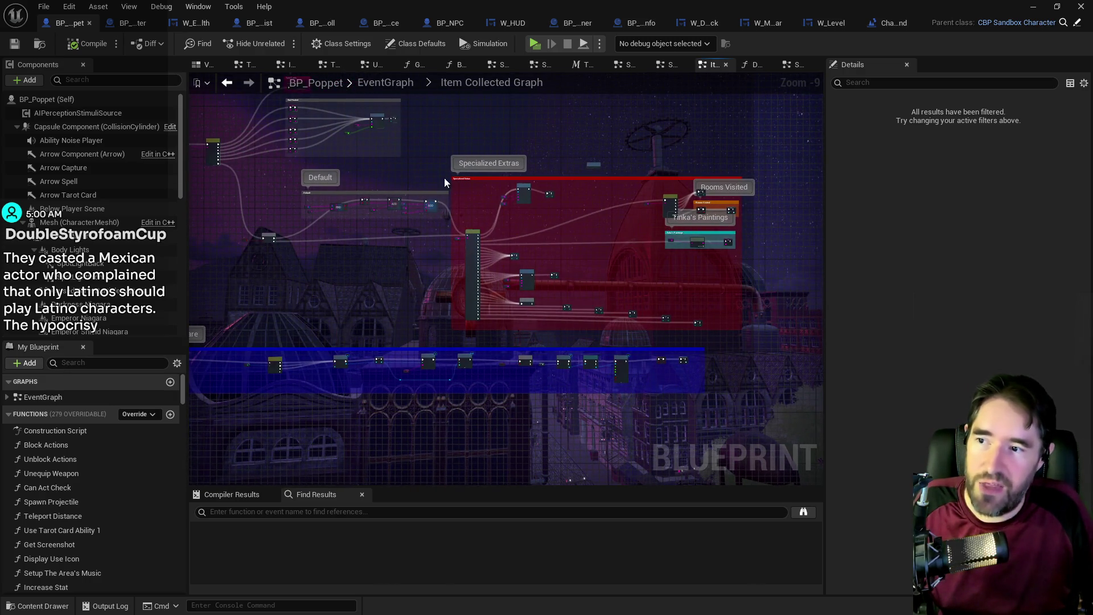
scroll(433, 245, "up", 2)
left_click_drag(427, 300, 549, 224)
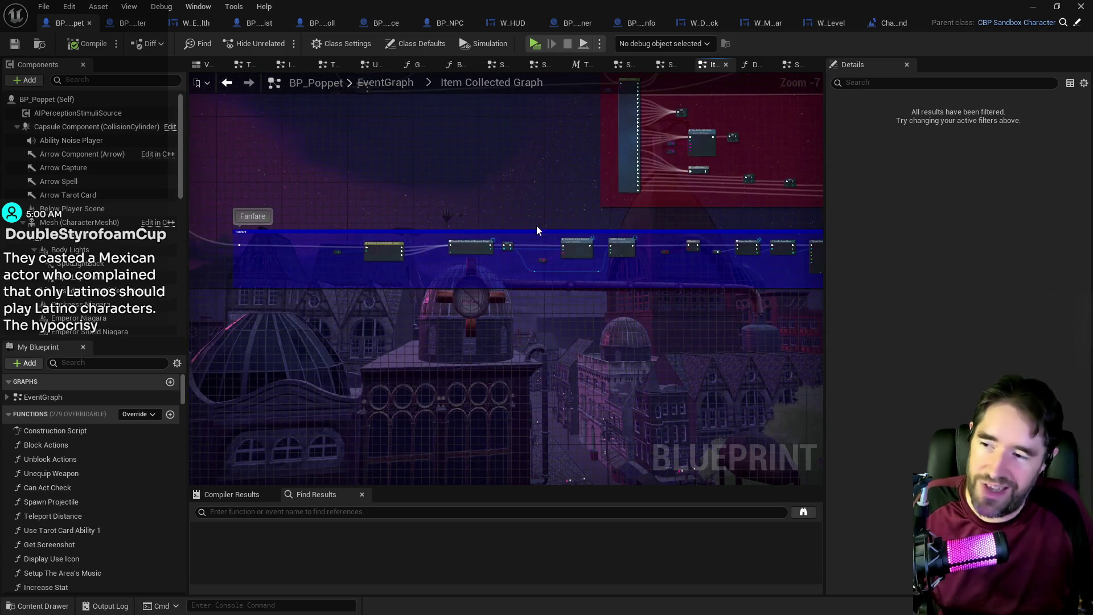
left_click_drag(858, 275, 746, 290)
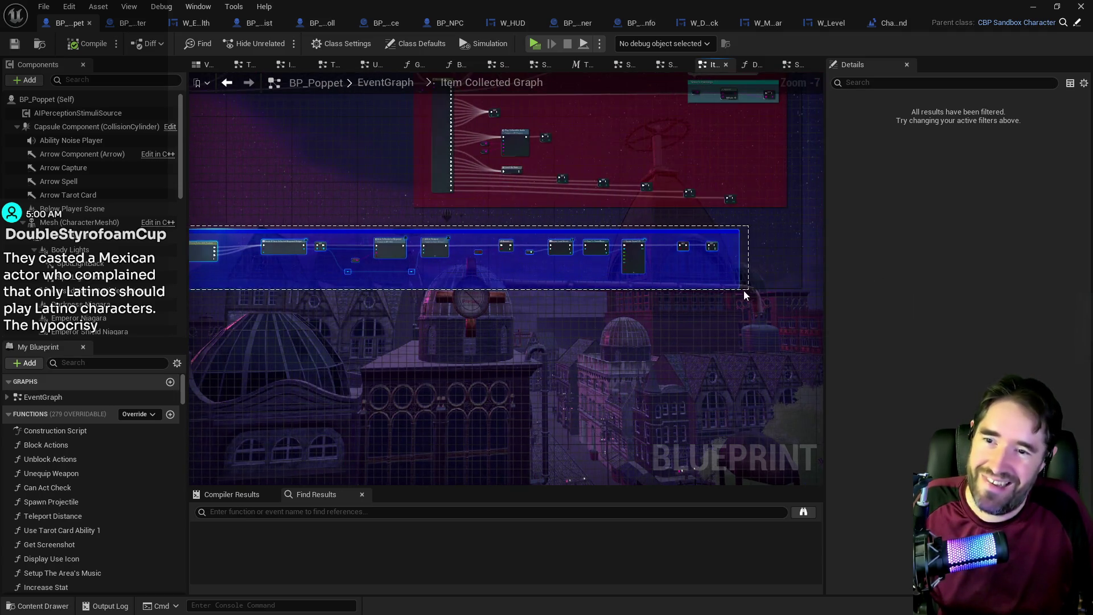
mouse_move(634, 252)
left_mouse_down()
mouse_move(611, 299)
mouse_move(620, 320)
left_mouse_up()
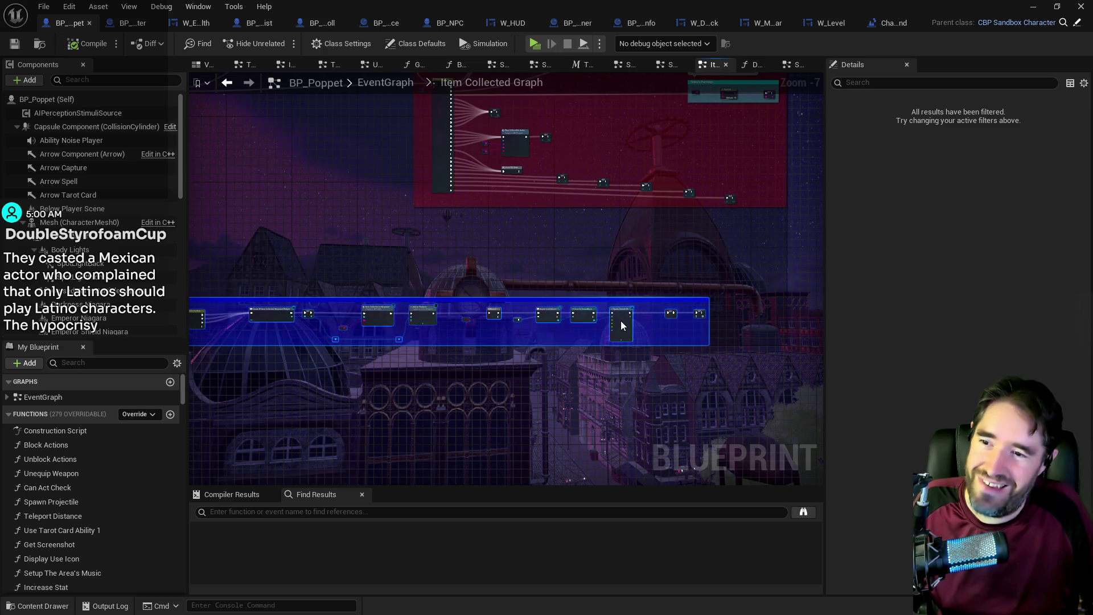
- Nudge the red Specialized Extras comment group slightly down-right, then save BP_Poppet
mouse_move(449, 136)
left_mouse_down()
mouse_move(487, 182)
mouse_move(830, 322)
mouse_move(712, 375)
mouse_move(660, 374)
left_mouse_up()
left_click_drag(588, 238, 597, 249)
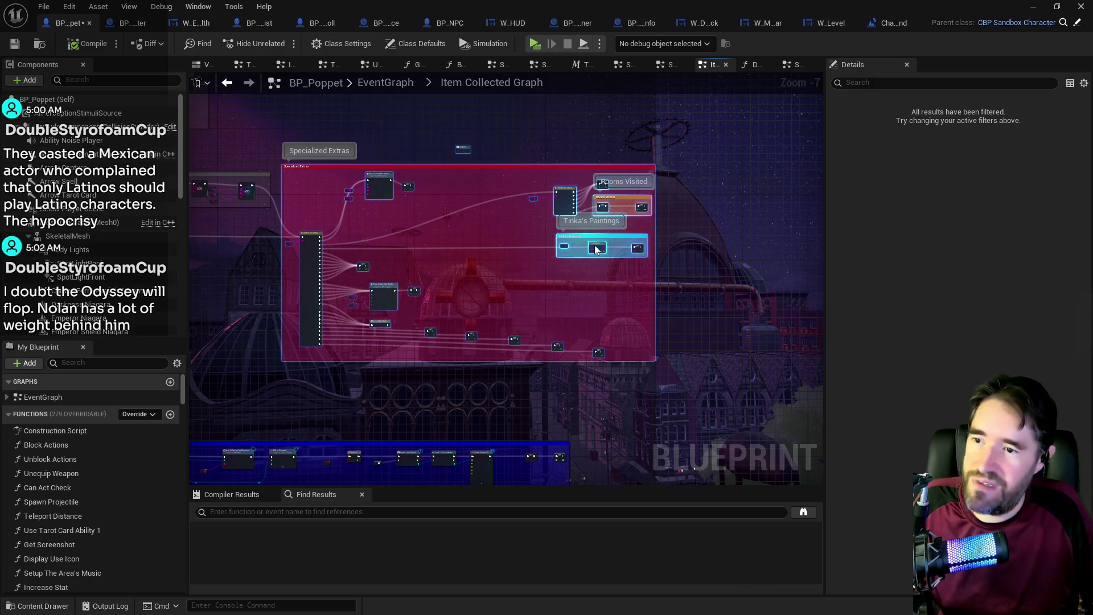
left_click_drag(622, 305, 288, 231)
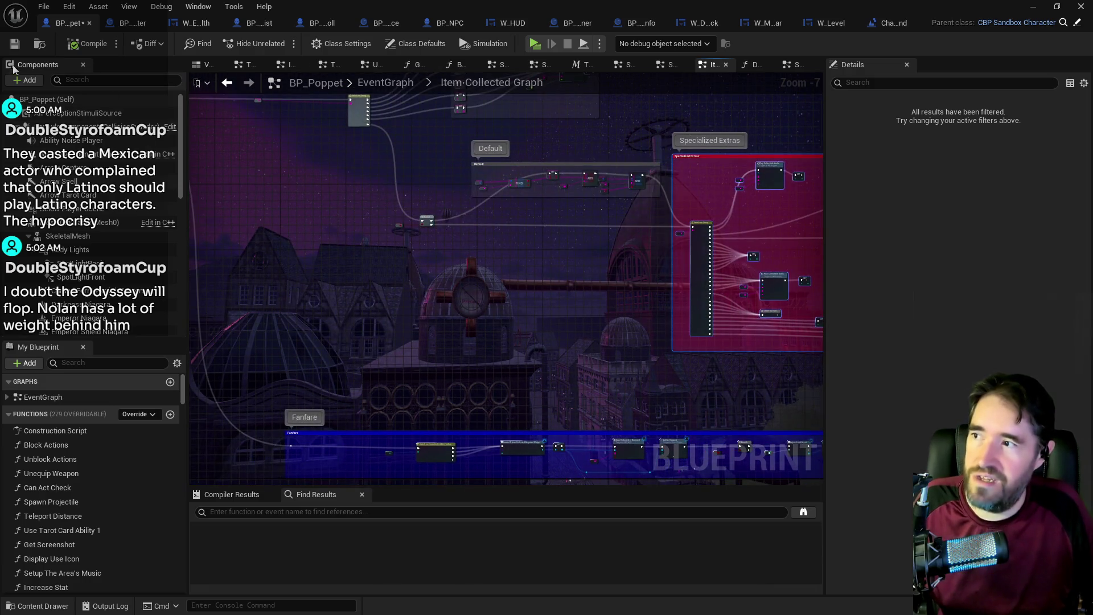
left_click(14, 43)
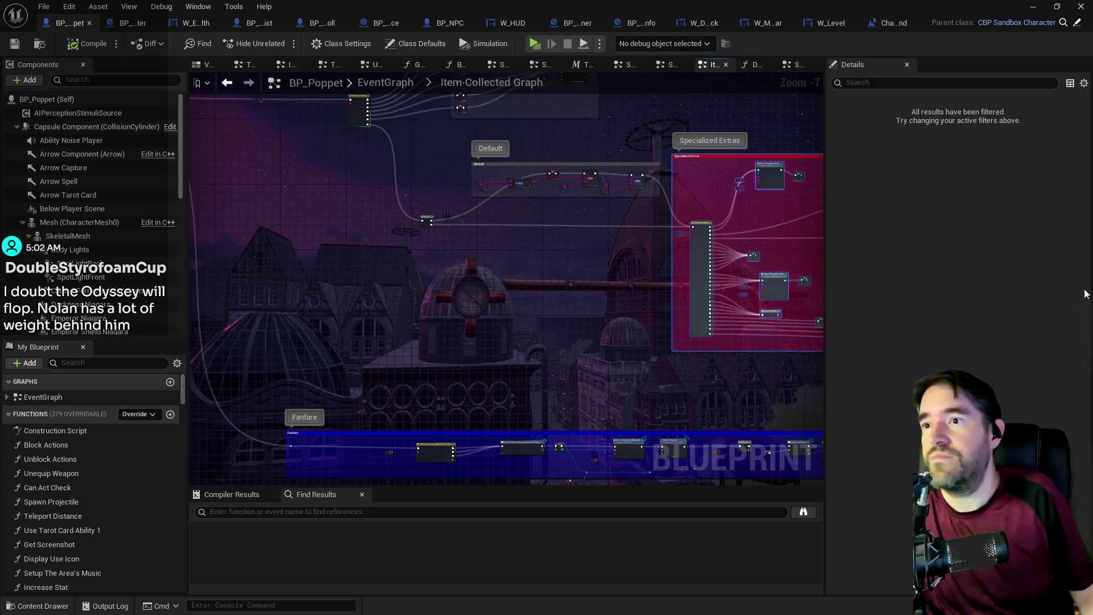
- Switch back to the main level editor window
key("alt+Tab")
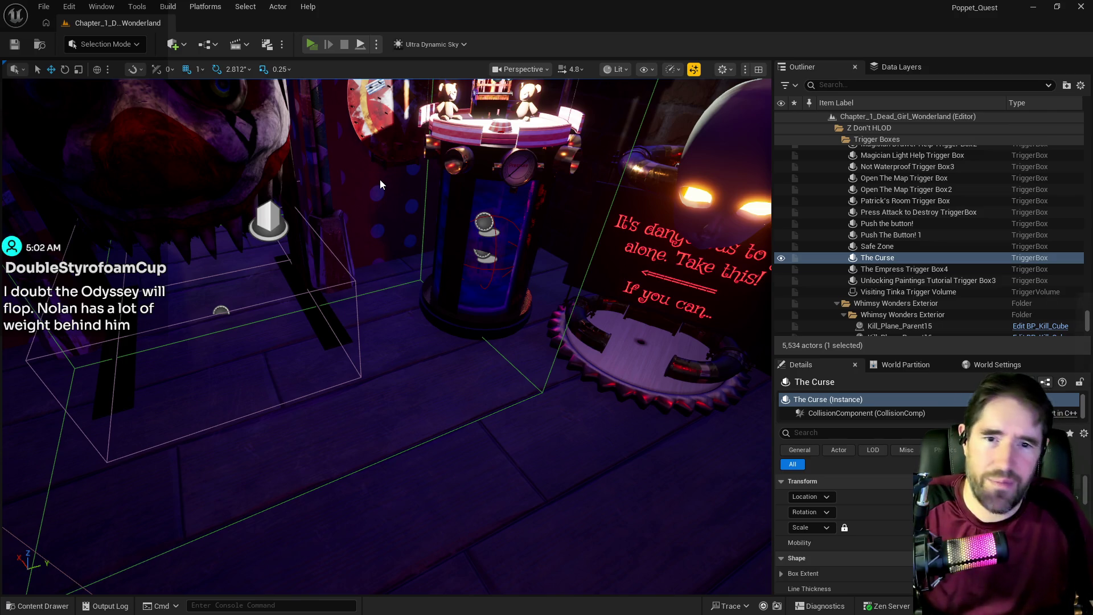
- Launch a standalone game preview of the level to play-test it
key("alt+p")
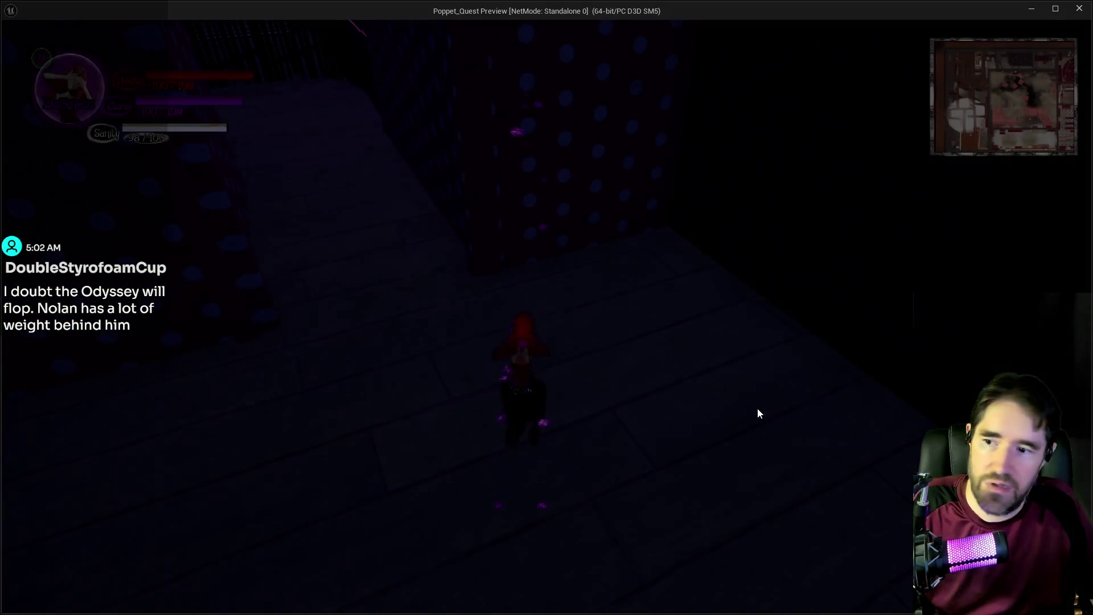
- Run from the WELCOME gate through the corridor, past the barred gate and neon sign
key("w")
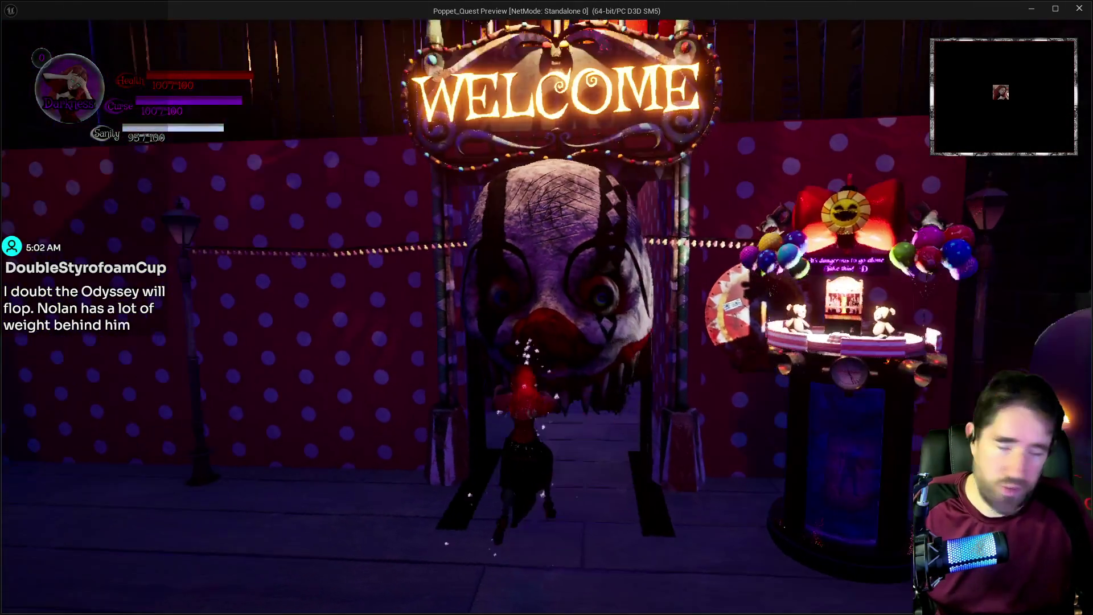
key("a")
key("q")
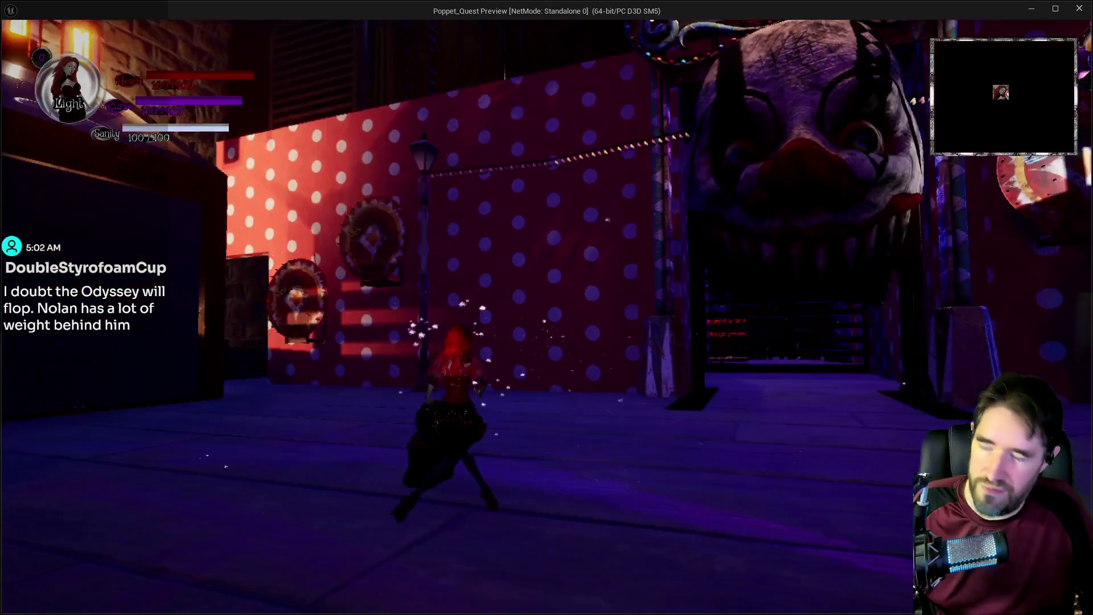
key("w")
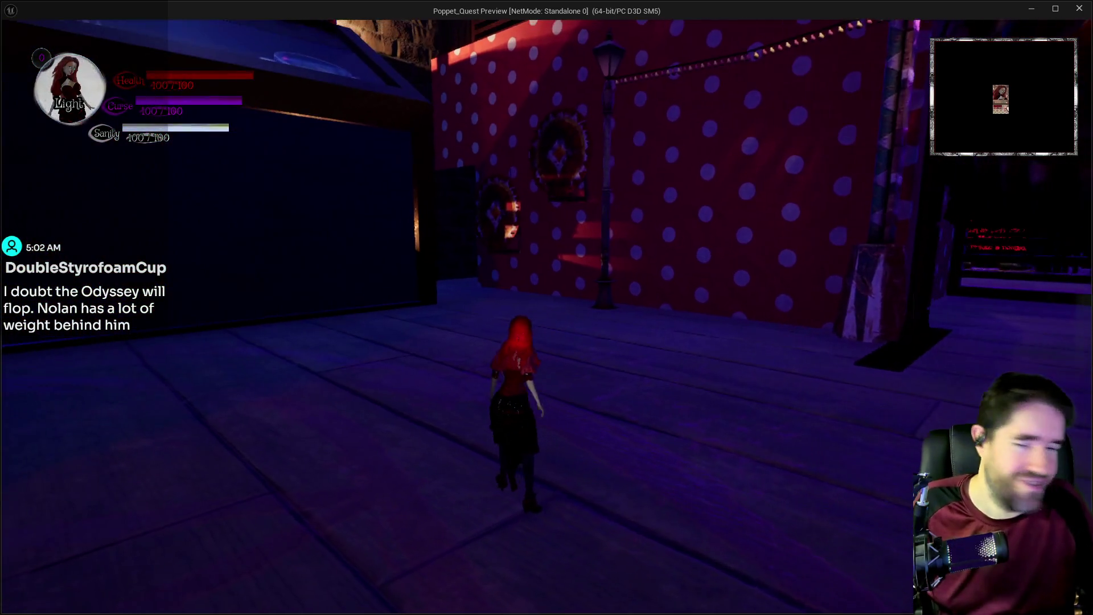
key("w")
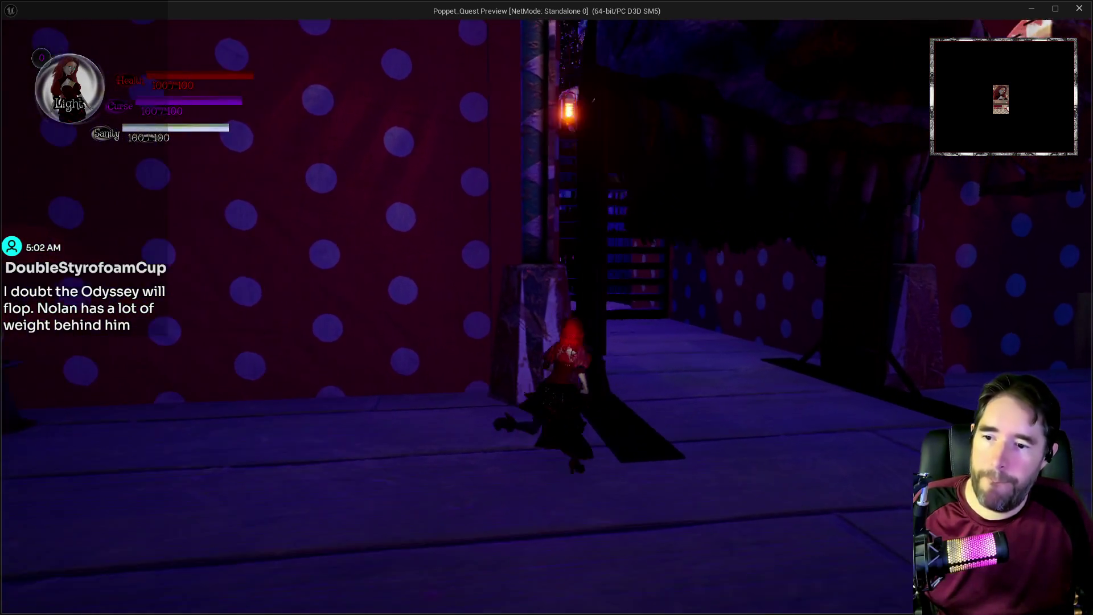
key("w")
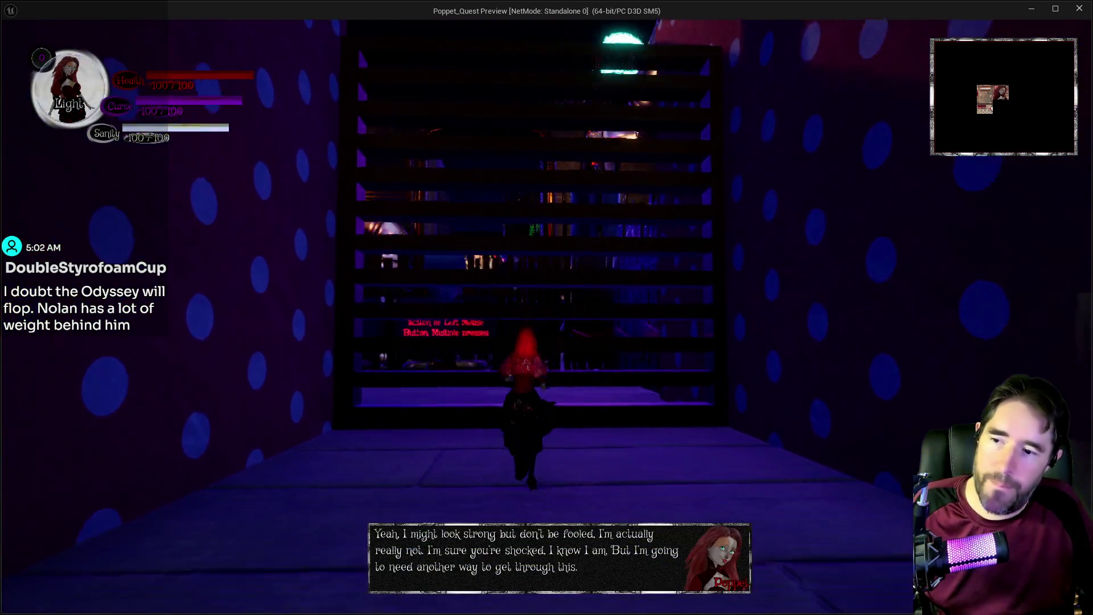
key("w")
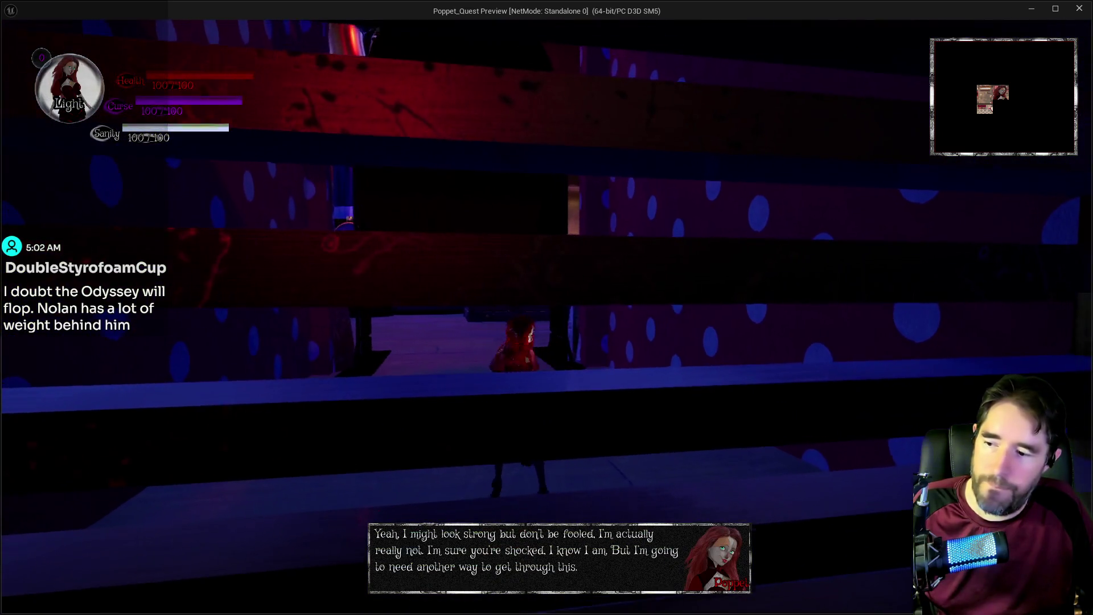
key("w")
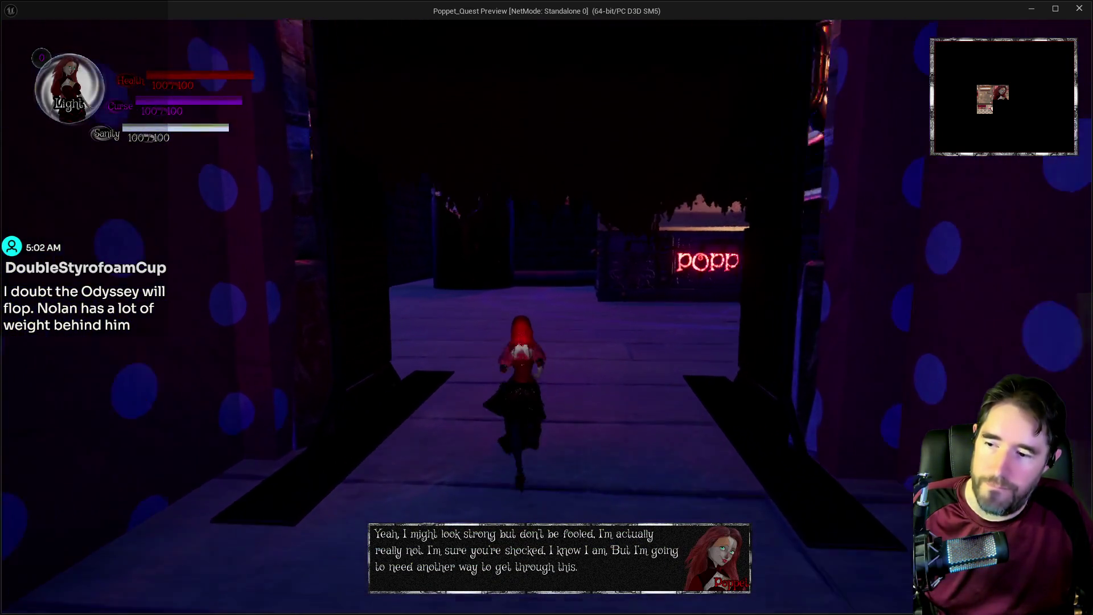
key("w")
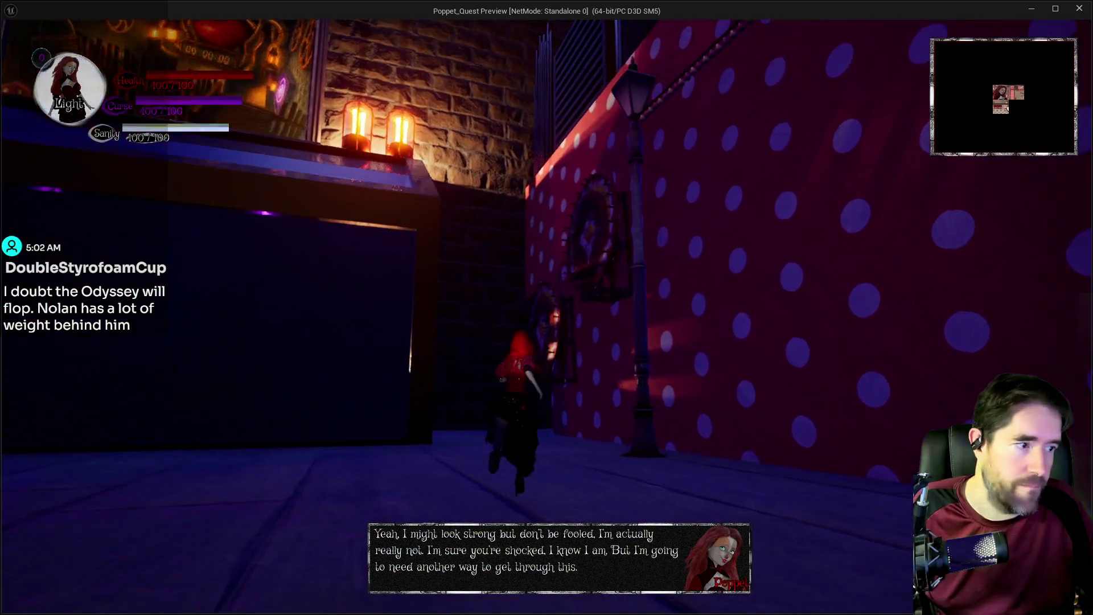
key("w")
- Continue past the Jump On This! platform to the booth and collect the Fool tarot card
key("w")
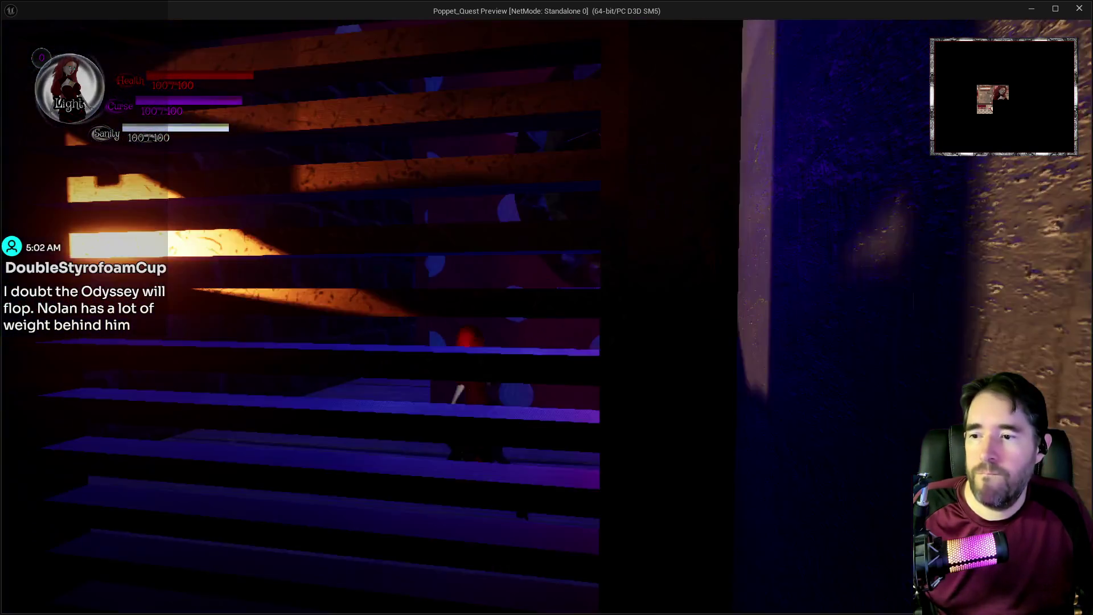
key("w")
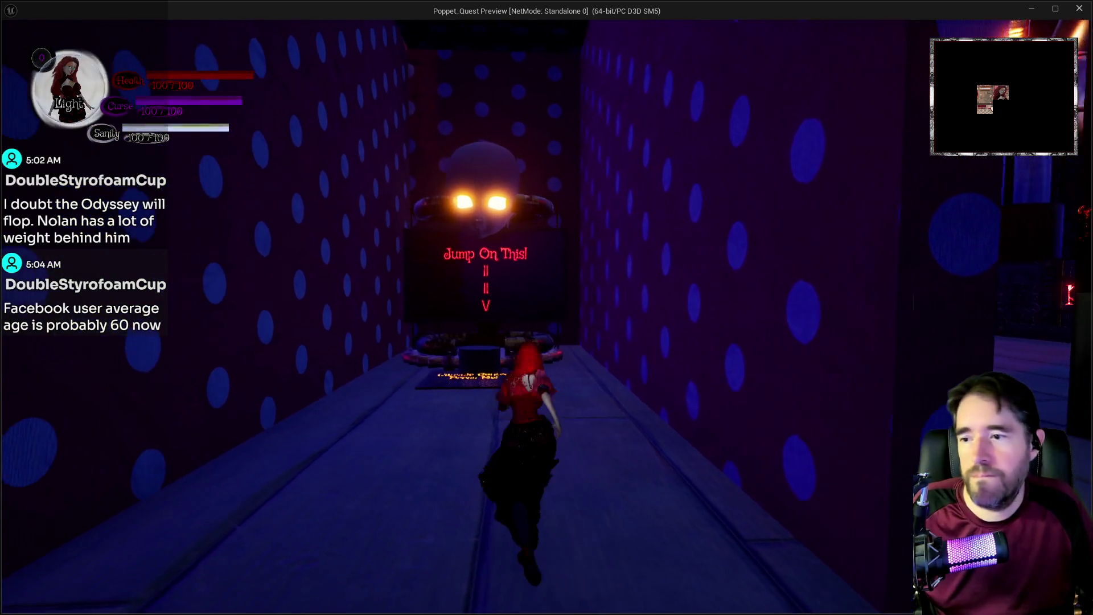
key("w")
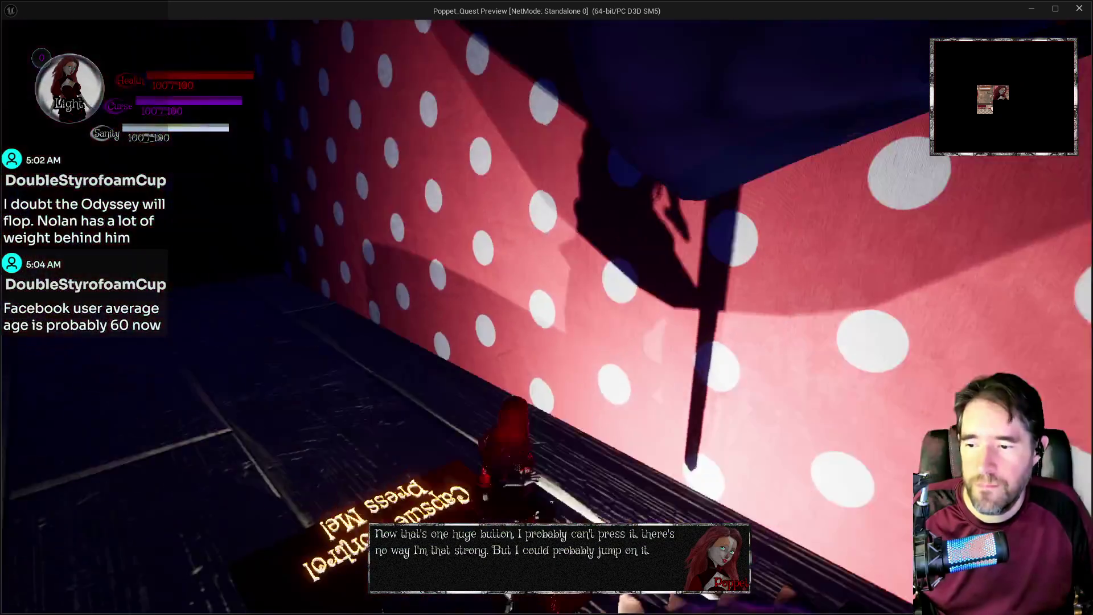
key("w")
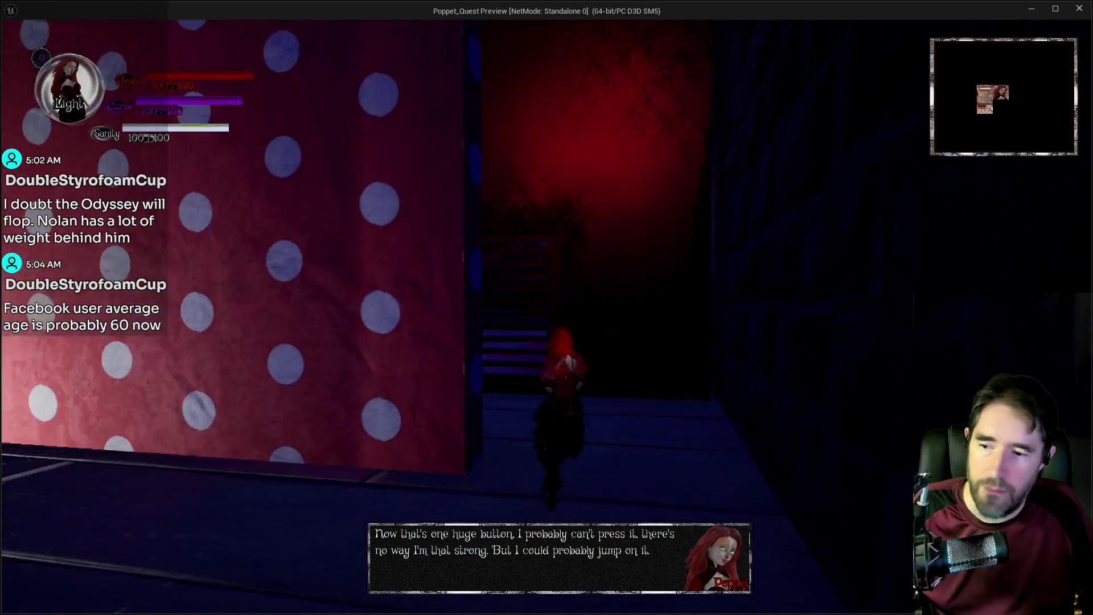
key("w")
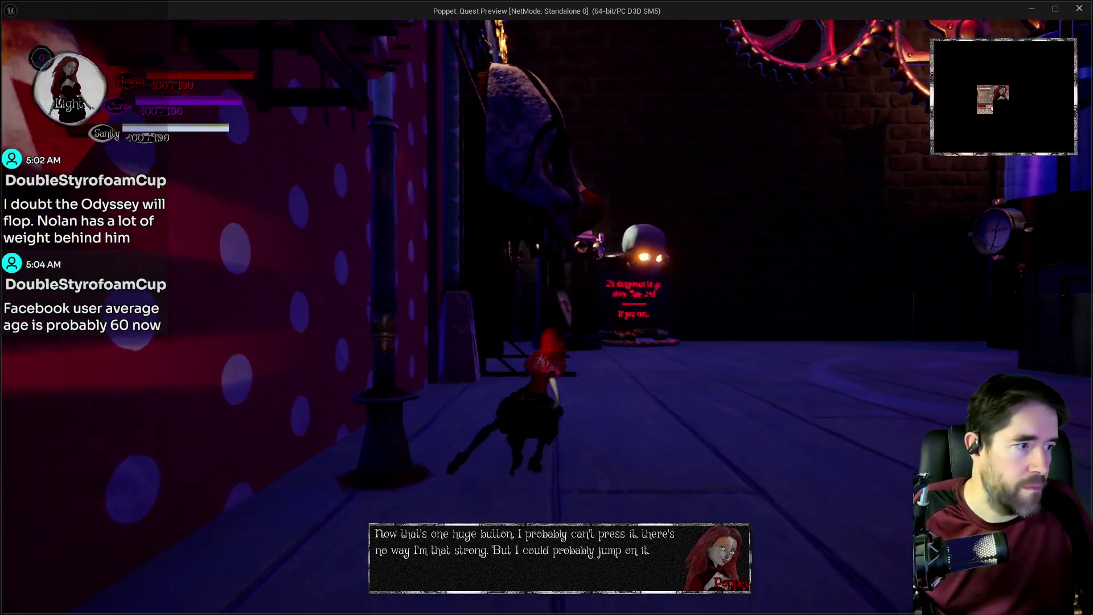
key("w")
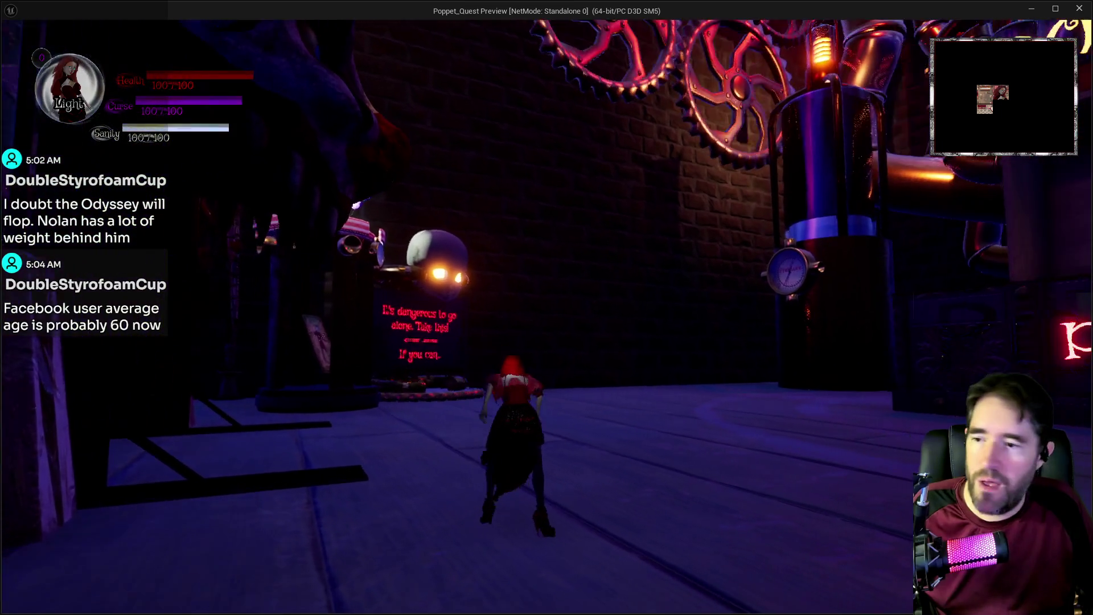
key("w")
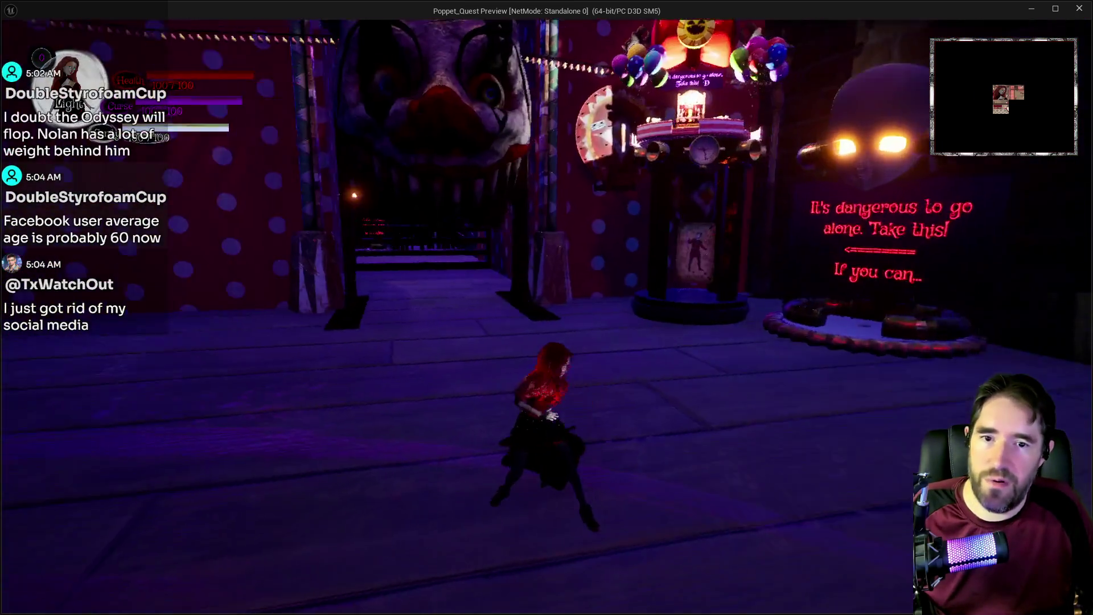
key("w")
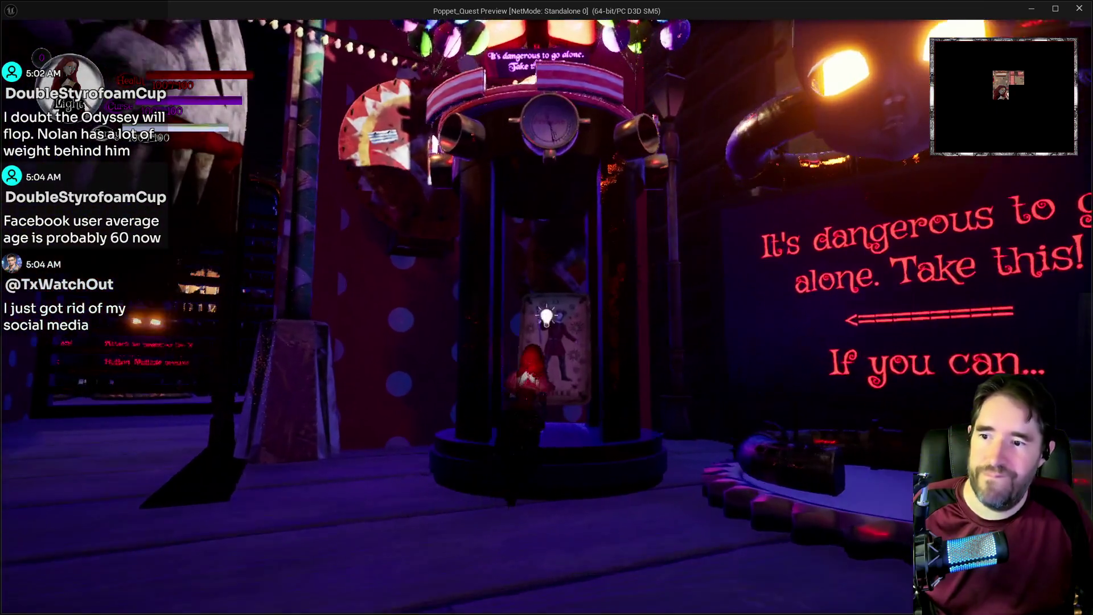
key("s")
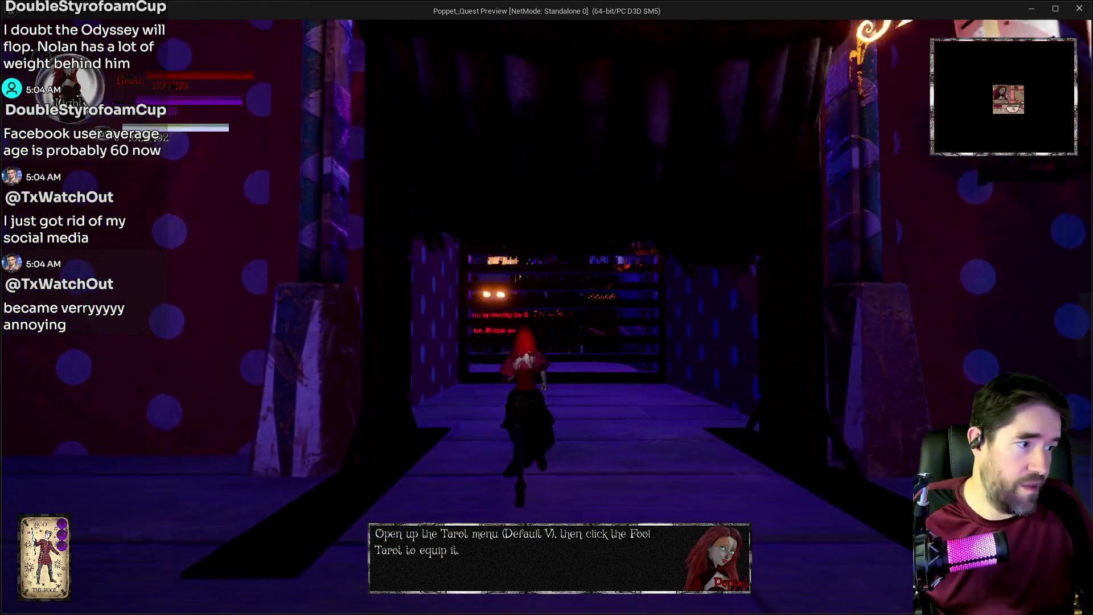
- Run up to the barrier and smash it with the giant hammer
key("w")
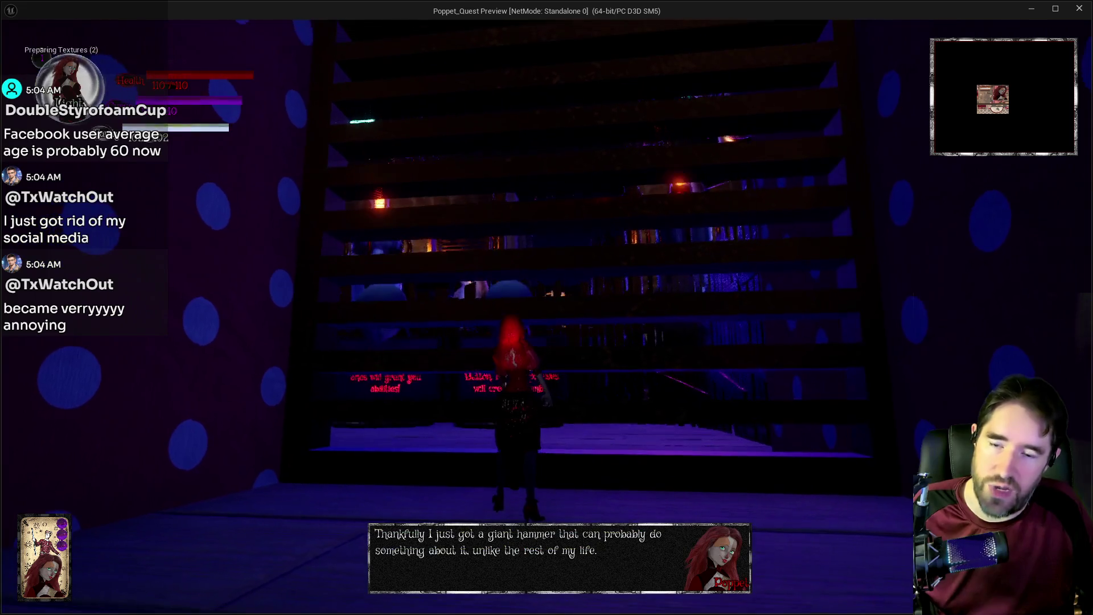
key("e")
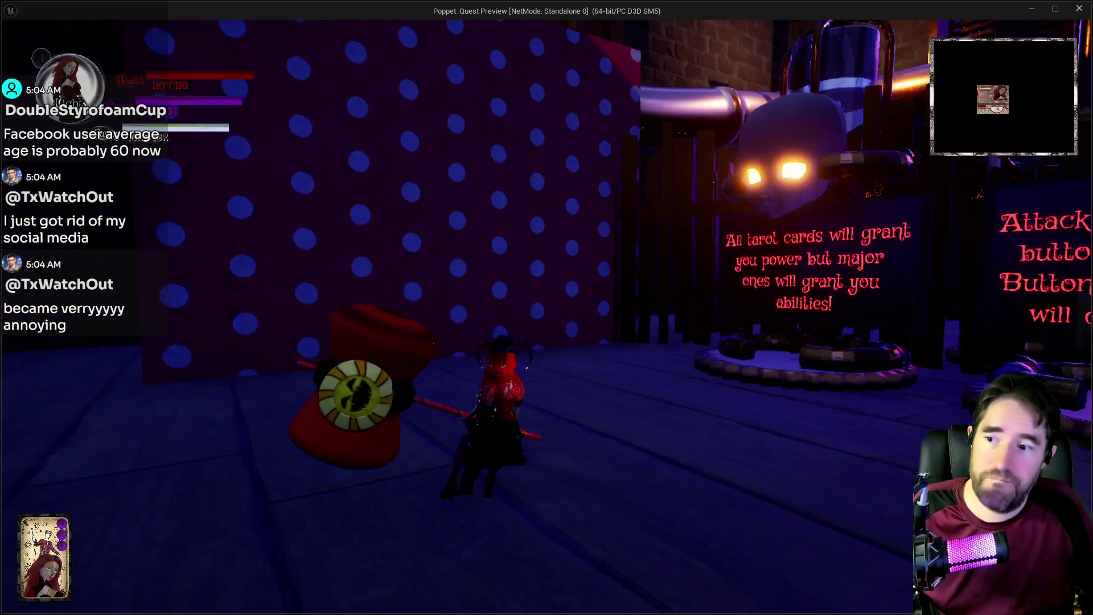
key("w")
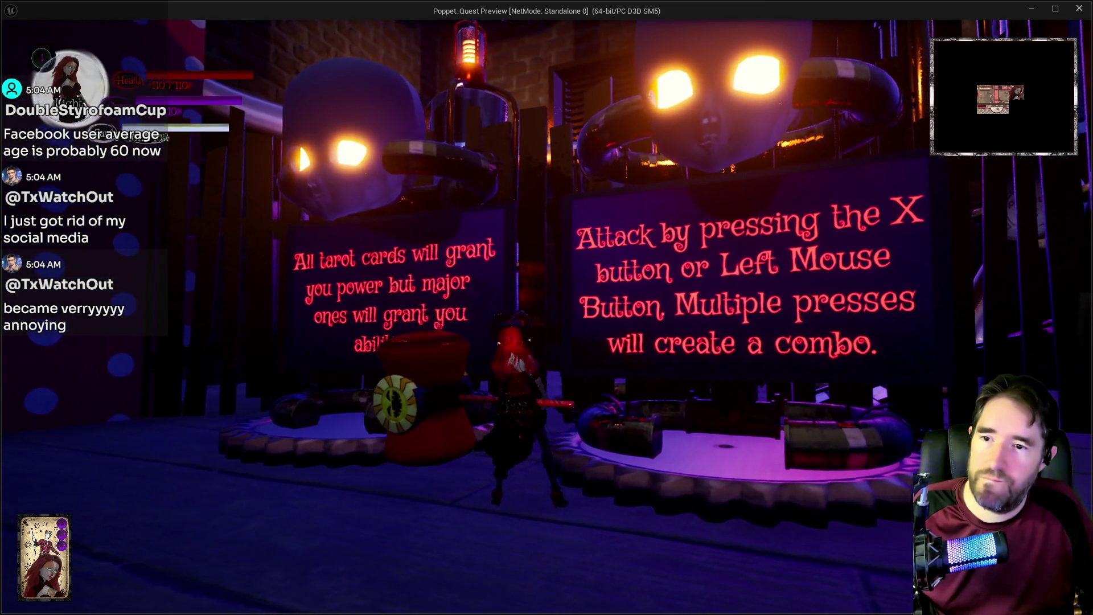
key("w")
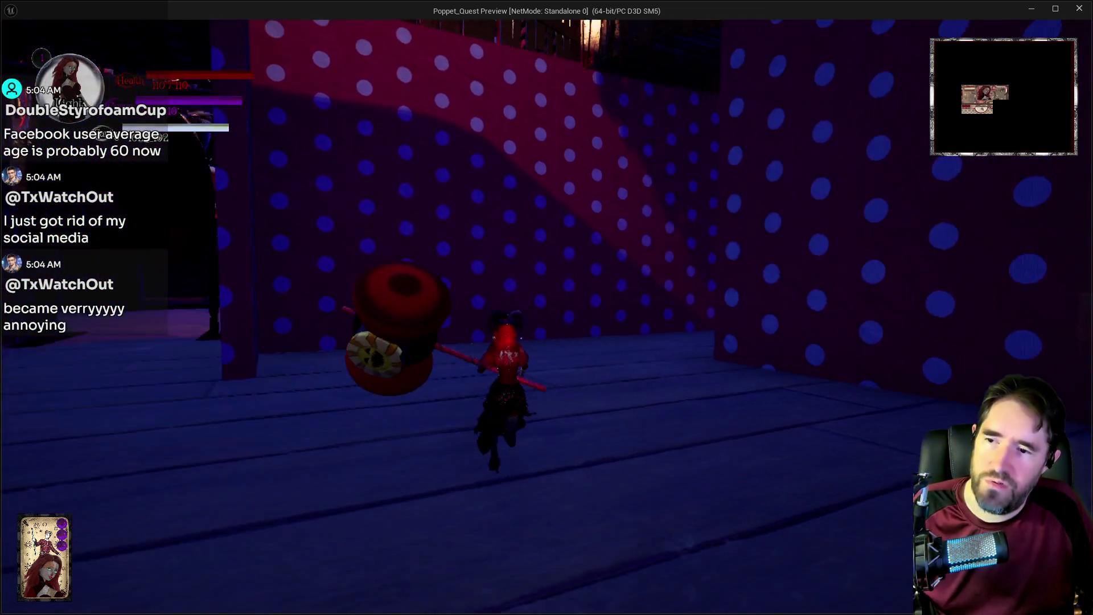
key("w")
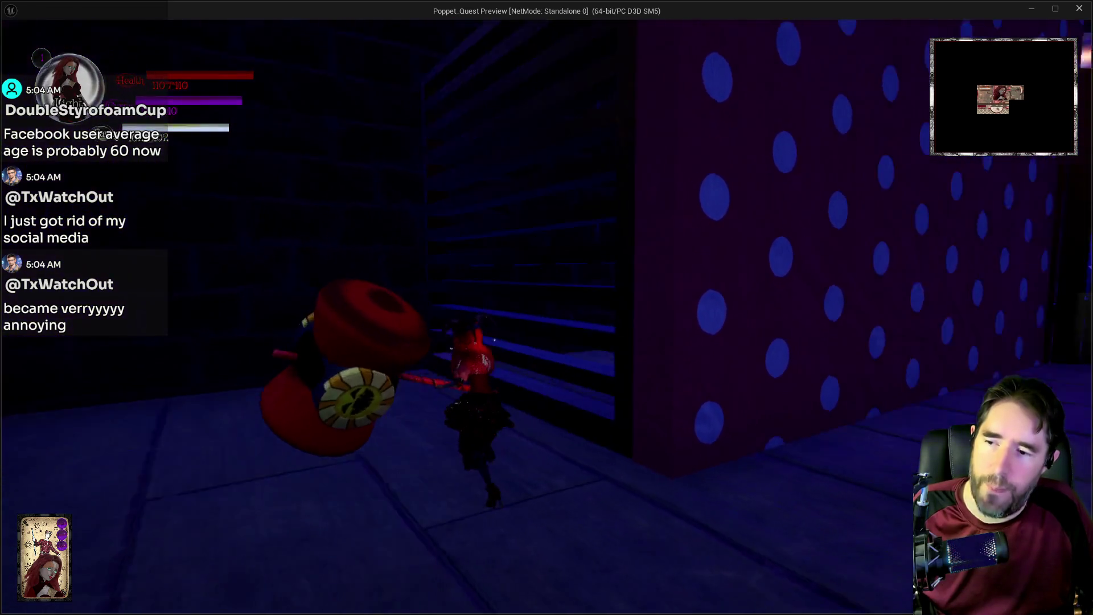
key("w")
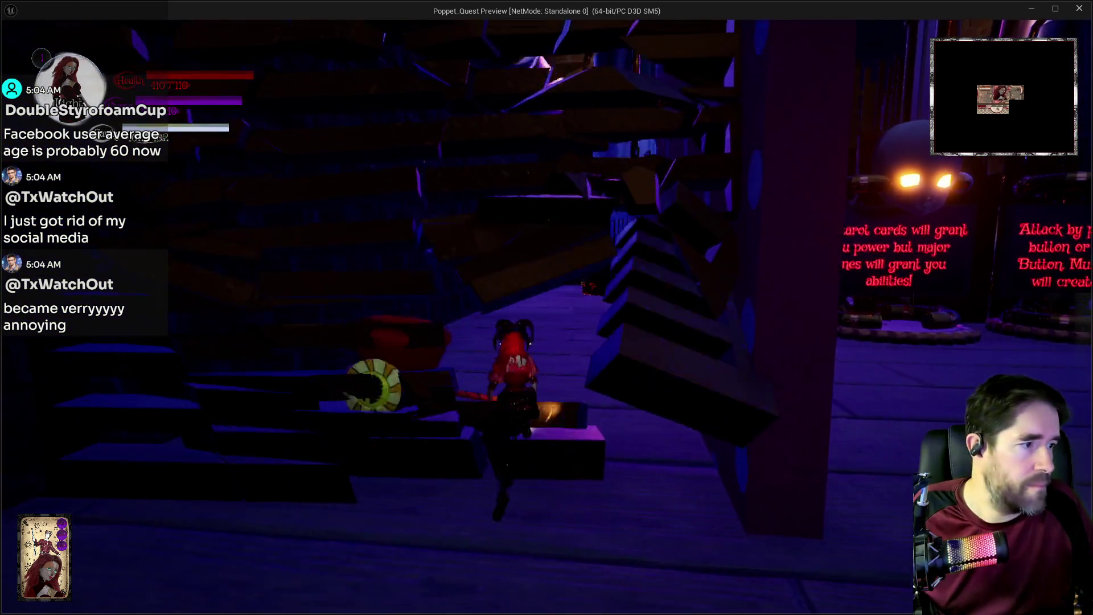
- Walk past the tarot signs, over the ramp and through the polka-dot rooms to the lit walkway
key("w")
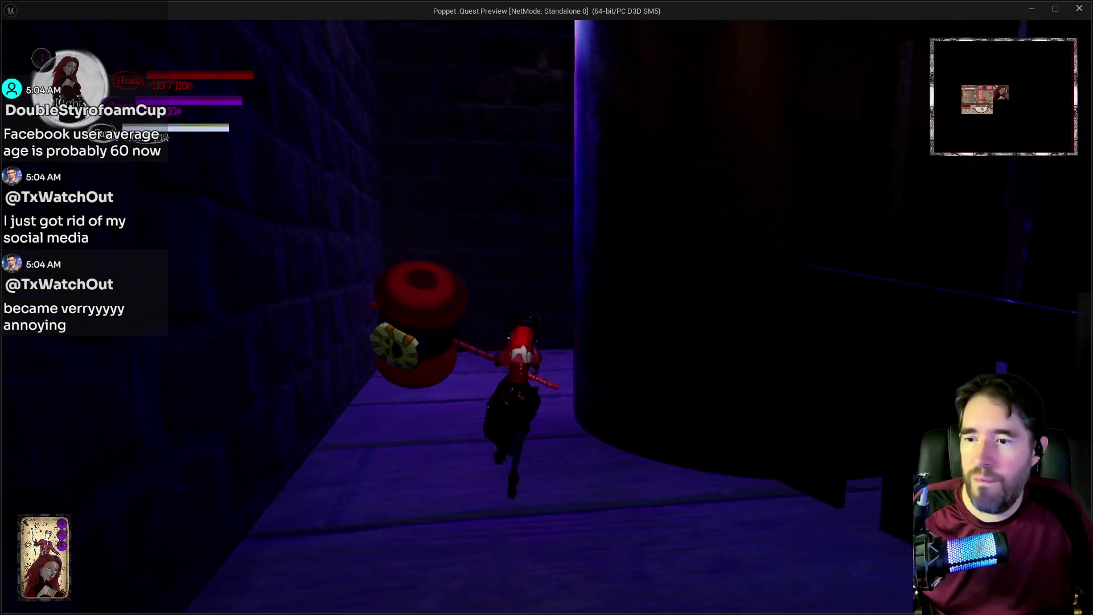
key("w")
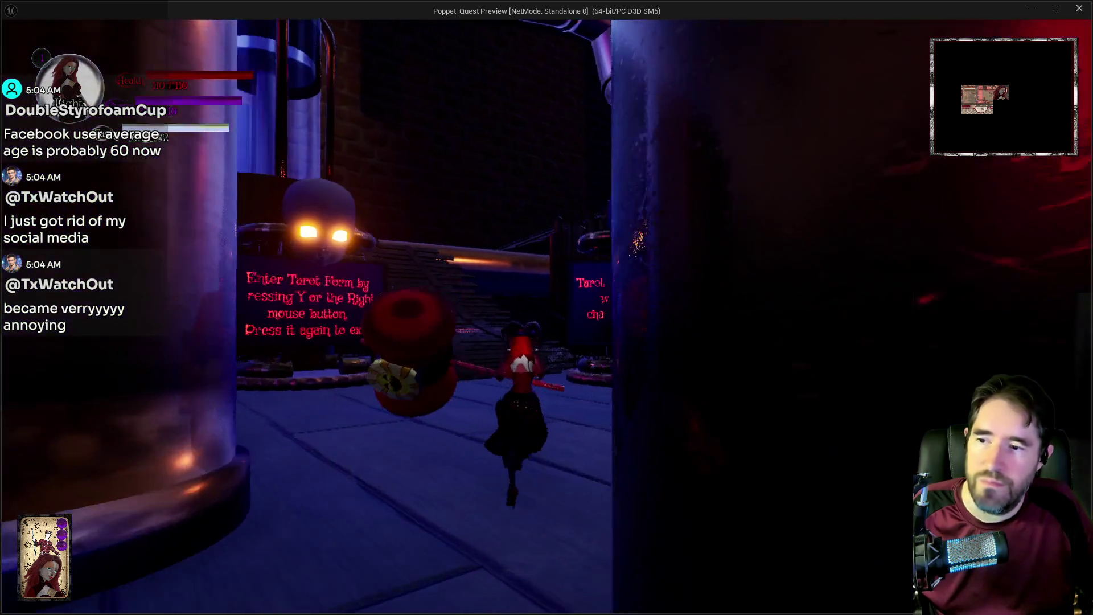
key("w")
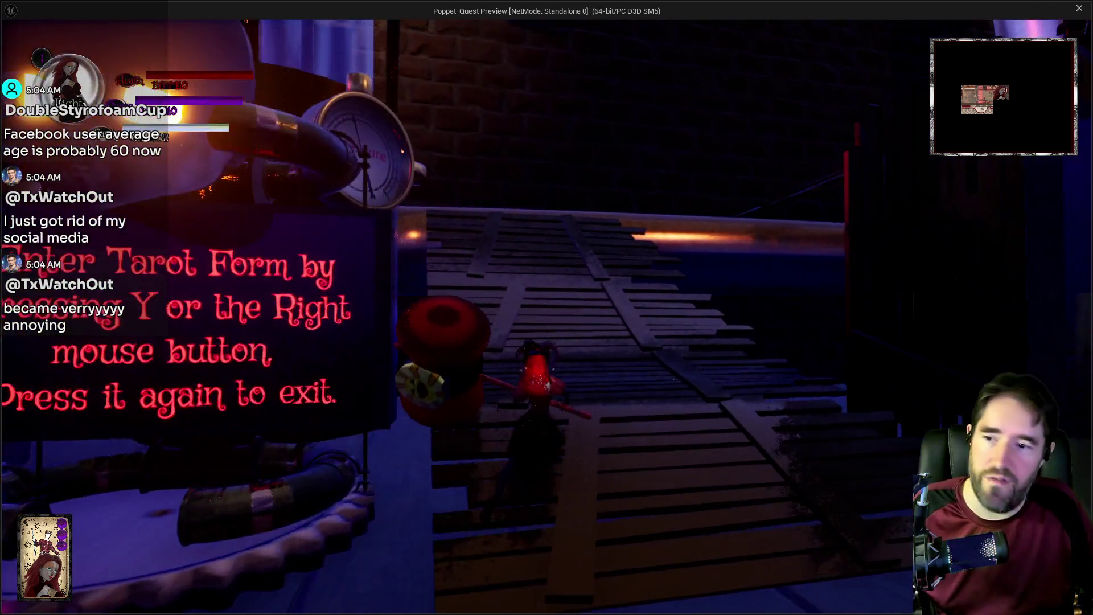
key("w")
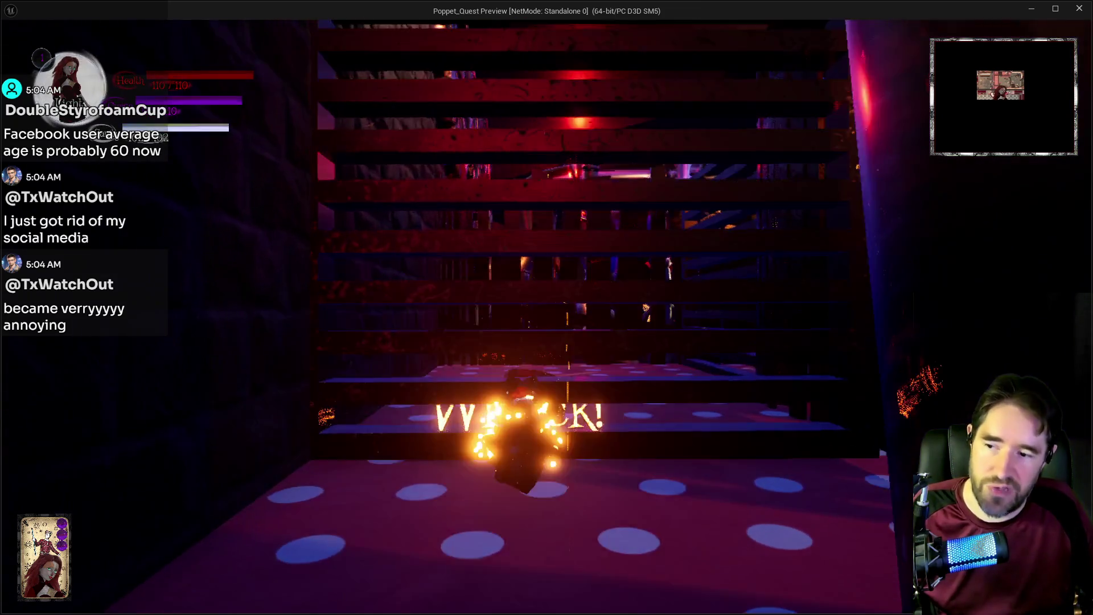
key("w")
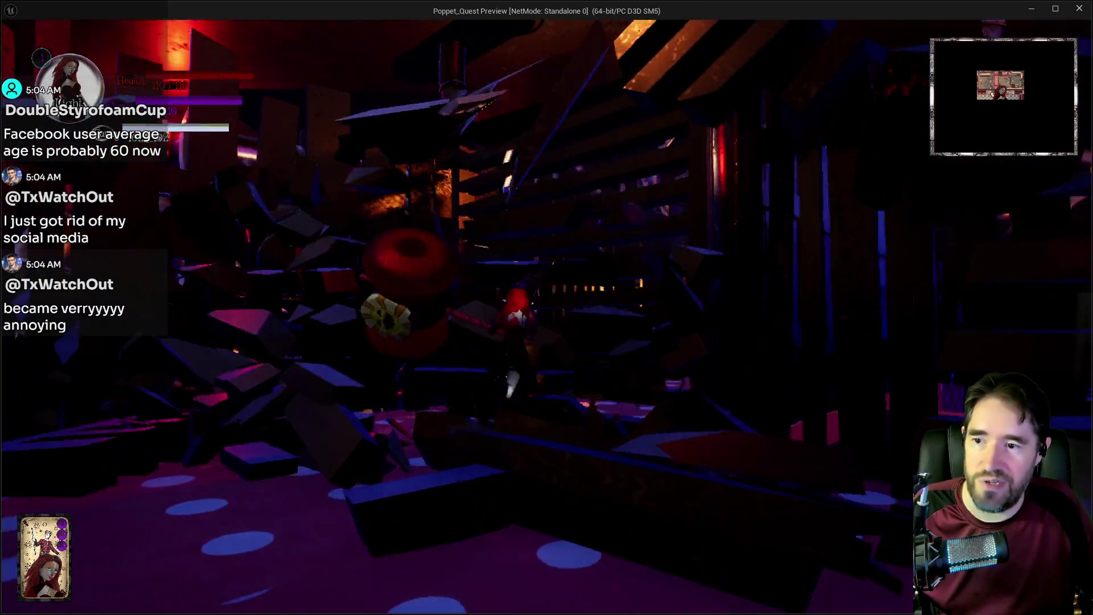
key("w")
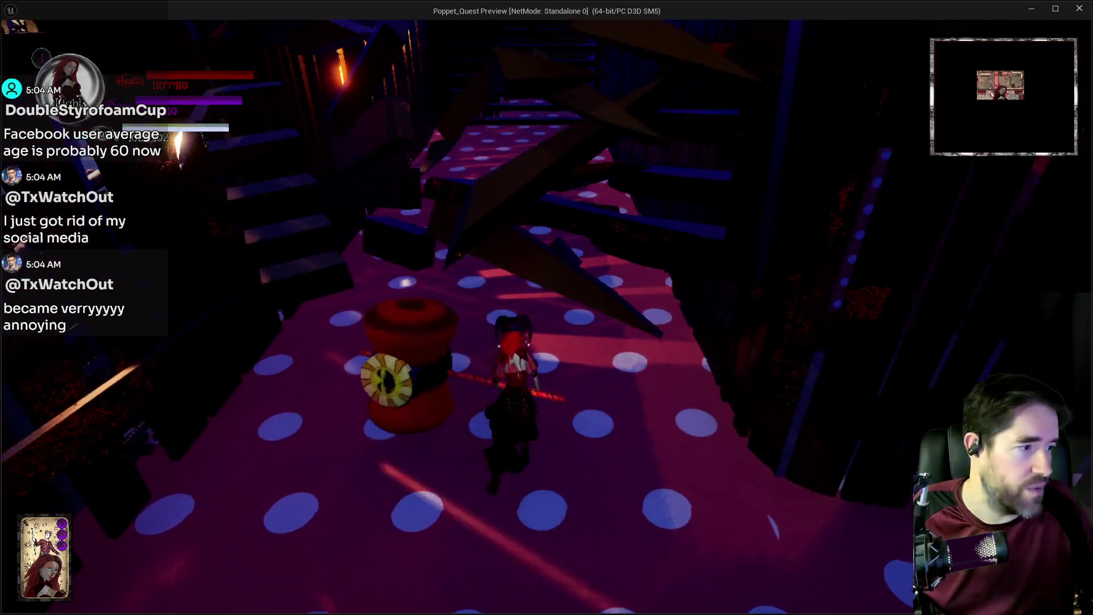
key("w")
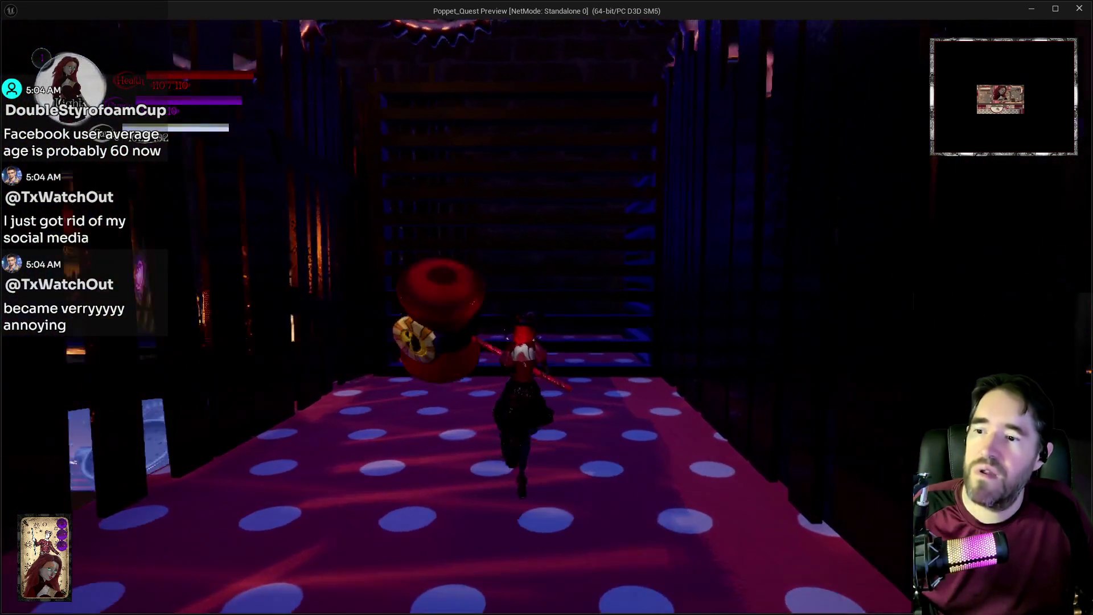
key("w")
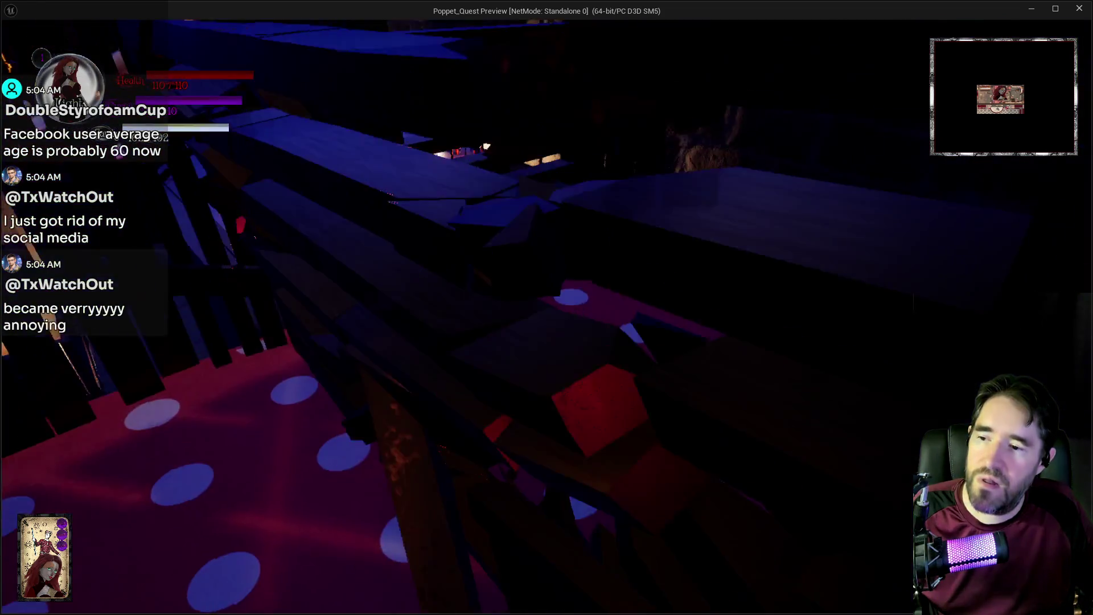
key("w")
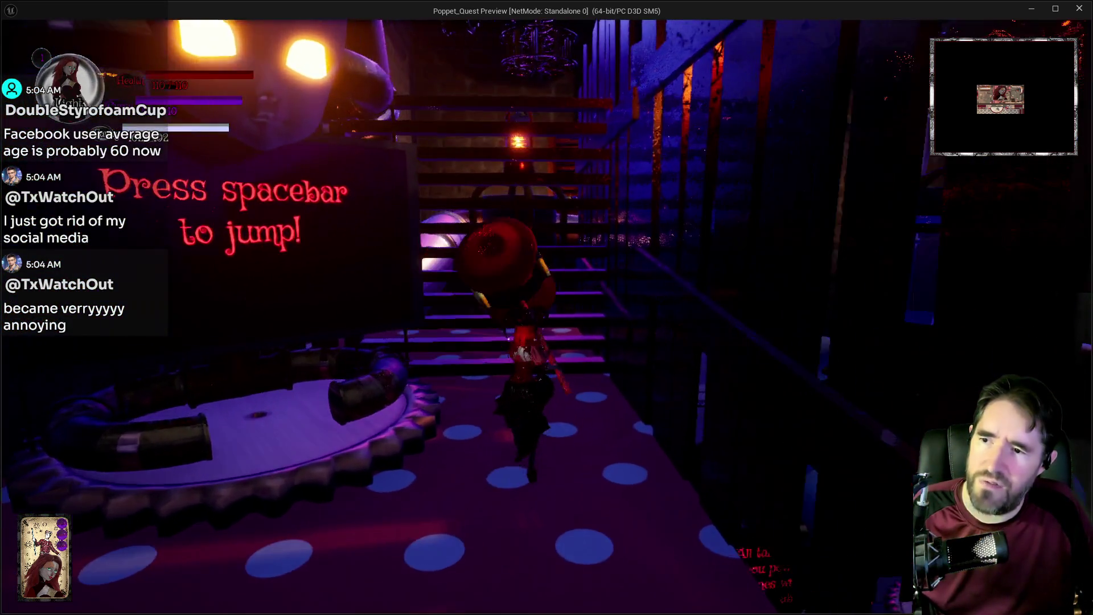
key("w")
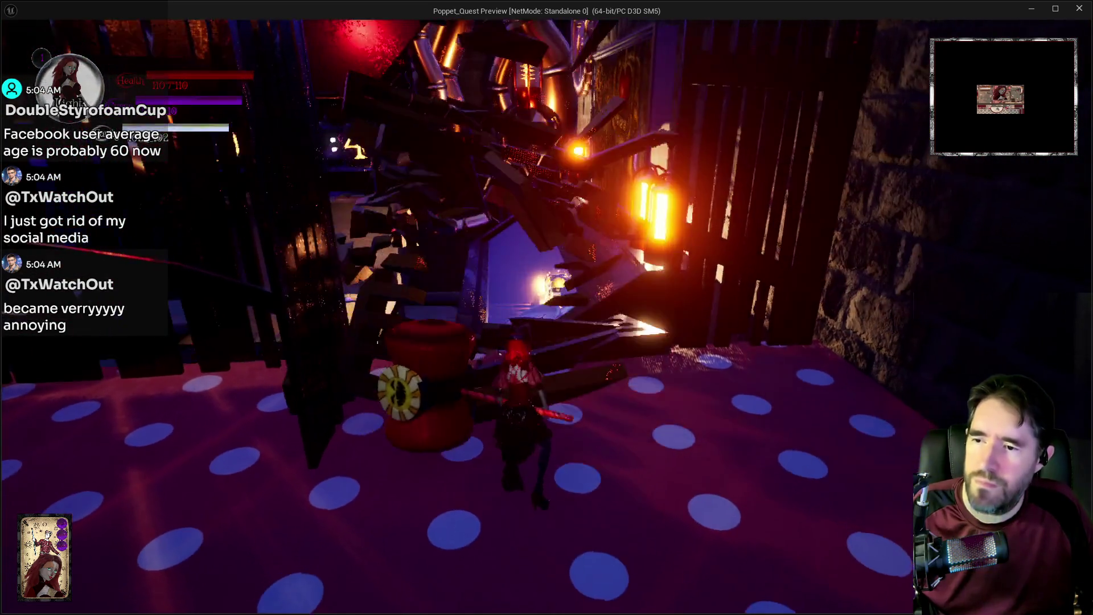
key("w")
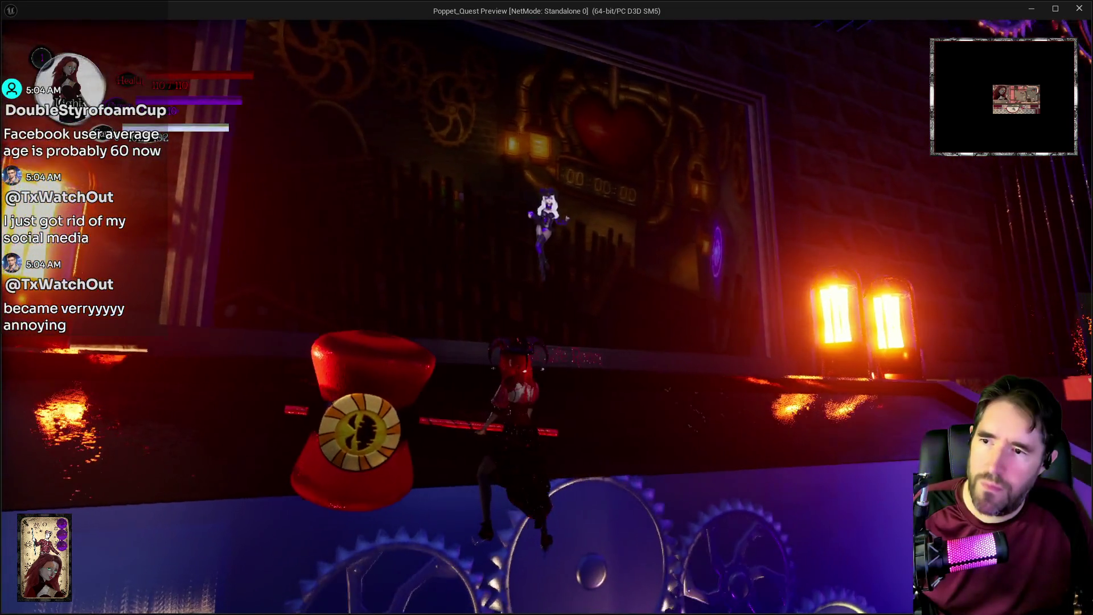
- Run past the jump sign into the Carnival Room and on to the grated red door
key("w")
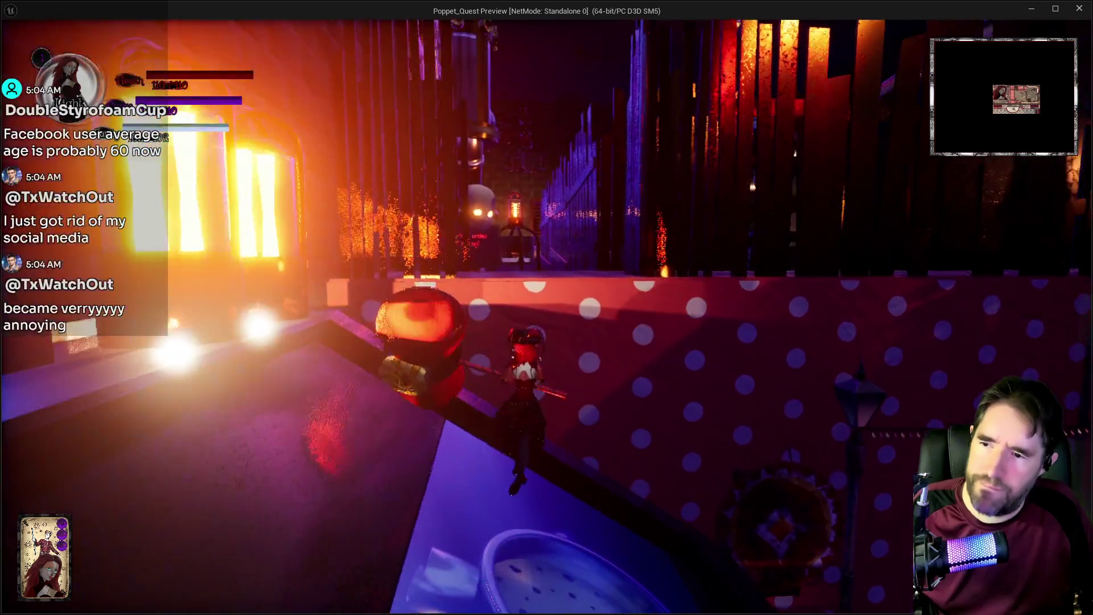
key("w")
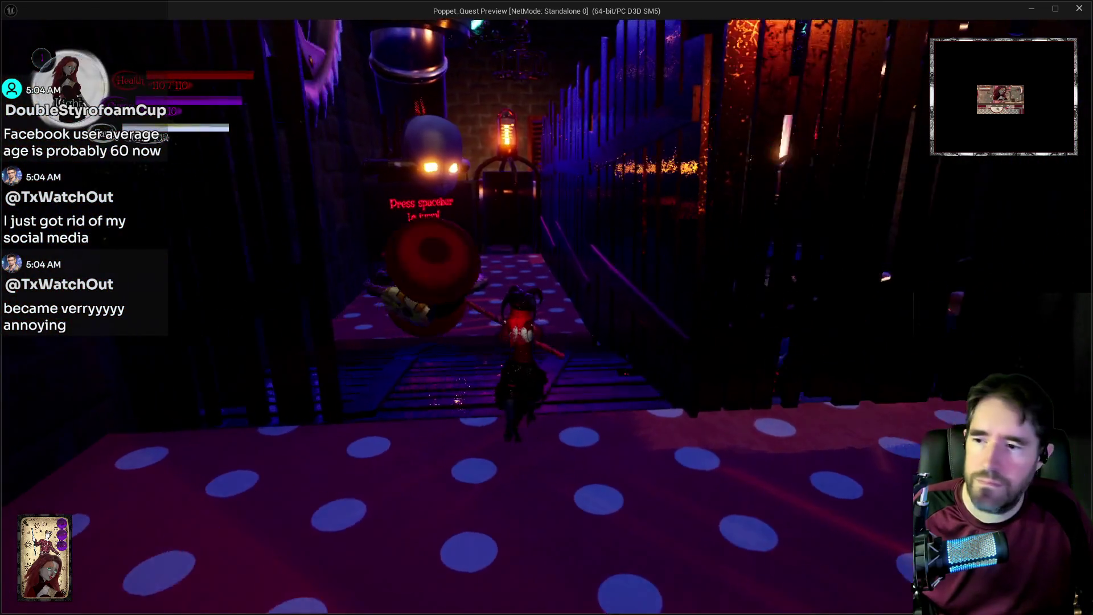
key("w")
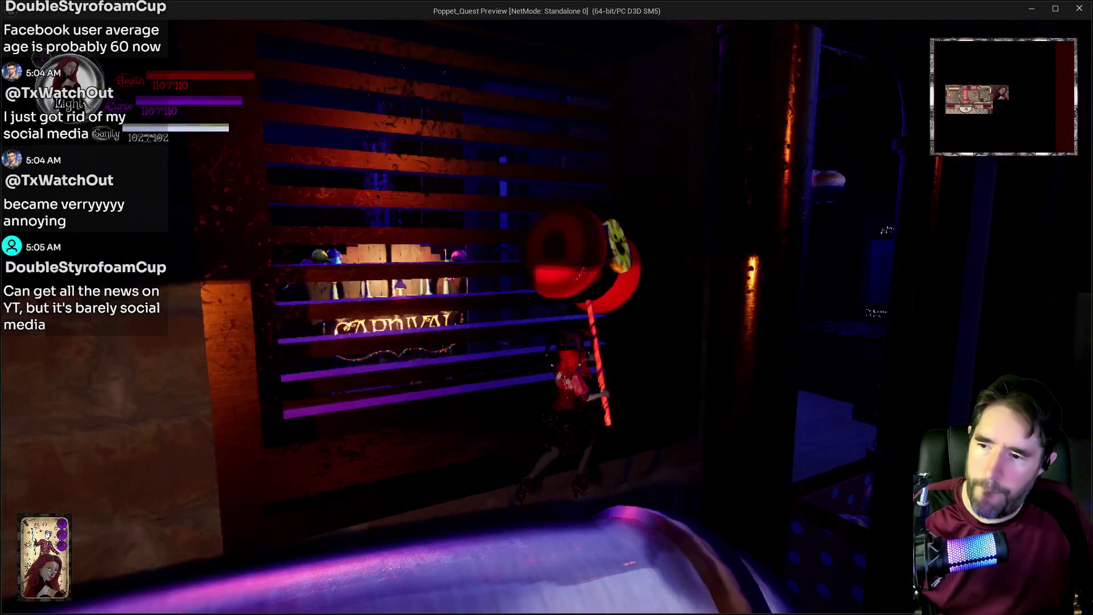
key("w")
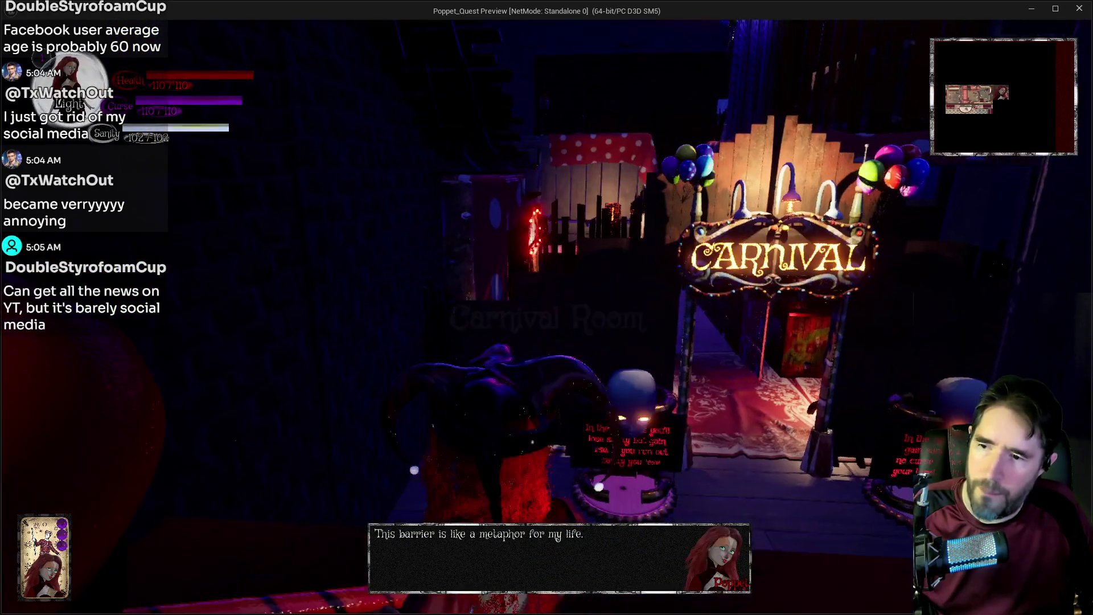
key("w")
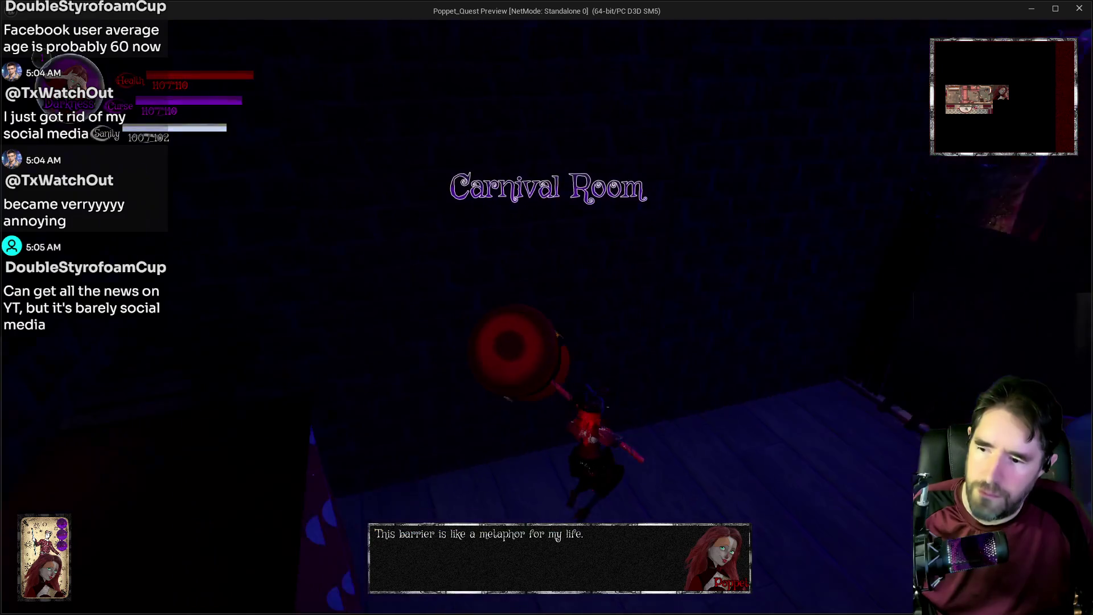
key("w")
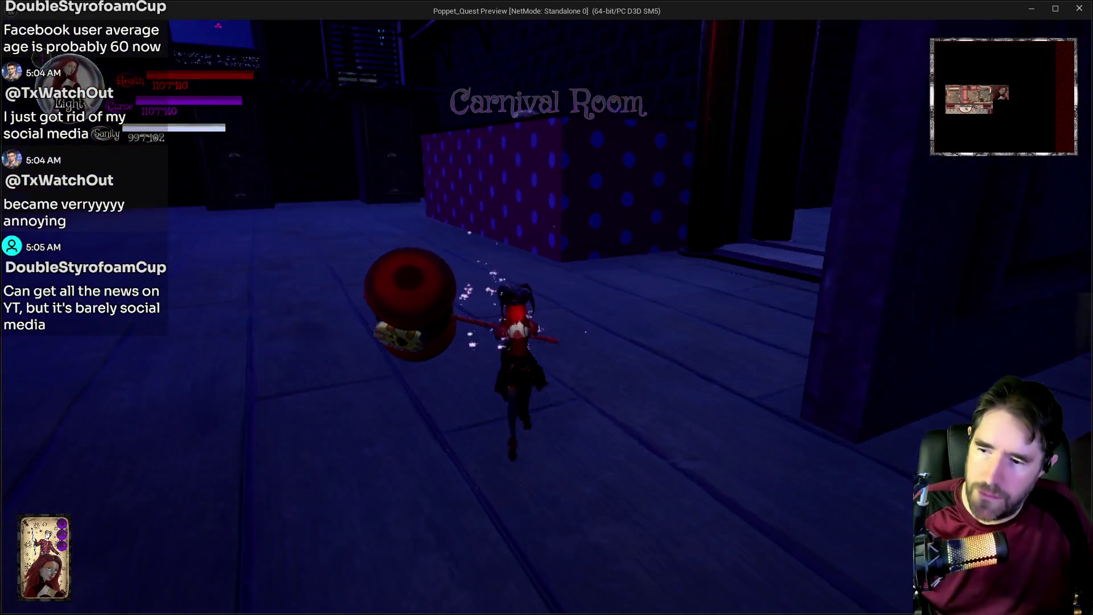
key("w")
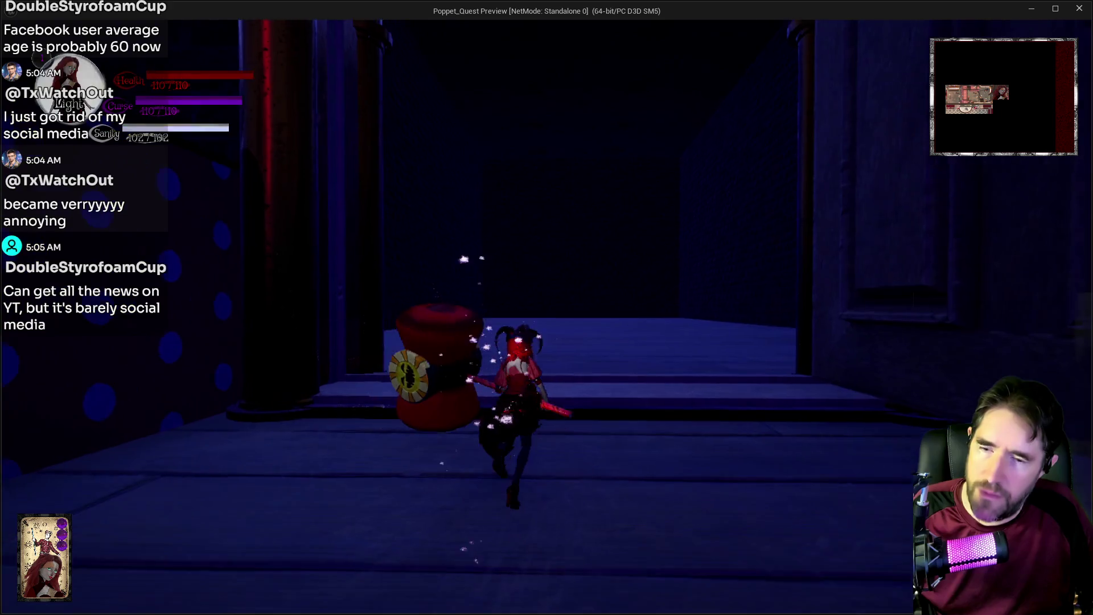
key("w")
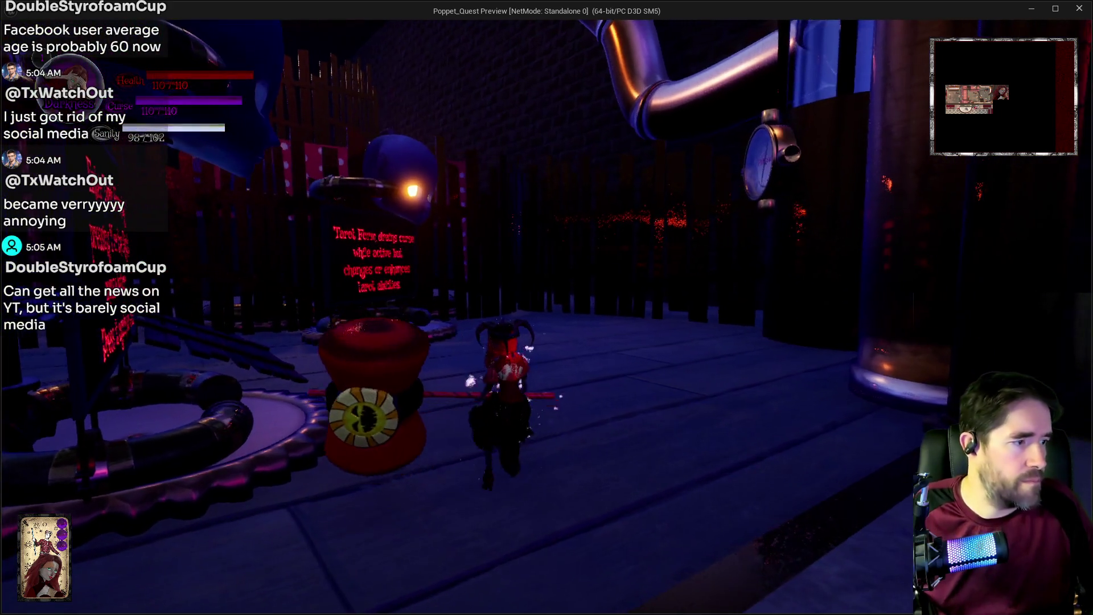
key("w")
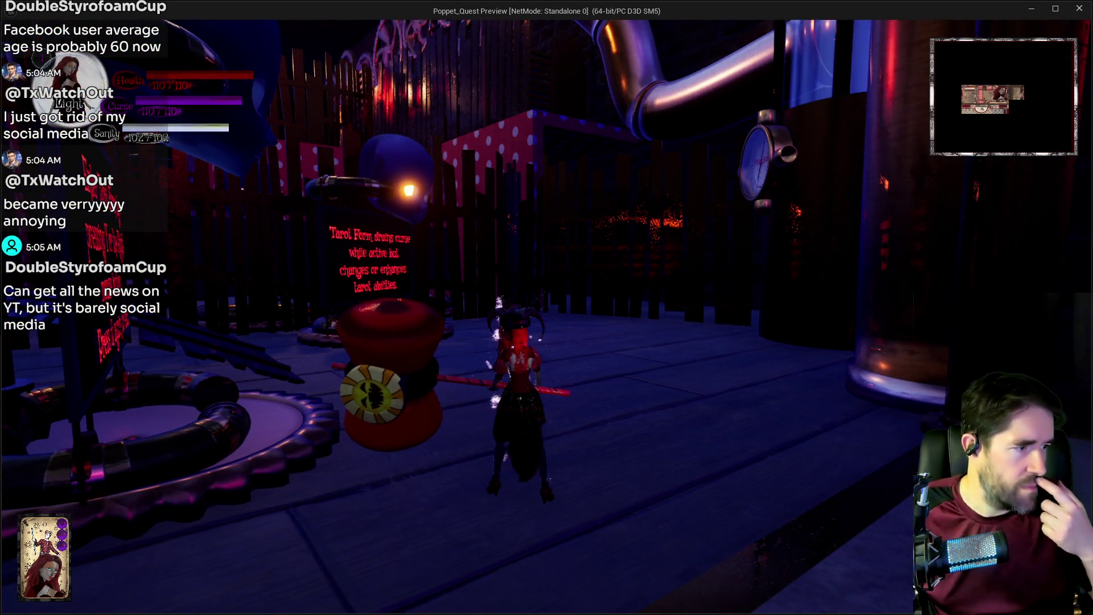
key("w")
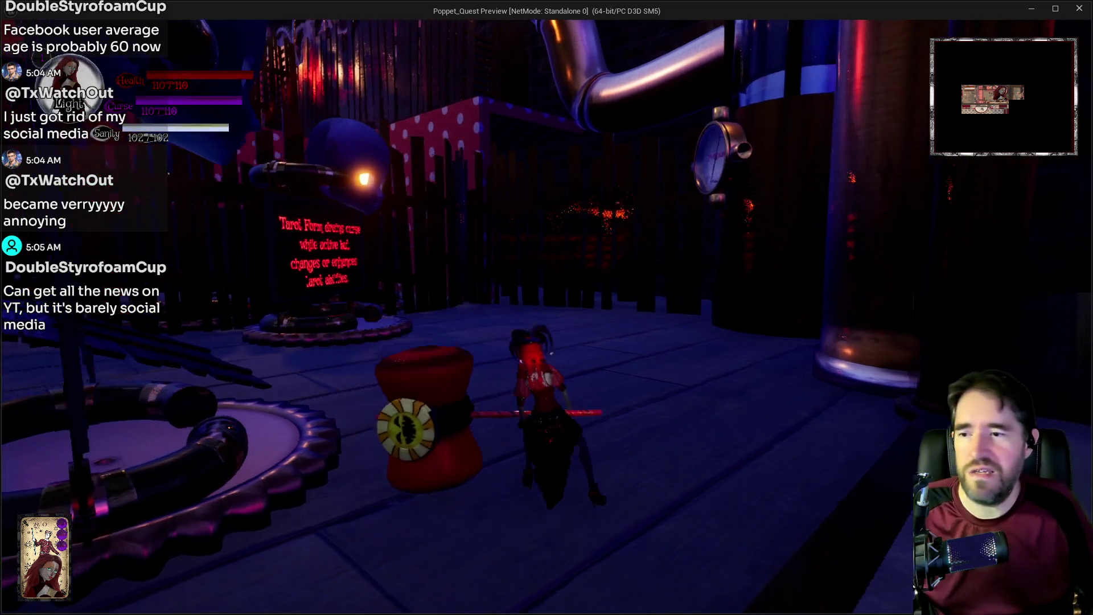
key("w")
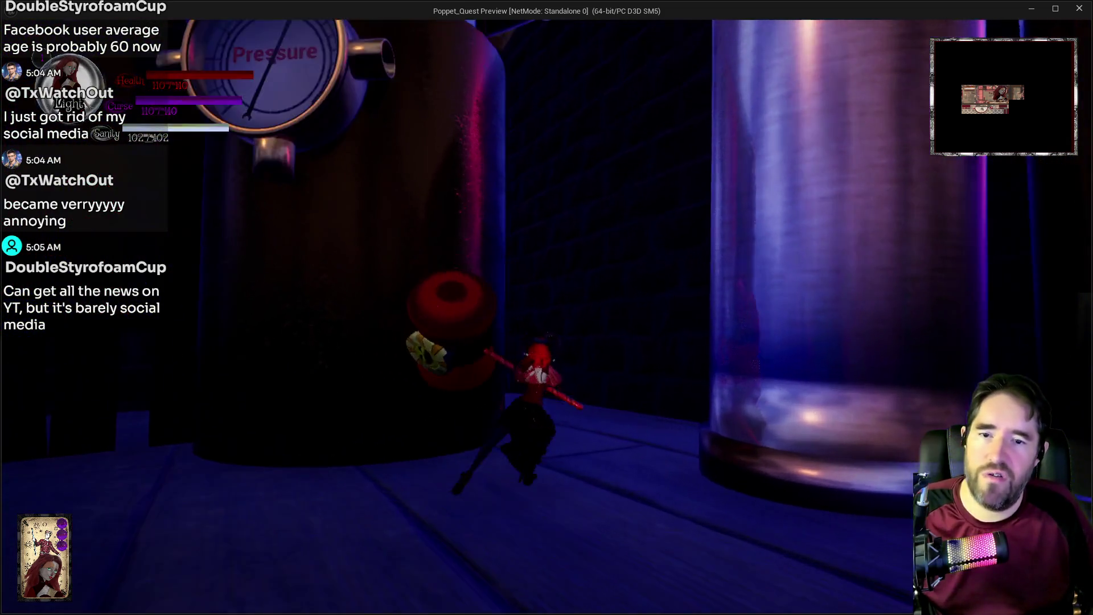
key("w")
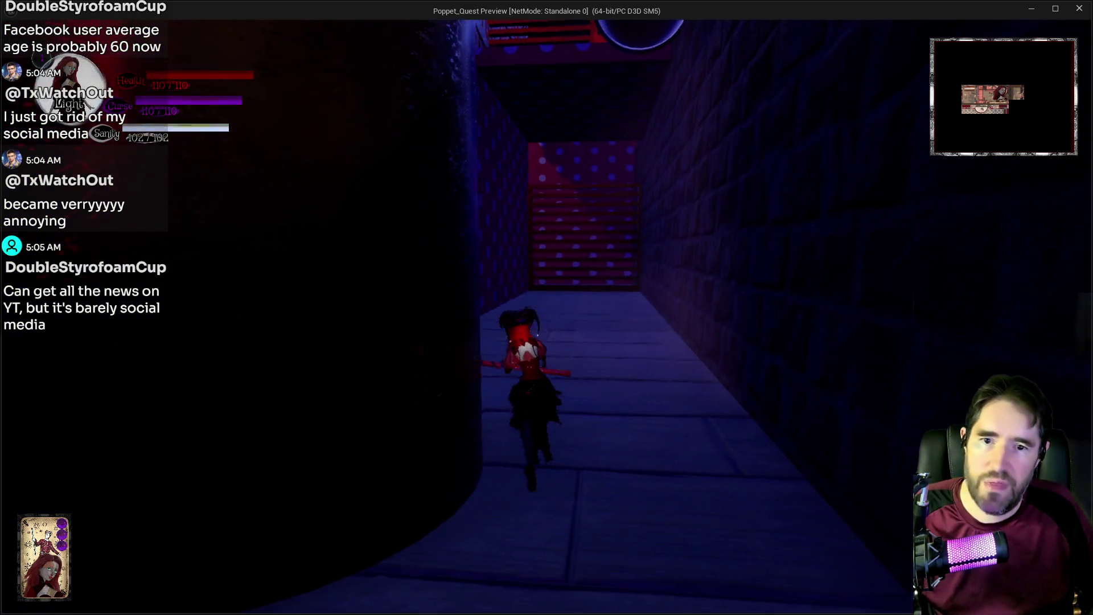
key("w")
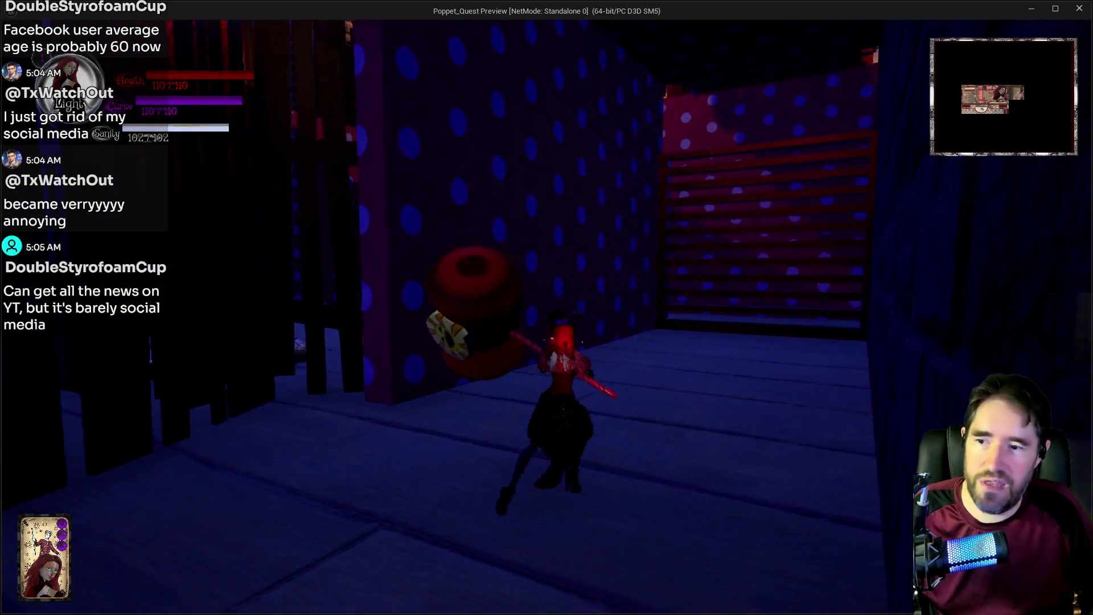
- Smash the grated red door and the wooden rack with the hammer
left_click(547, 307)
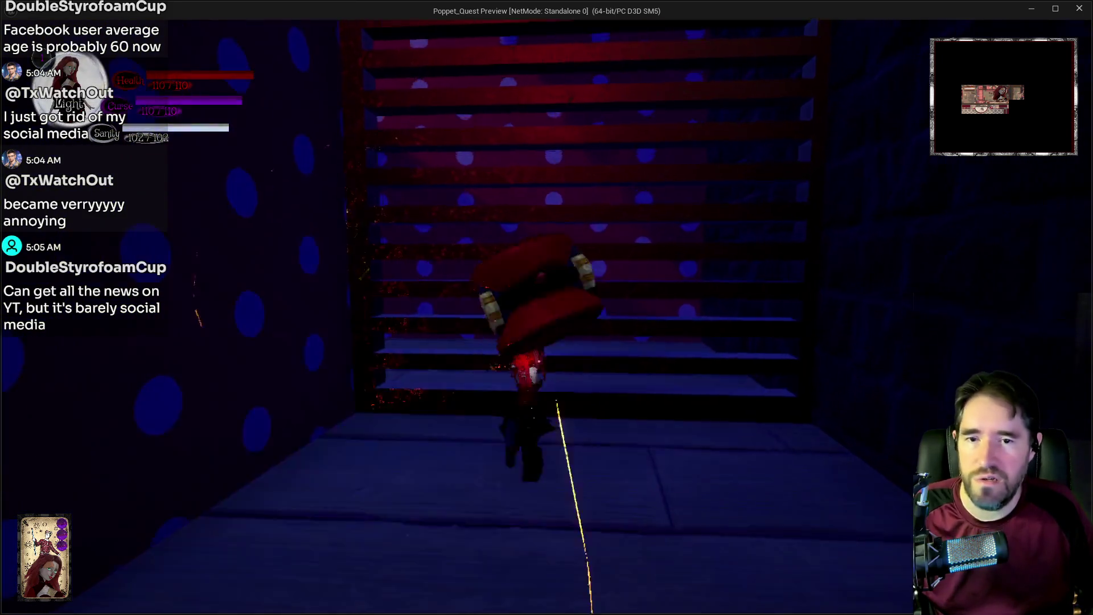
key("w")
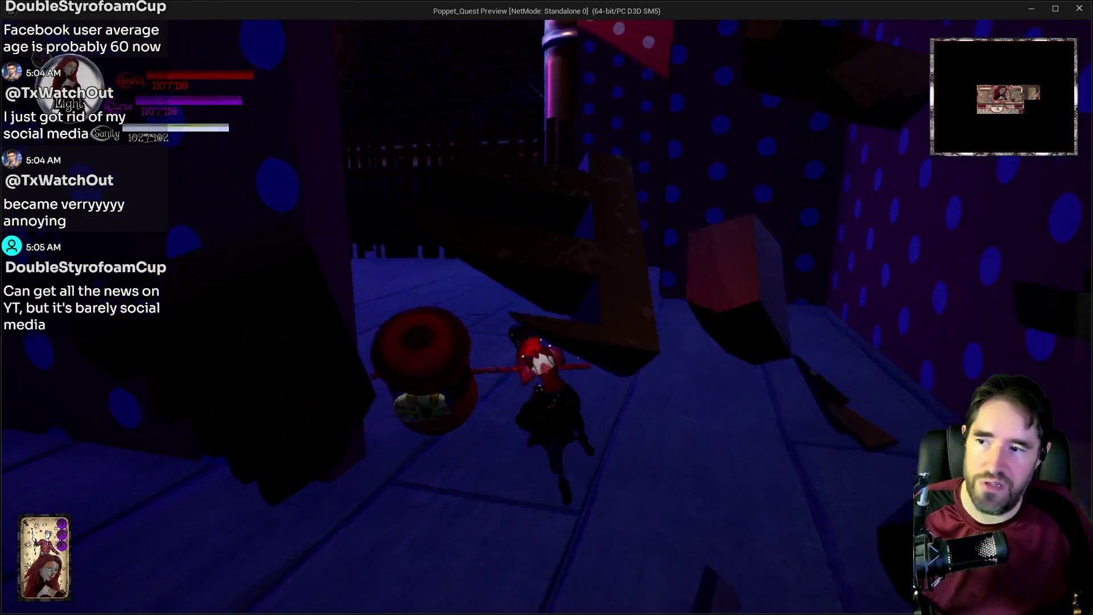
key("d")
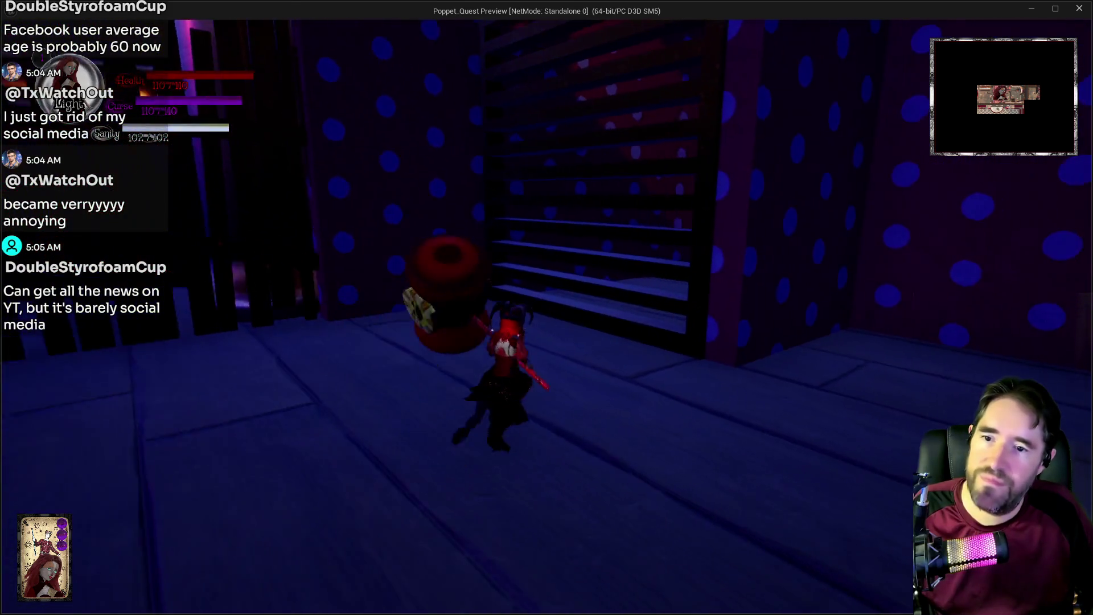
left_click(547, 307)
key("s")
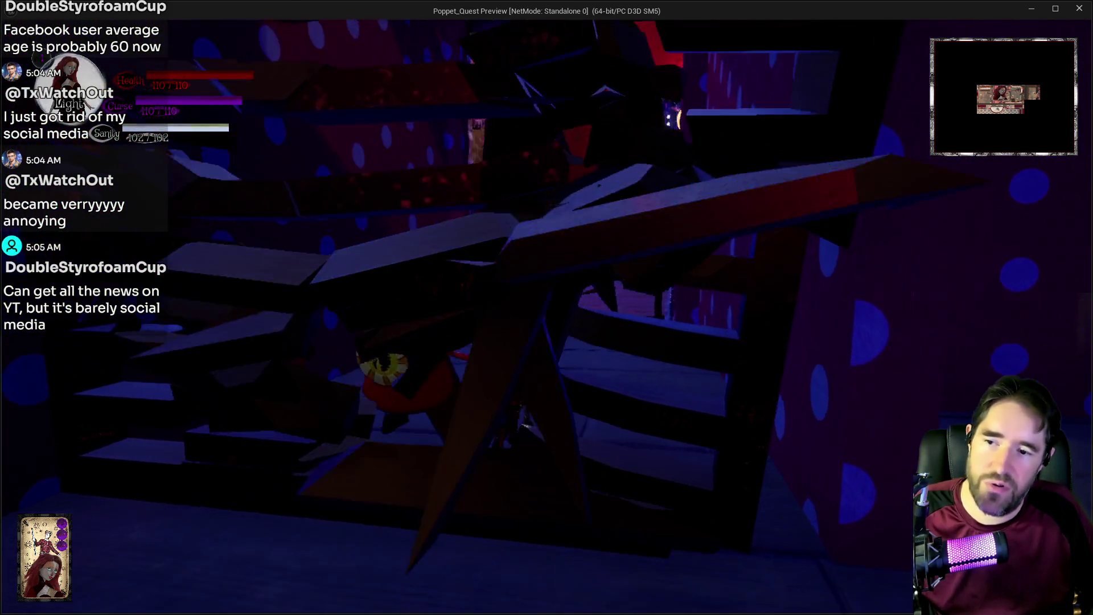
- Run through the POPPET room and dark corridor to the huge Jump On This button
key("w")
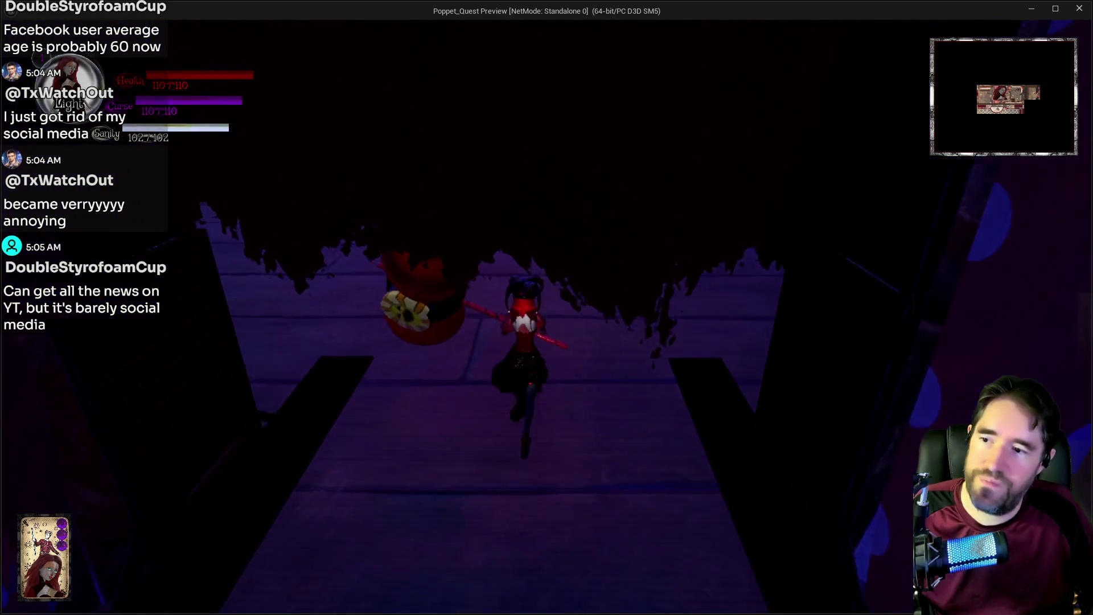
key("w")
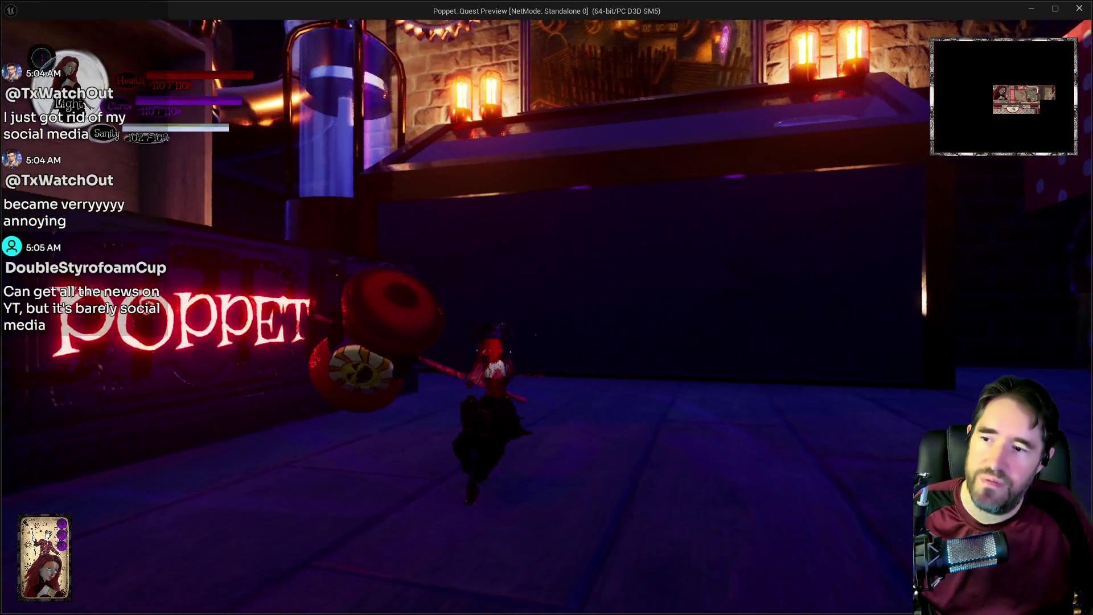
key("a")
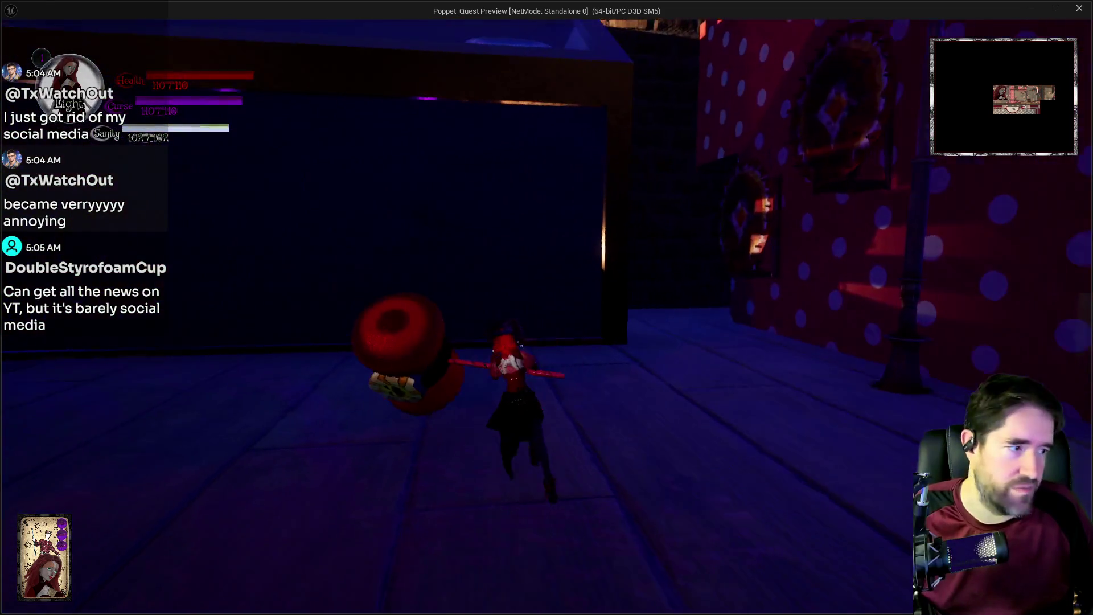
key("w")
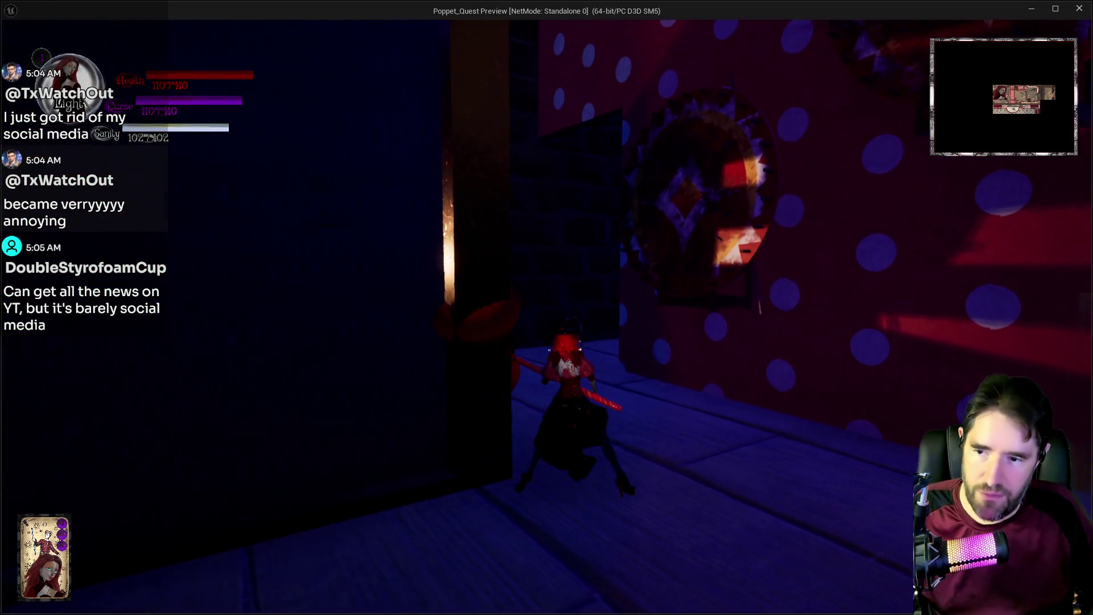
key("w")
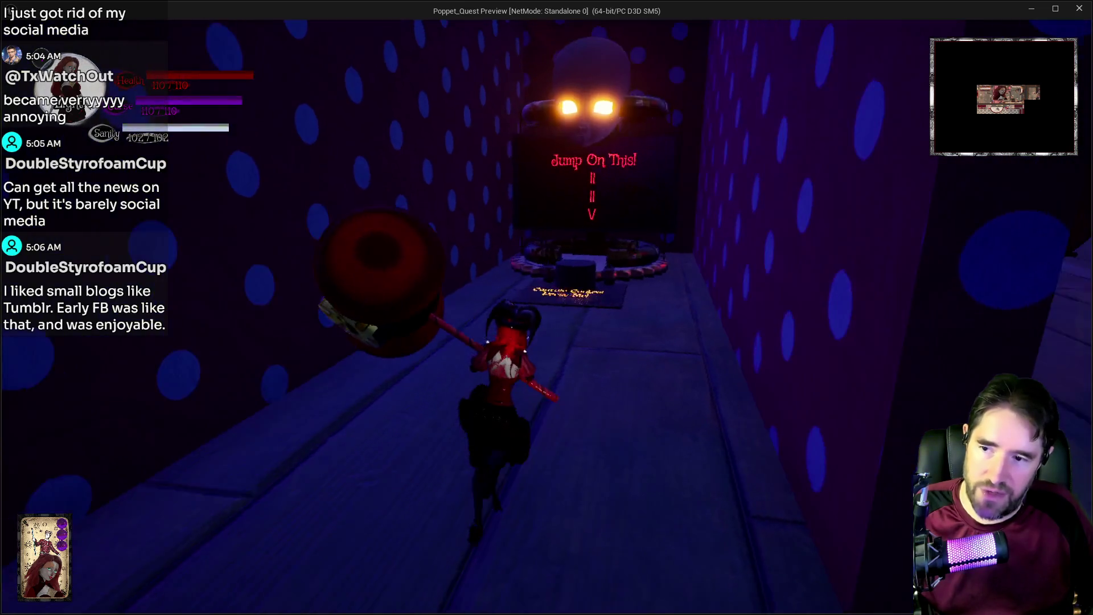
key("w")
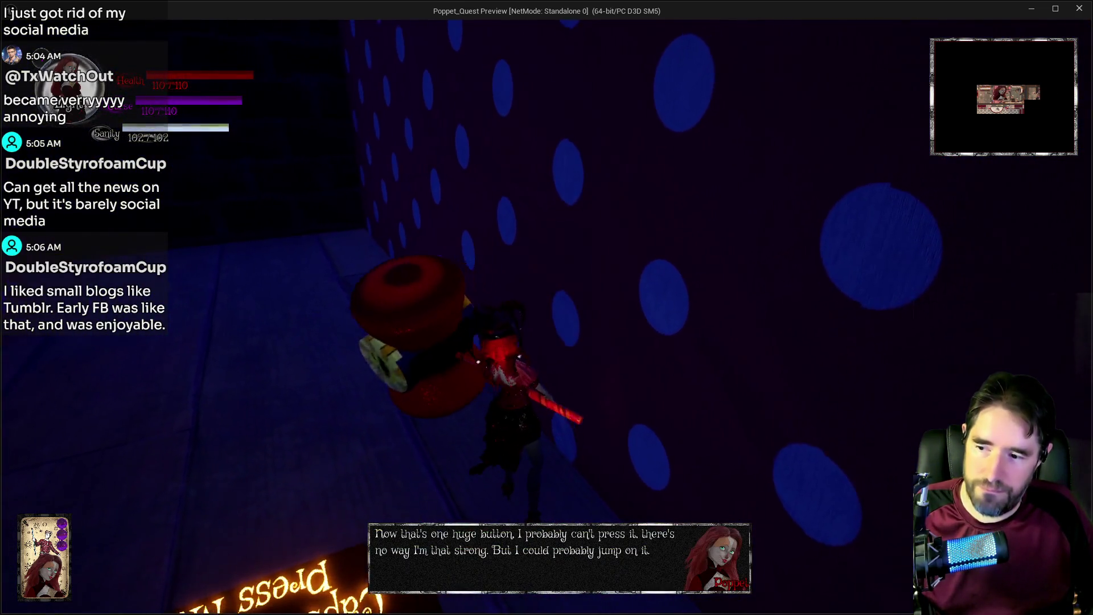
key("w")
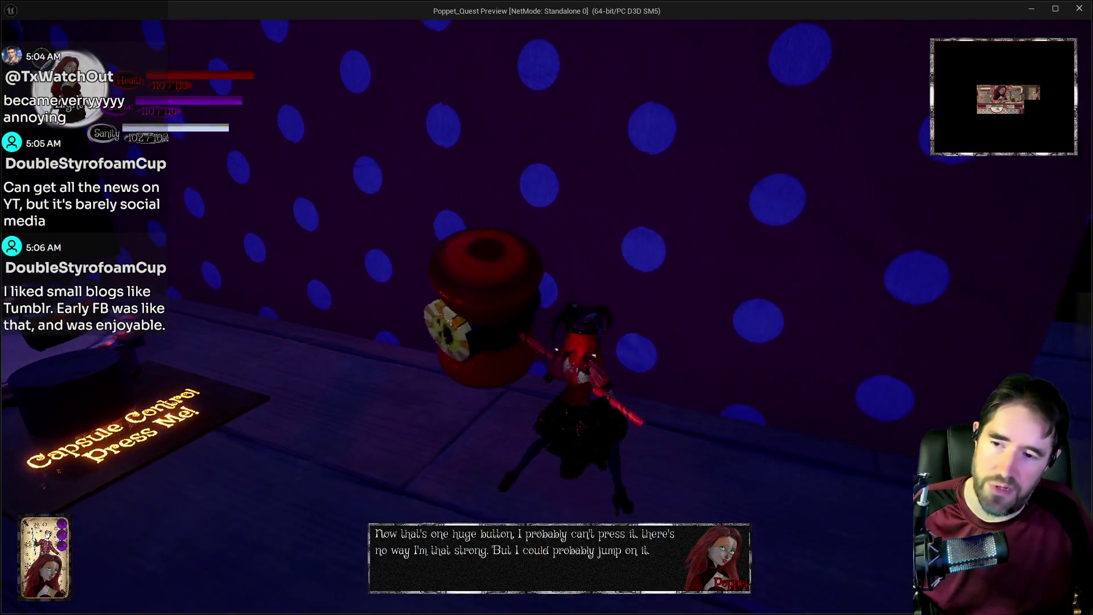
key("alt+Tab")
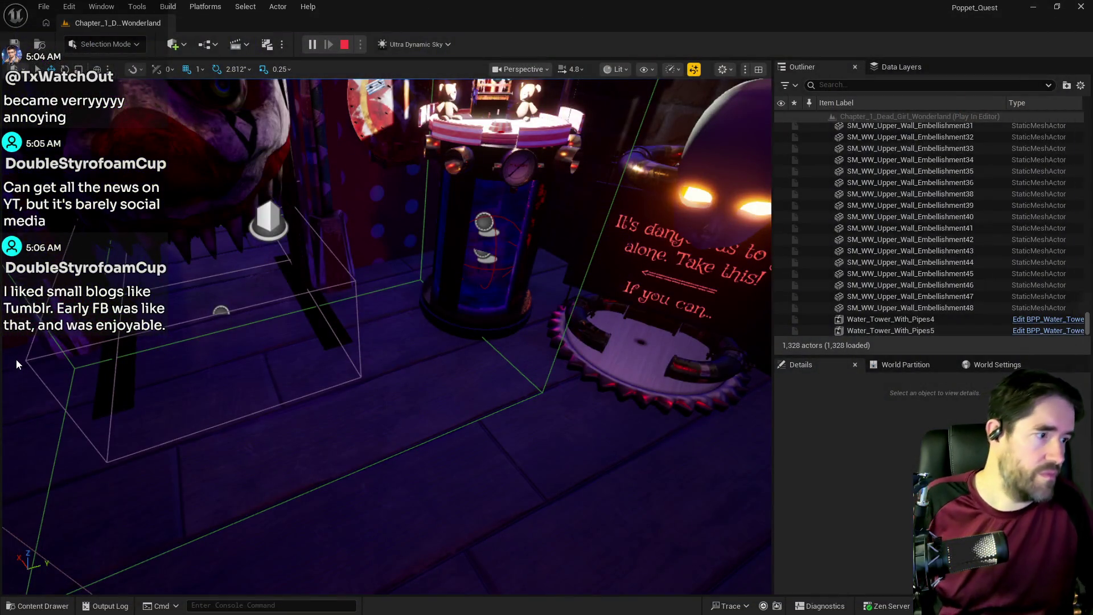
- Stop the play-test and maximize the BP_Poppet blueprint editor window
key("Escape")
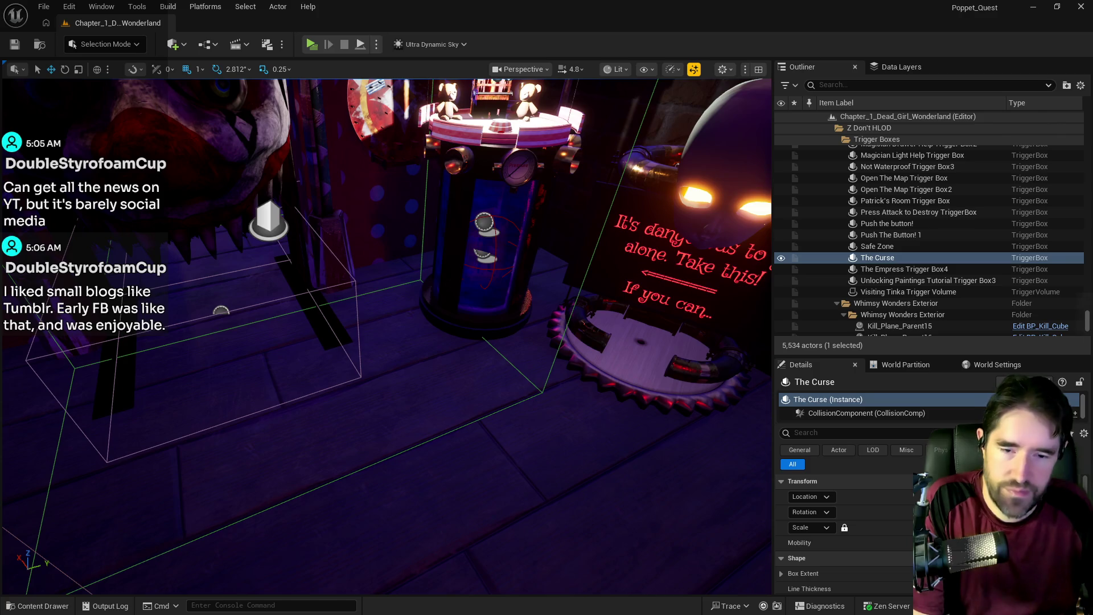
double_click(334, 67)
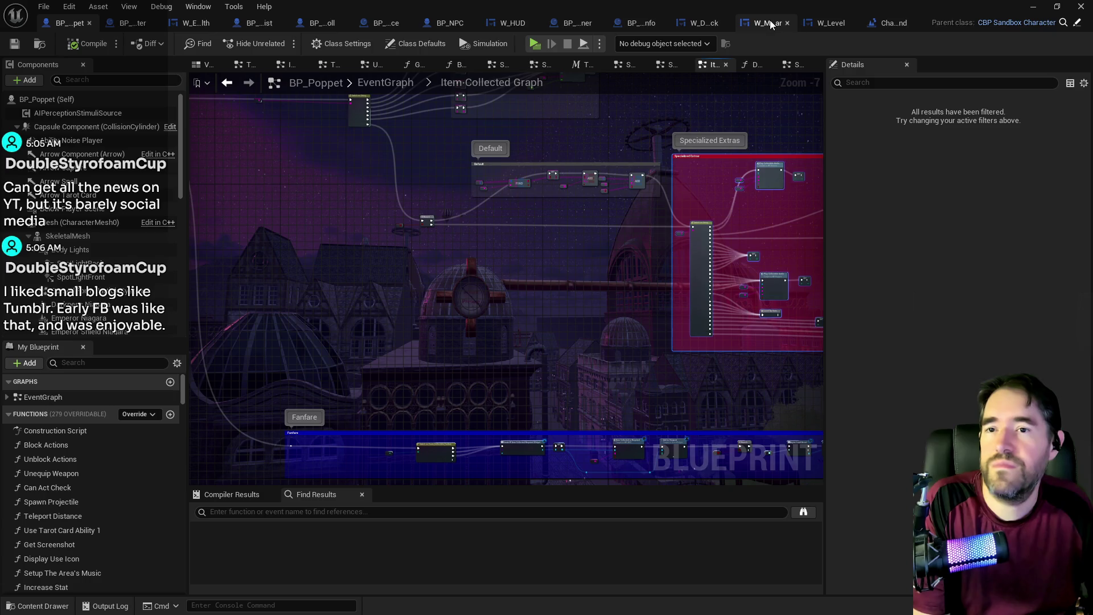
- Switch to the Chapter_1_Dead_Girl_Wonderland level blueprint's Carnival Room Graph and zoom to inspect its chains
left_click(885, 22)
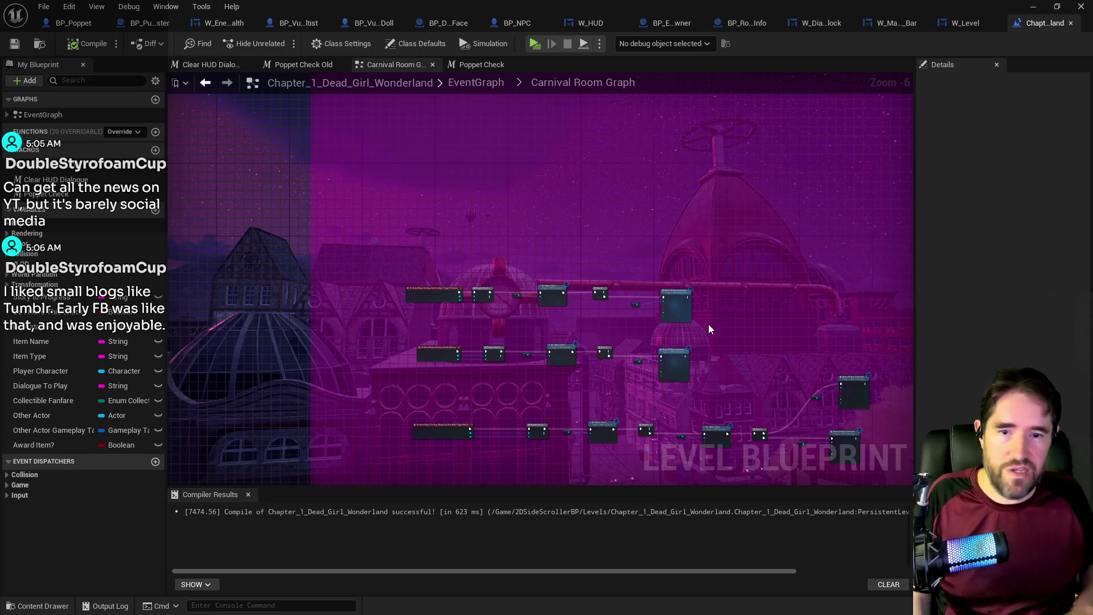
scroll(608, 326, "up", 2)
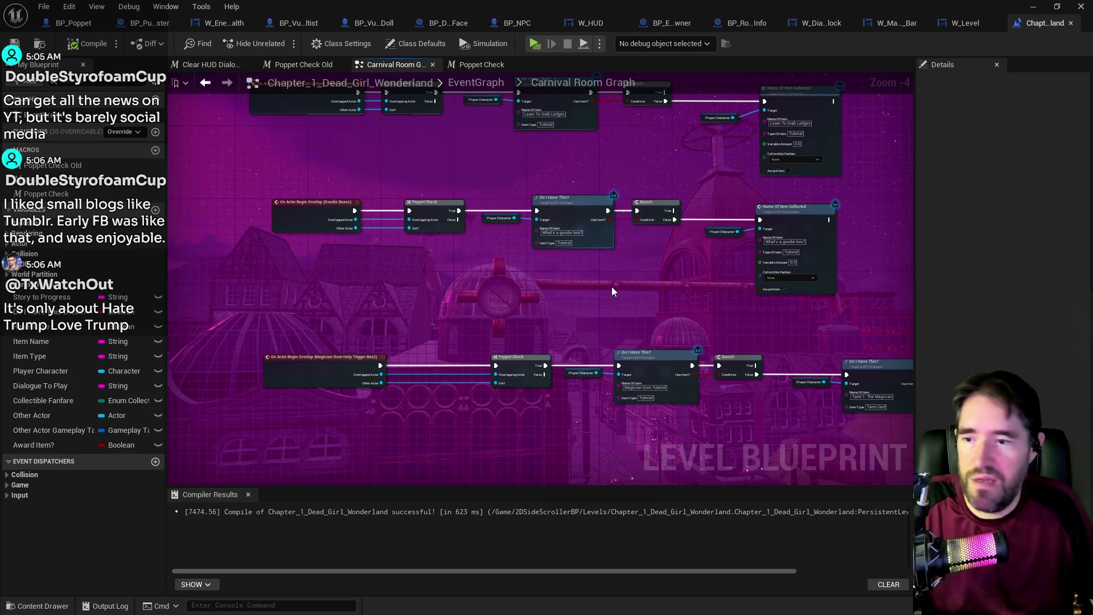
scroll(611, 285, "down", 3)
scroll(569, 291, "up", 4)
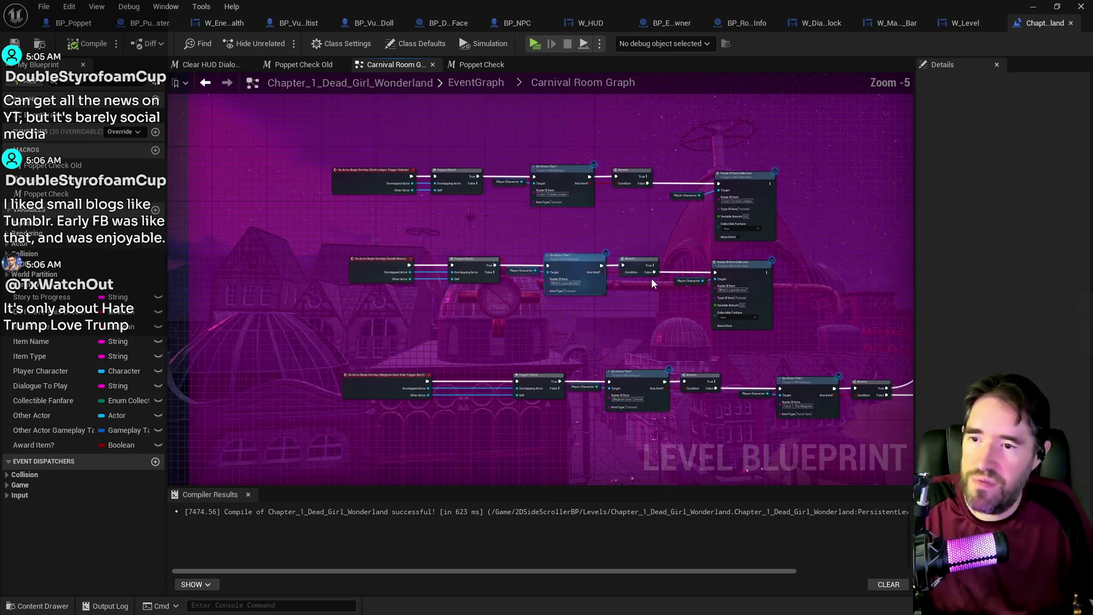
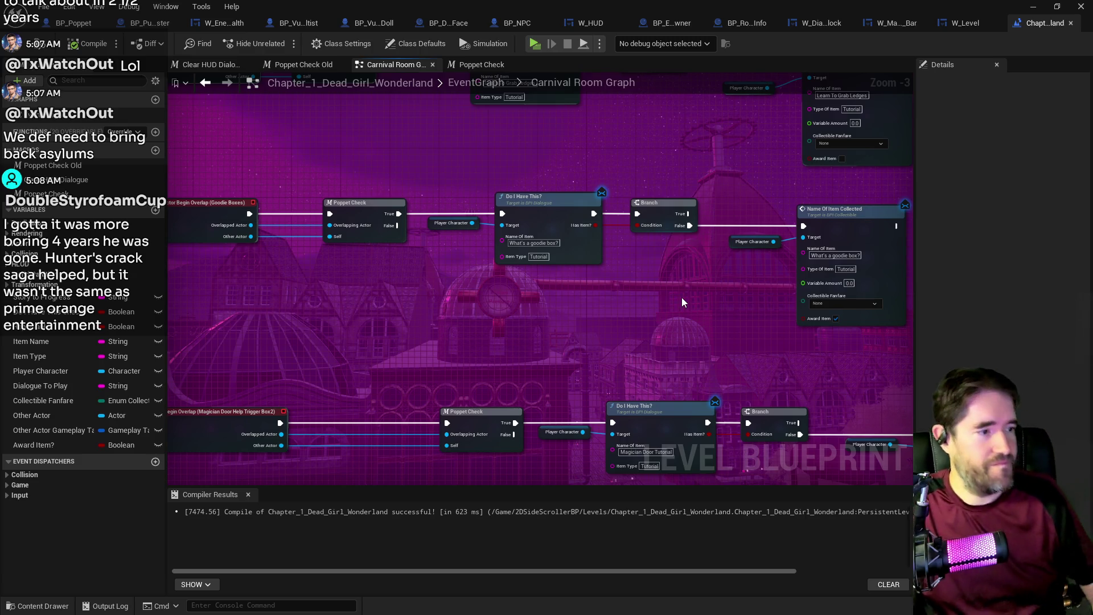
- Zoom out and move the middle node row and its two result nodes into line with the other rows
scroll(683, 302, "down", 1)
scroll(681, 297, "down", 2)
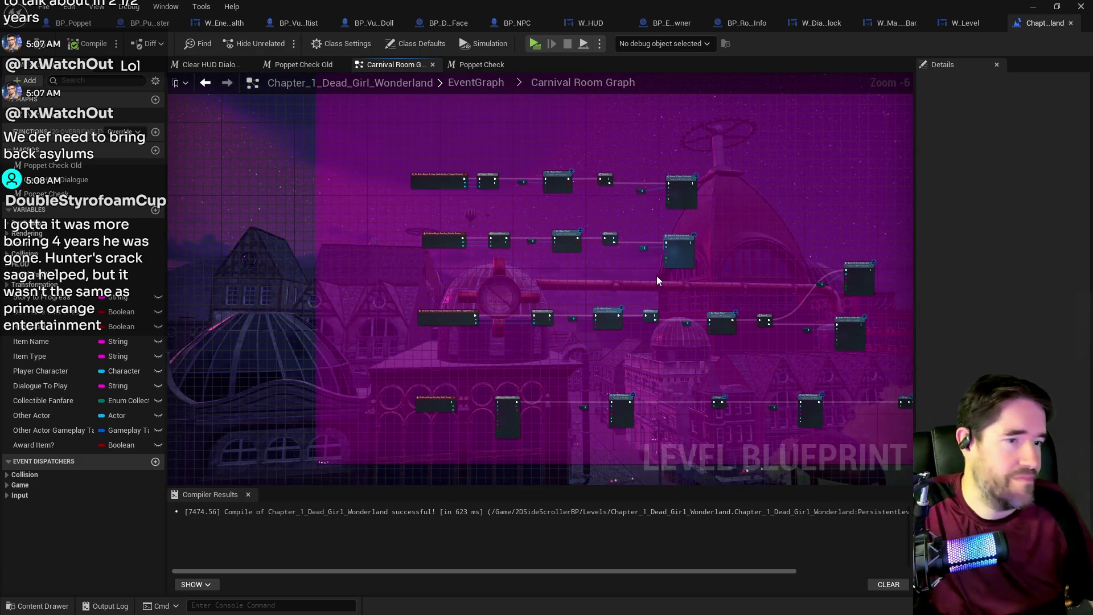
scroll(715, 289, "down", 3)
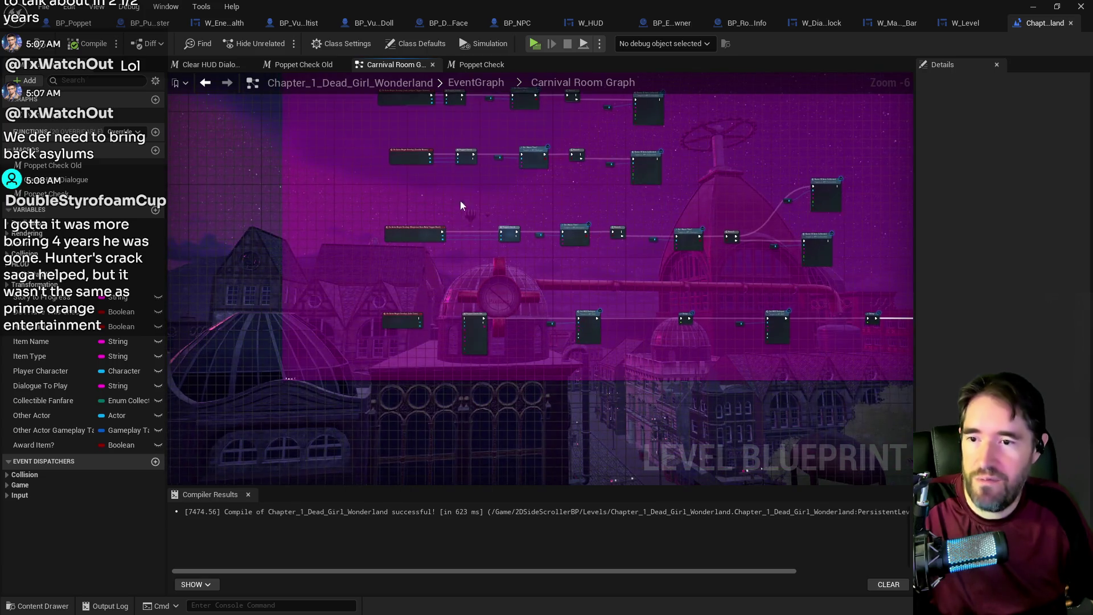
mouse_move(399, 199)
left_mouse_down()
mouse_move(825, 251)
mouse_move(797, 275)
mouse_move(808, 272)
left_mouse_up()
left_click(695, 220)
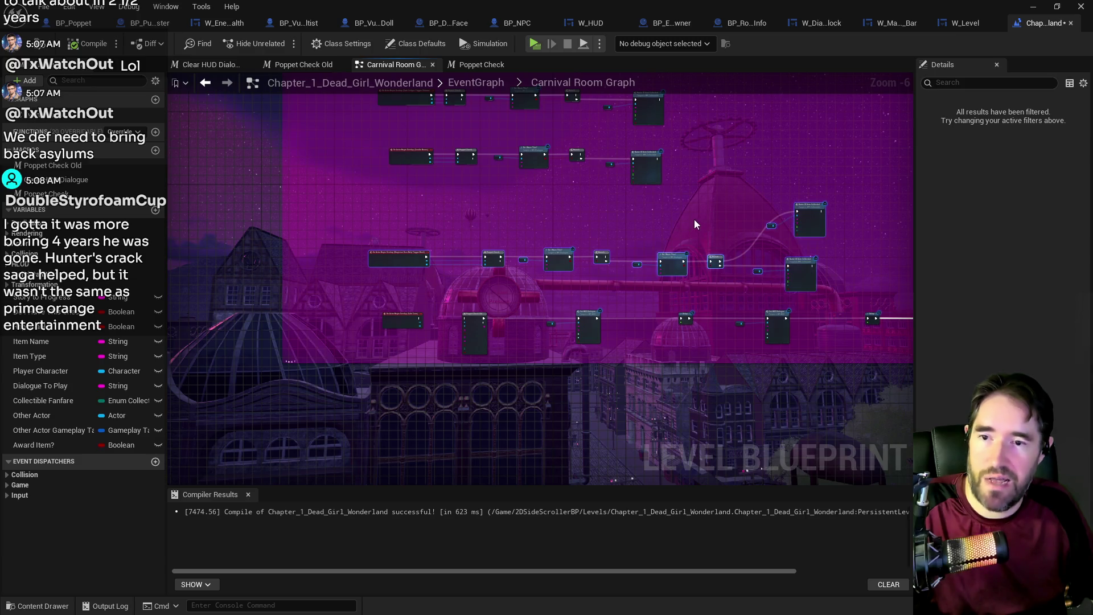
- Look over the other node rows and select the Player Character and Name Of Item Collected nodes
mouse_move(694, 219)
left_mouse_down()
mouse_move(690, 308)
mouse_move(685, 295)
mouse_move(508, 408)
mouse_move(448, 306)
mouse_move(530, 256)
mouse_move(511, 458)
left_mouse_up()
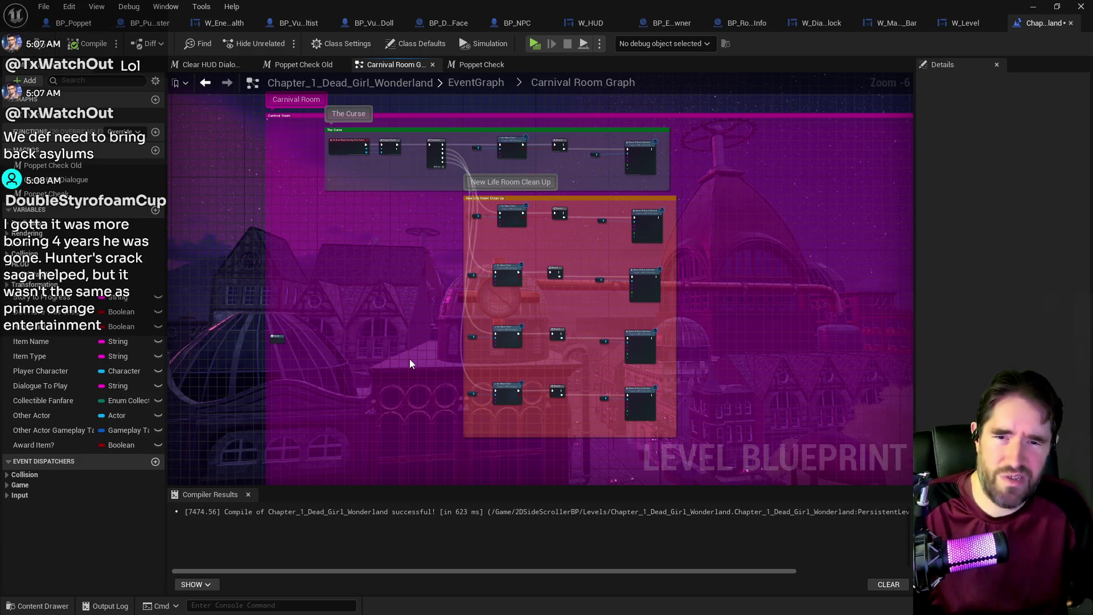
left_click_drag(363, 409, 377, 281)
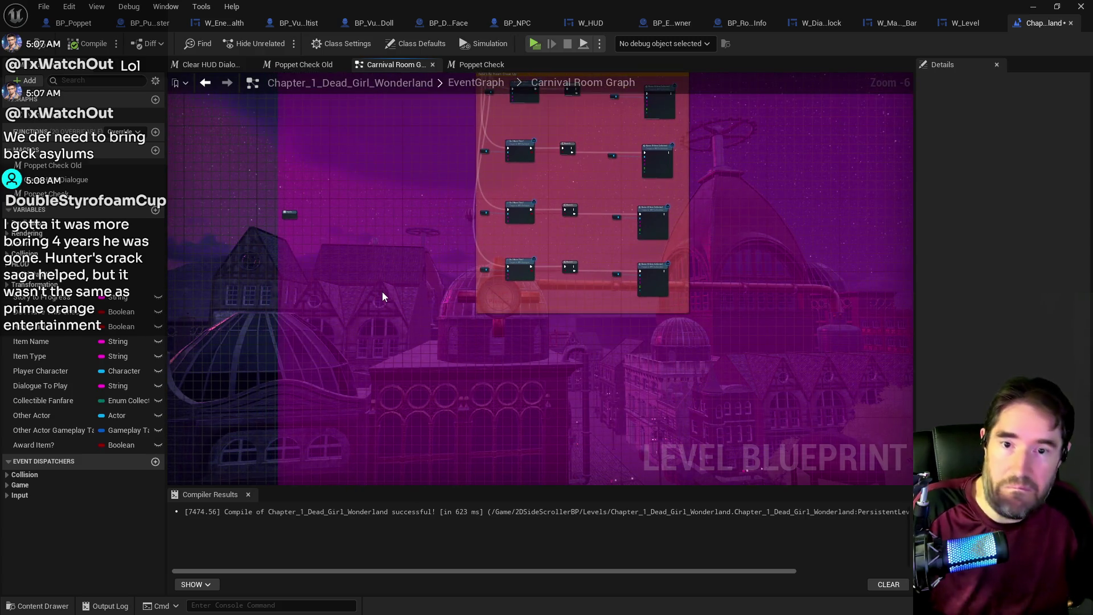
mouse_move(461, 395)
left_mouse_down()
mouse_move(464, 259)
mouse_move(512, 300)
mouse_move(441, 398)
mouse_move(451, 272)
mouse_move(430, 370)
mouse_move(431, 310)
mouse_move(407, 220)
left_mouse_up()
scroll(574, 303, "up", 3)
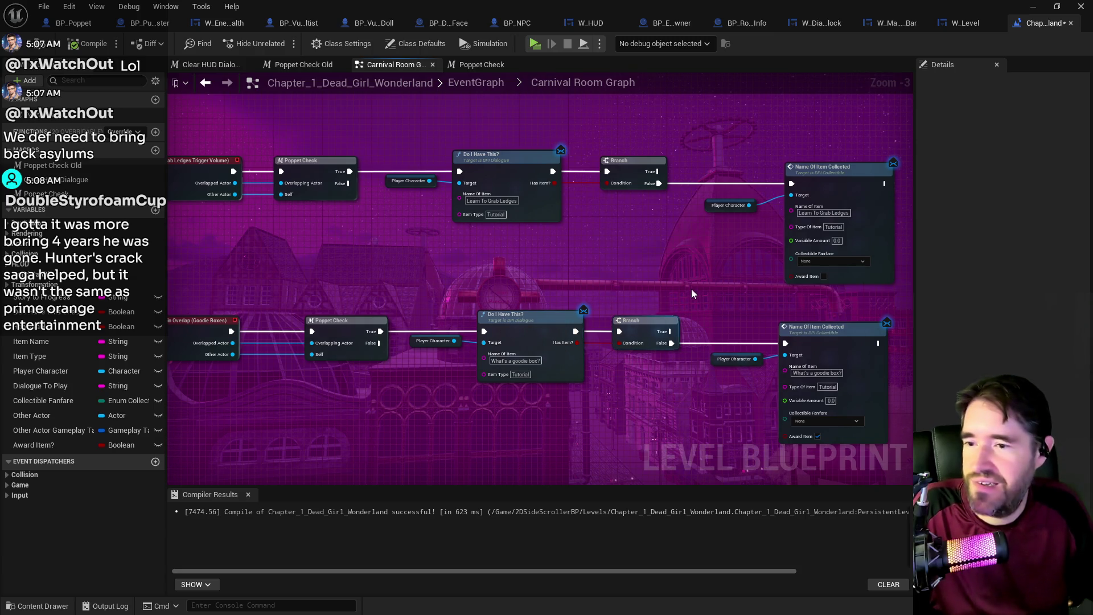
scroll(679, 292, "down", 4)
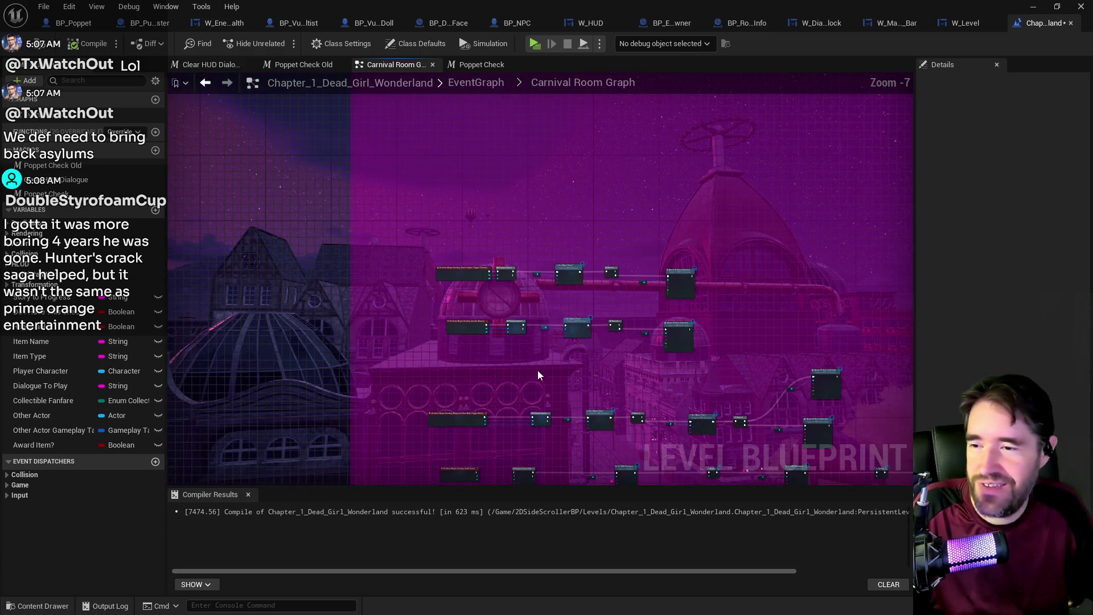
scroll(531, 301, "up", 2)
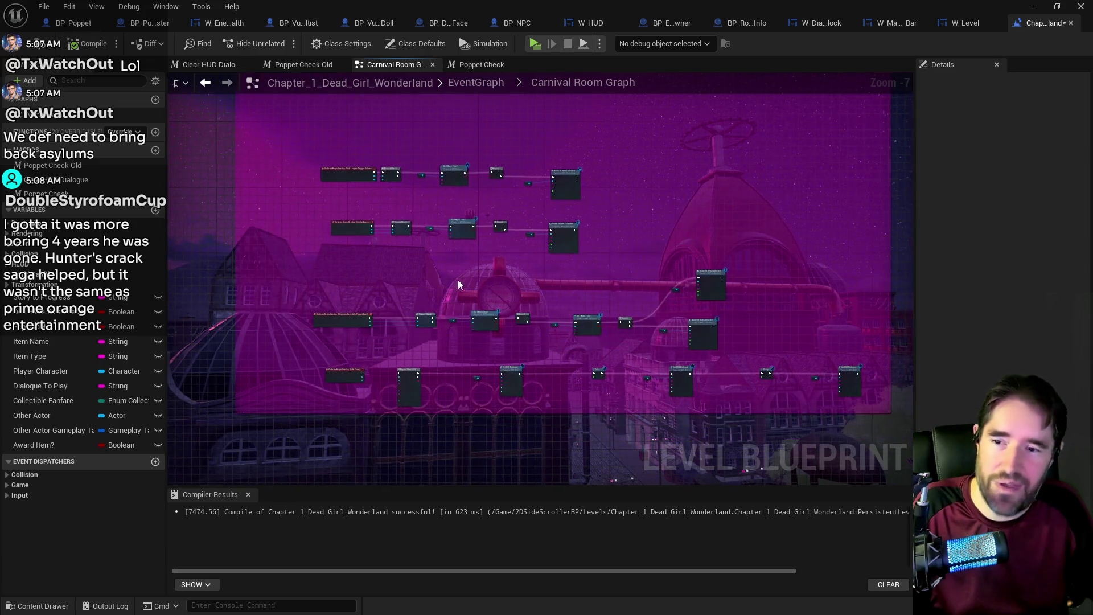
scroll(613, 296, "up", 2)
mouse_move(612, 320)
left_mouse_down()
mouse_move(719, 376)
mouse_move(760, 350)
left_mouse_up()
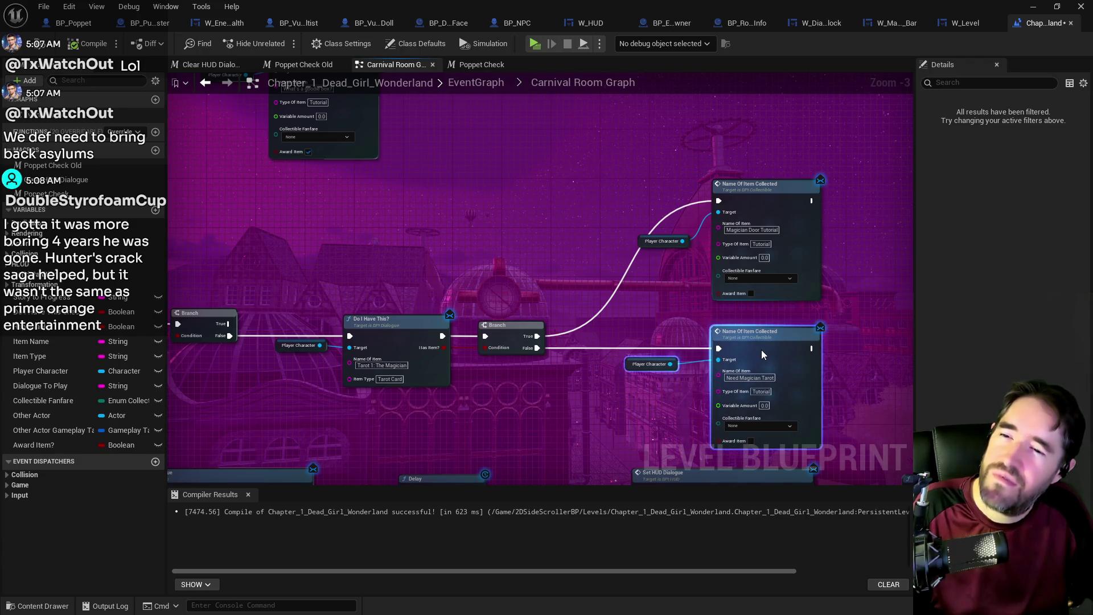
left_click(612, 309)
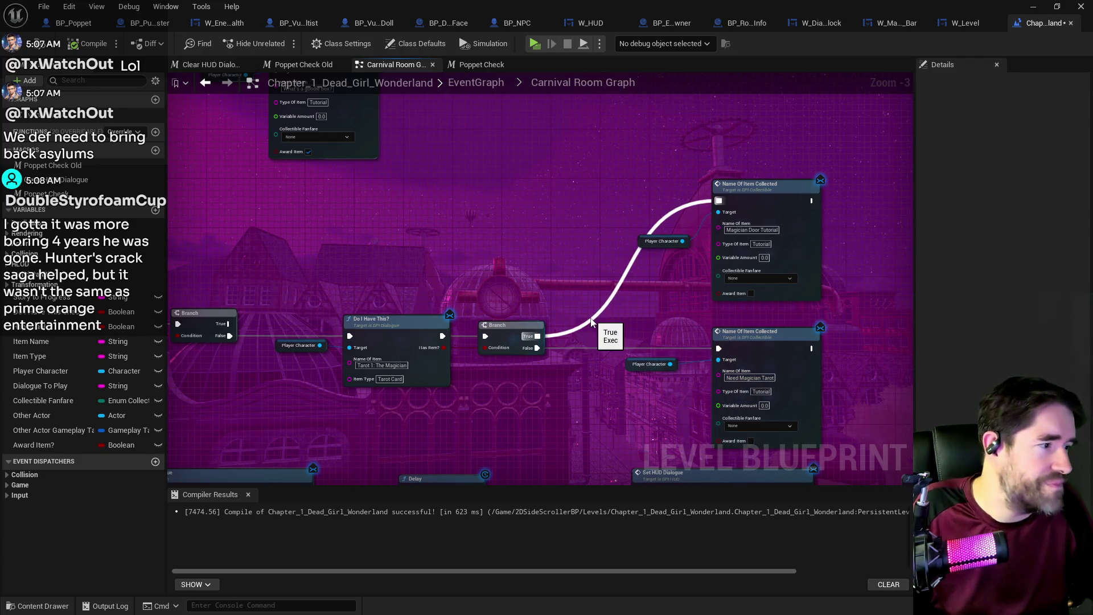
scroll(577, 320, "down", 2)
scroll(593, 312, "up", 2)
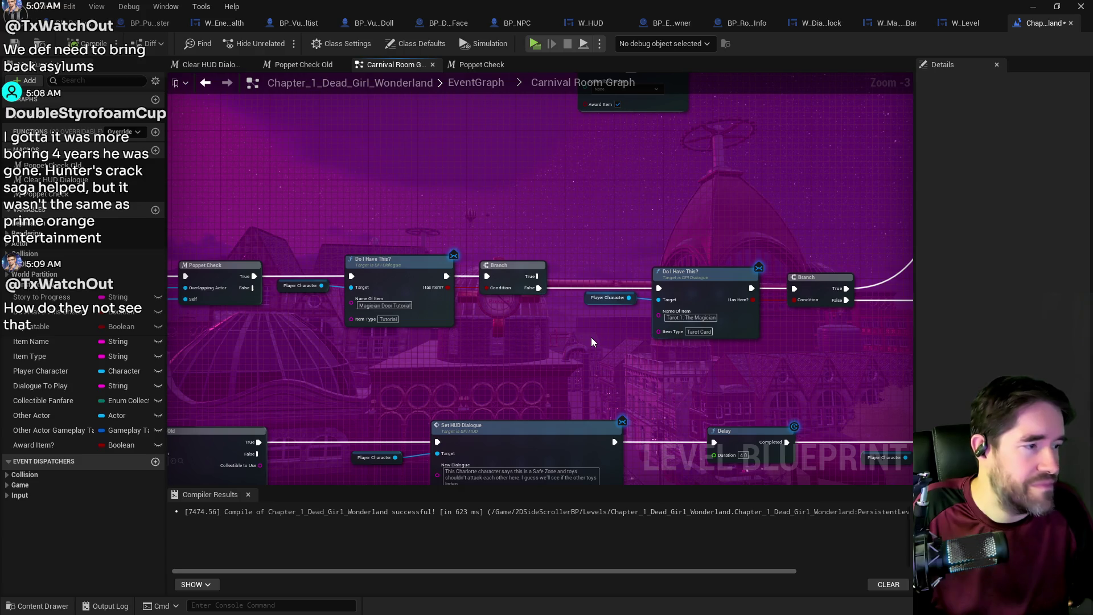
scroll(569, 340, "down", 1)
scroll(467, 356, "down", 1)
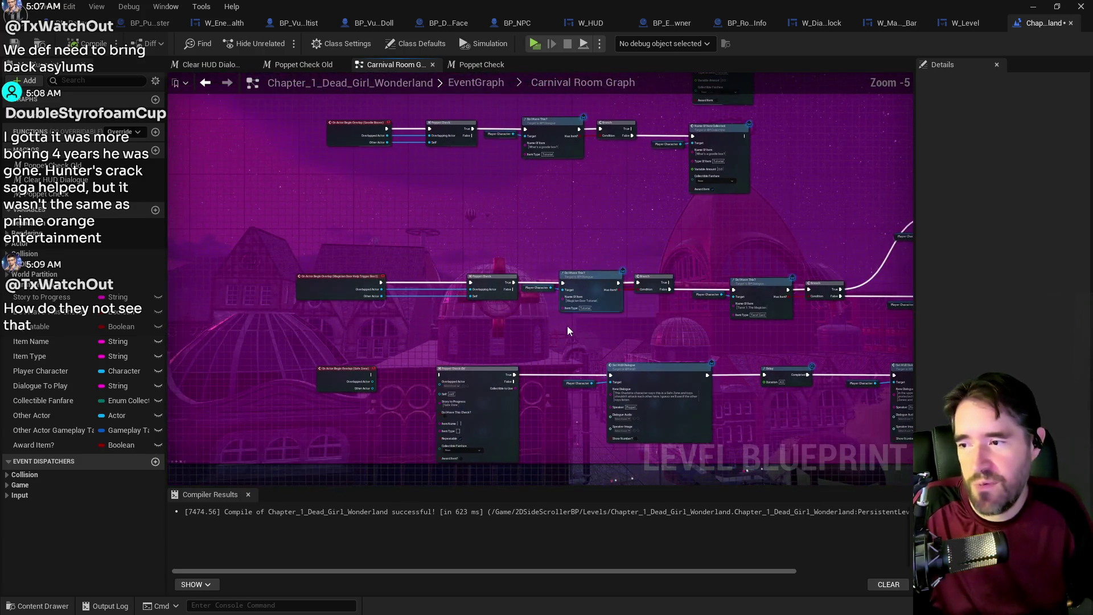
mouse_move(428, 340)
left_mouse_down()
mouse_move(343, 323)
mouse_move(441, 431)
left_mouse_up()
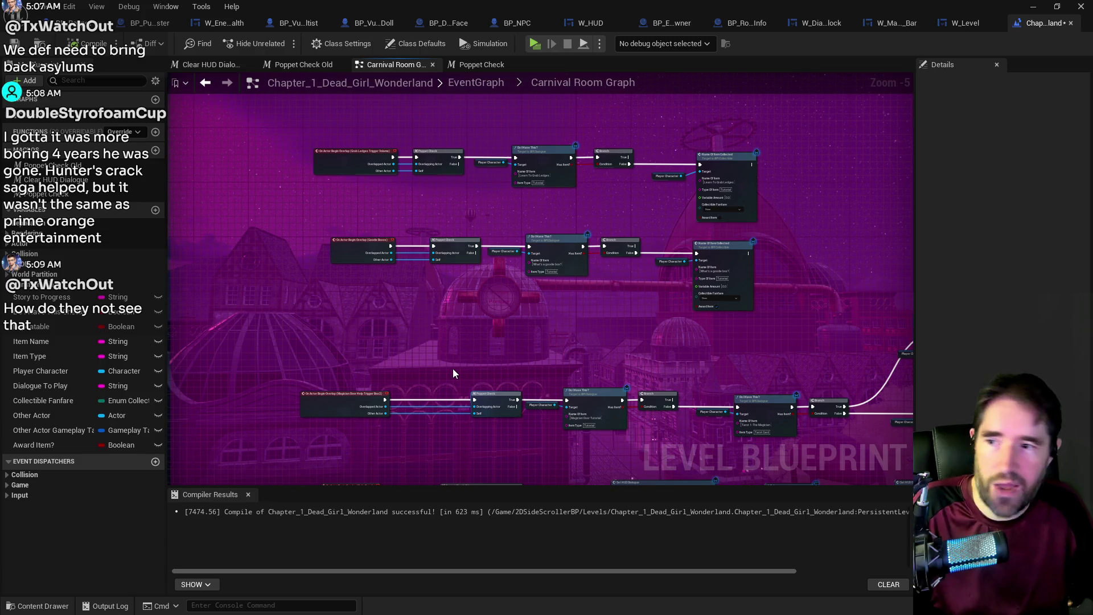
scroll(401, 344, "up", 1)
scroll(401, 345, "down", 1)
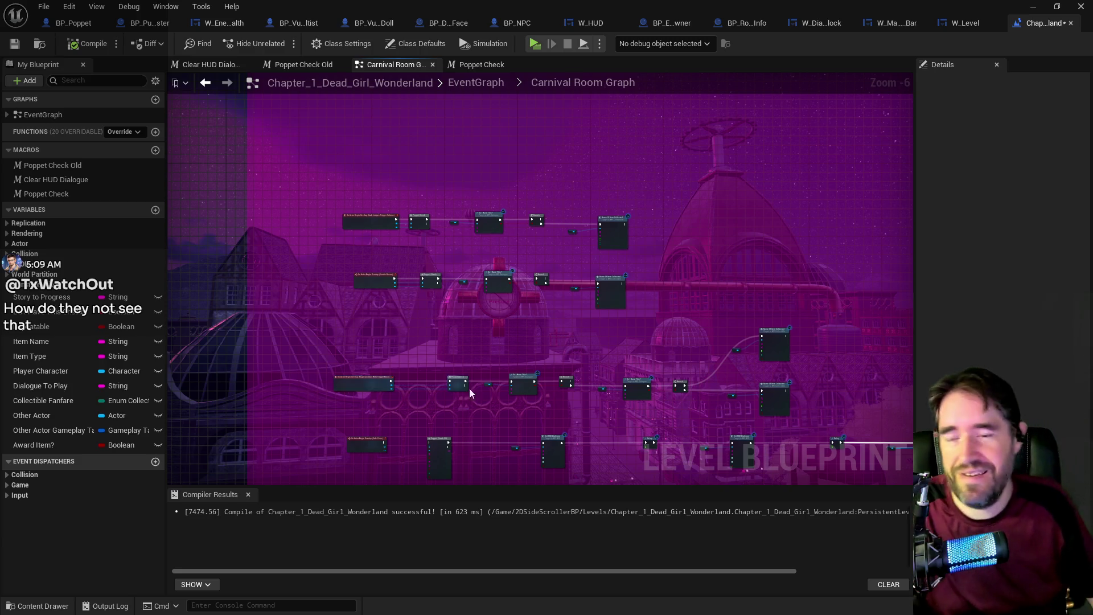
scroll(480, 274, "up", 2)
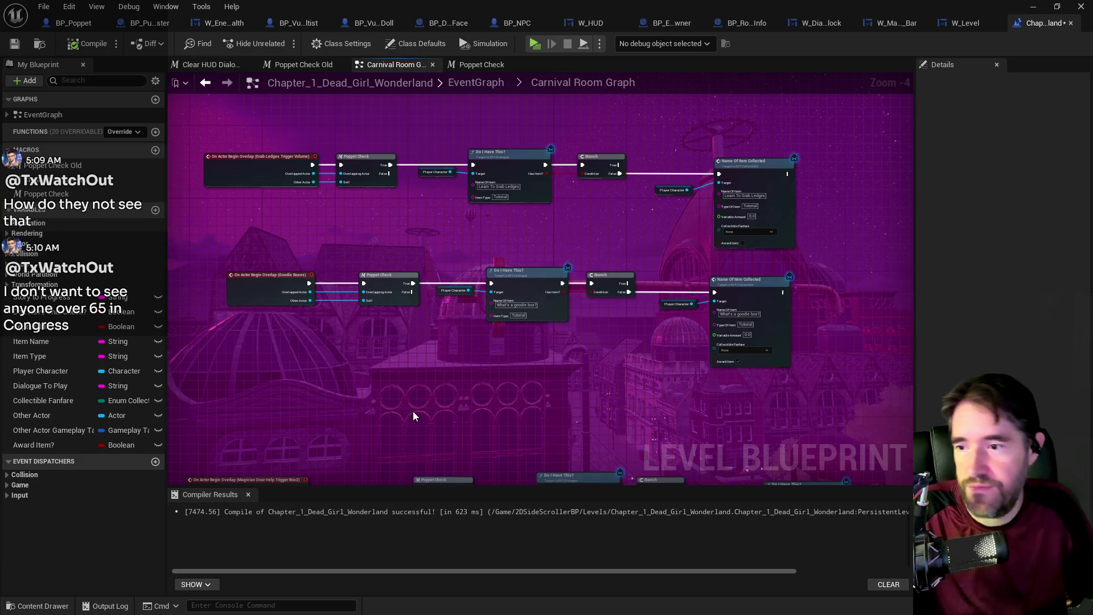
scroll(413, 416, "down", 1)
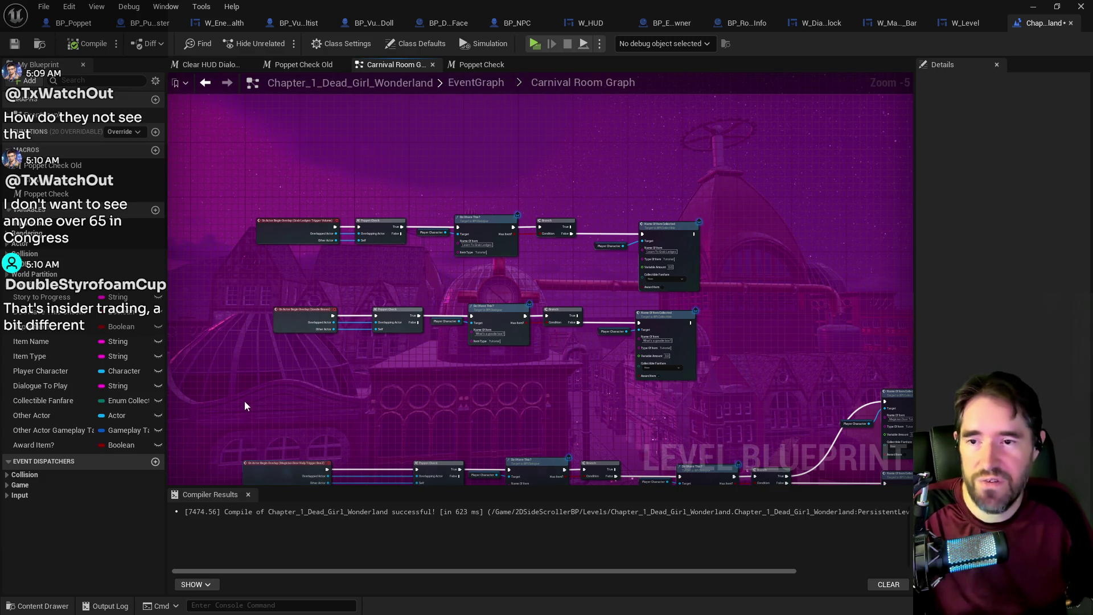
scroll(442, 395, "up", 1)
left_click_drag(494, 398, 401, 380)
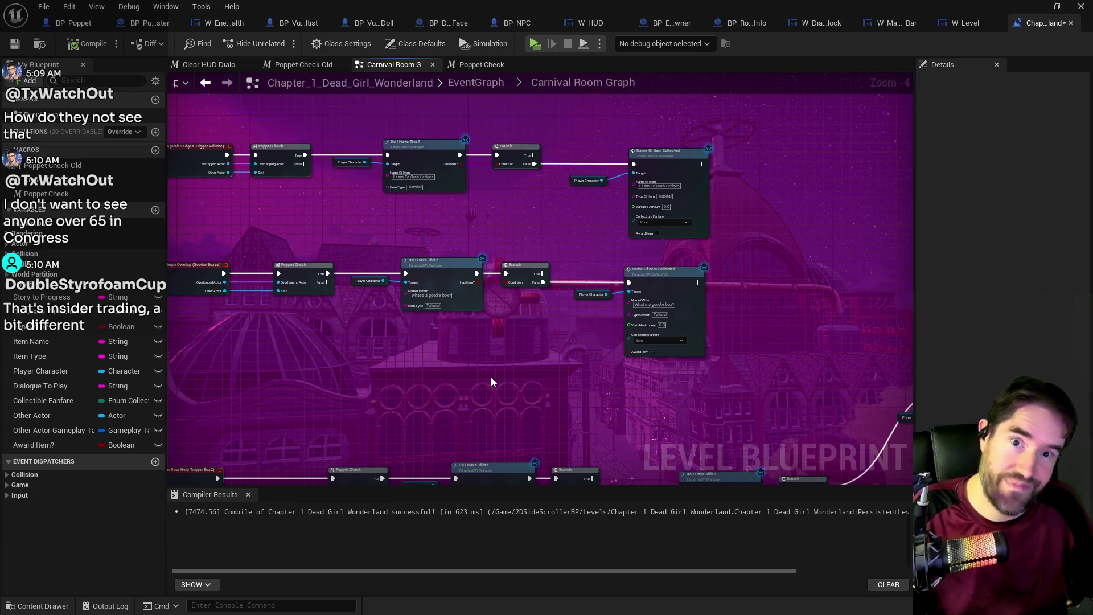
left_click_drag(490, 378, 603, 385)
mouse_move(286, 254)
left_mouse_down()
mouse_move(629, 317)
mouse_move(655, 299)
mouse_move(632, 292)
left_mouse_up()
left_click(638, 340)
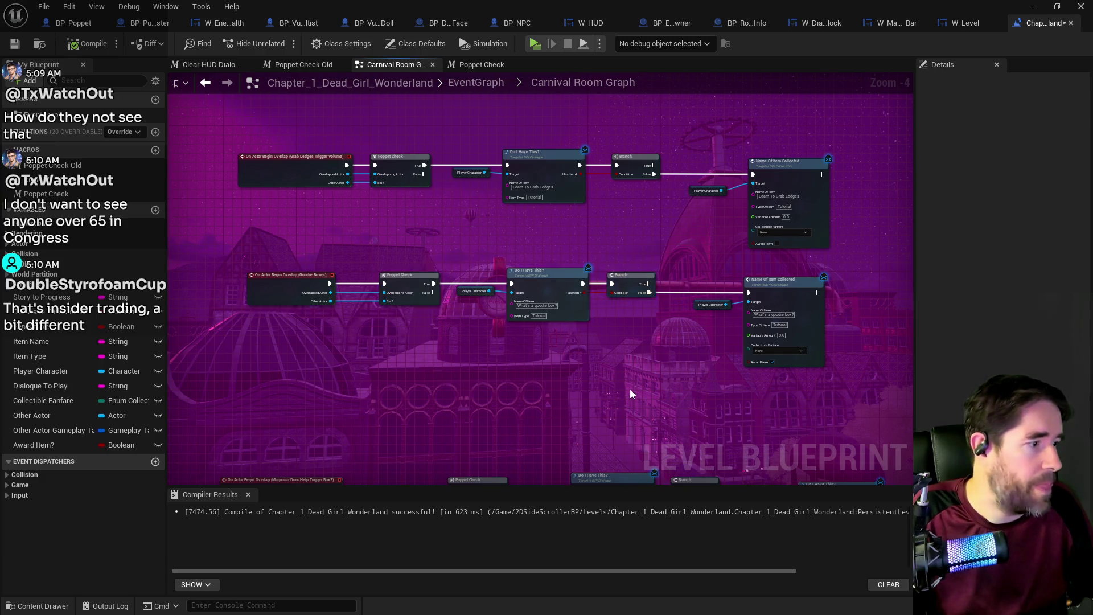
scroll(629, 391, "down", 1)
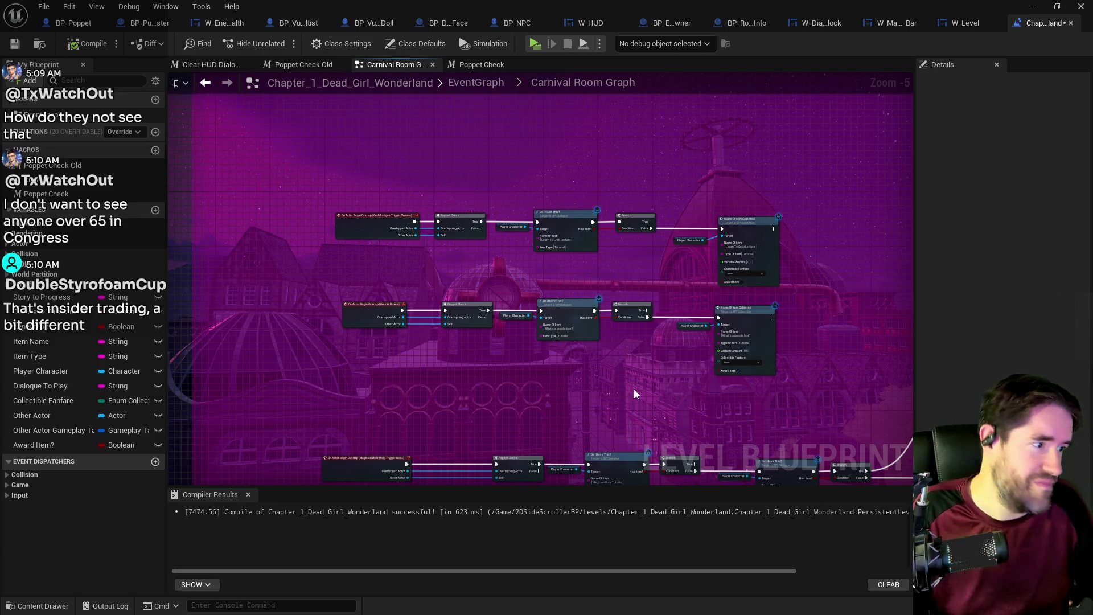
scroll(664, 397, "down", 5)
scroll(659, 326, "up", 4)
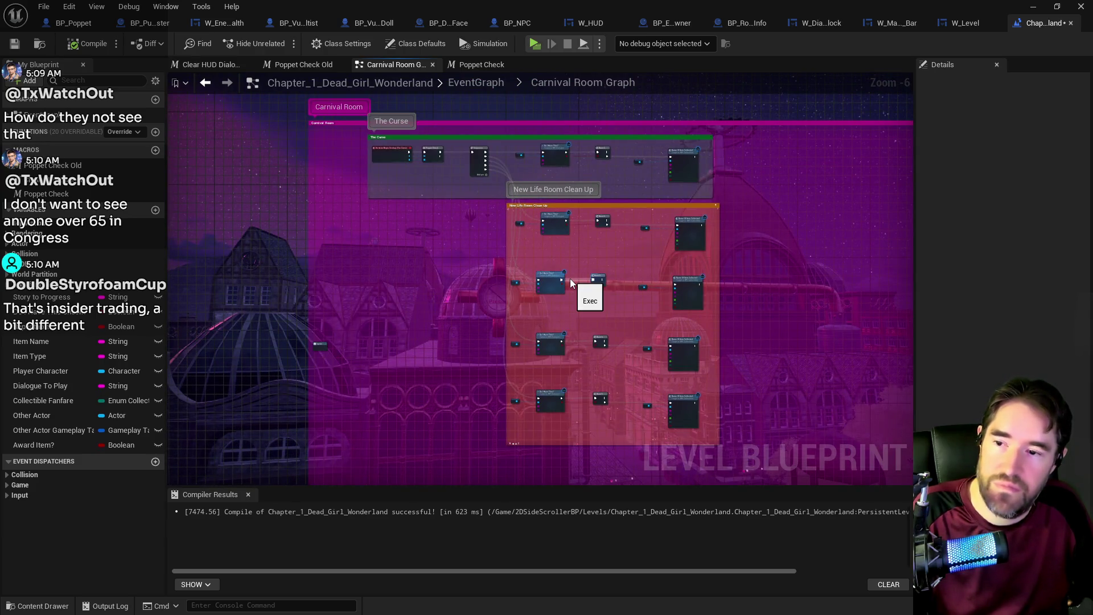
- Shift the middle and bottom node rows into line
scroll(571, 283, "up", 1)
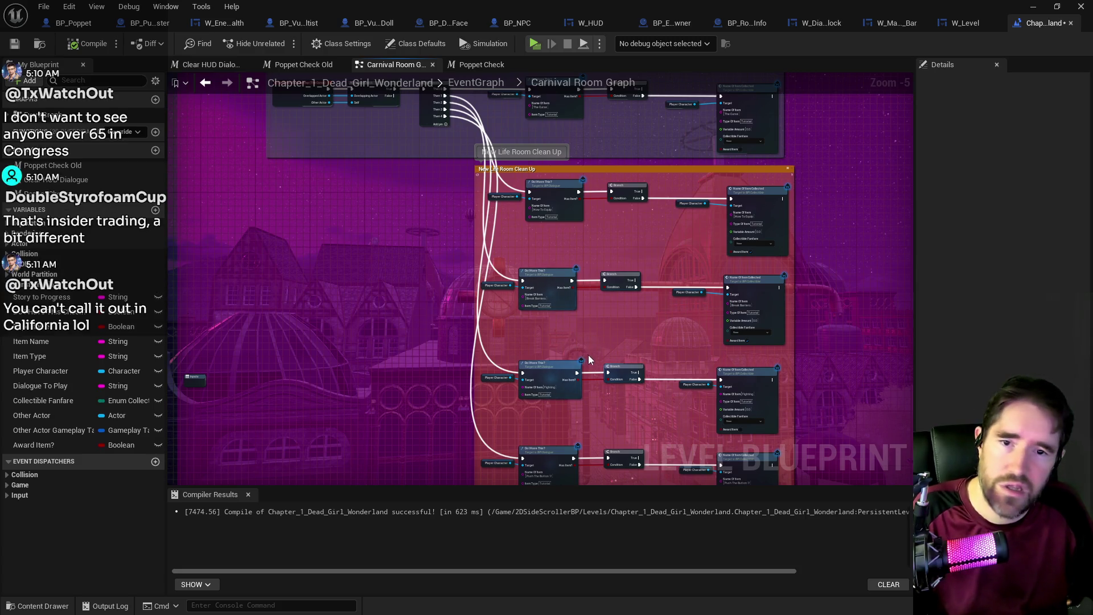
scroll(601, 356, "down", 2)
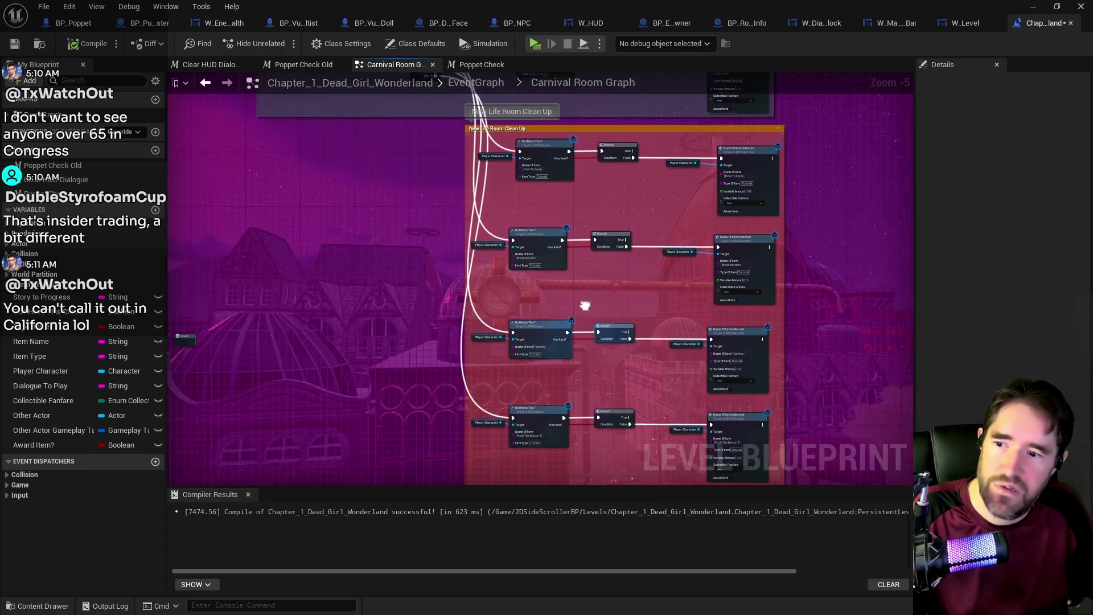
scroll(558, 385, "down", 2)
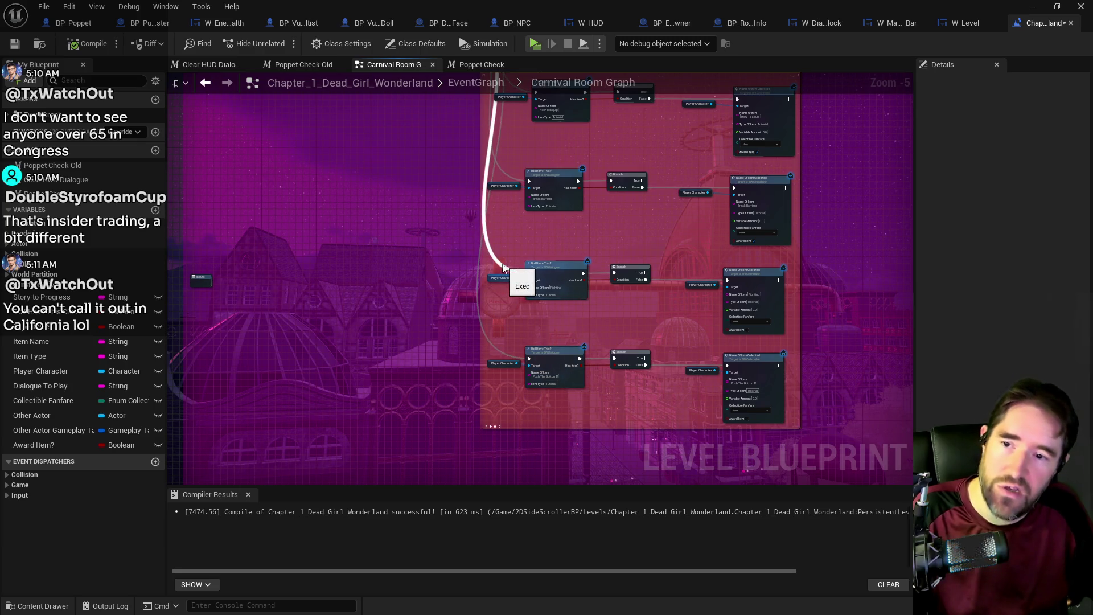
mouse_move(503, 268)
left_mouse_down()
mouse_move(751, 399)
mouse_move(764, 354)
left_mouse_up()
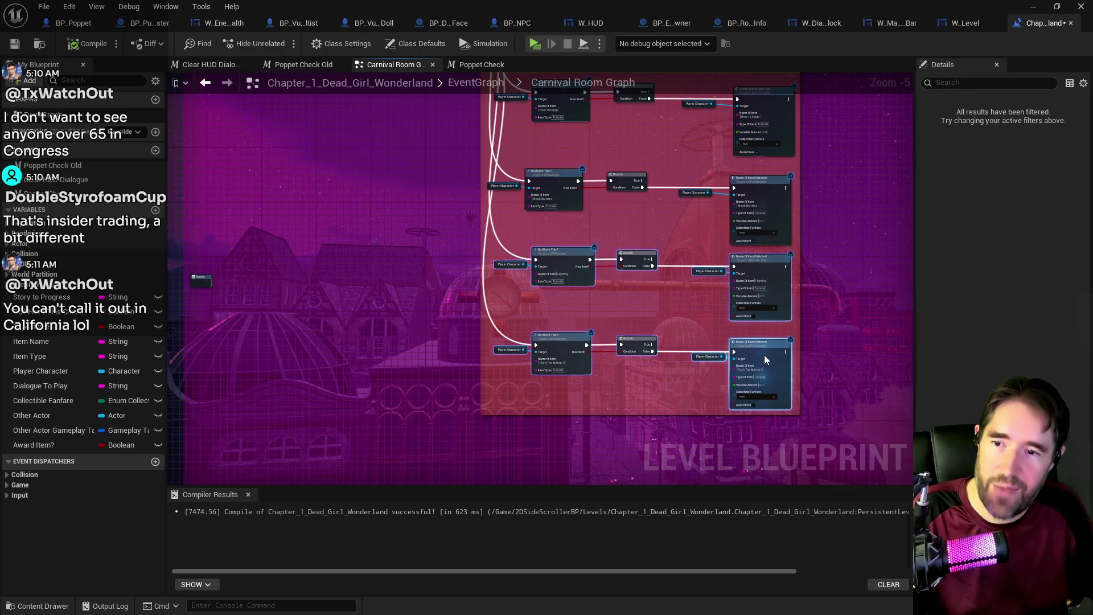
- Raise the bottom row of dialogue nodes into even spacing, then go back to the main EventGraph
mouse_move(497, 337)
left_mouse_down()
mouse_move(723, 371)
mouse_move(758, 343)
left_mouse_up()
left_click(664, 385)
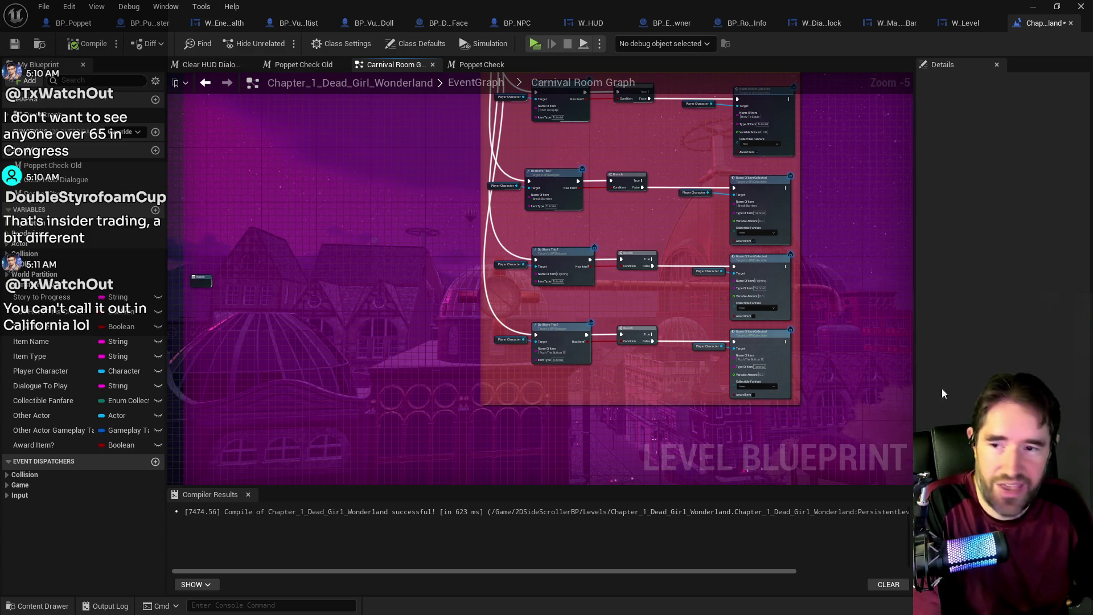
scroll(583, 385, "down", 1)
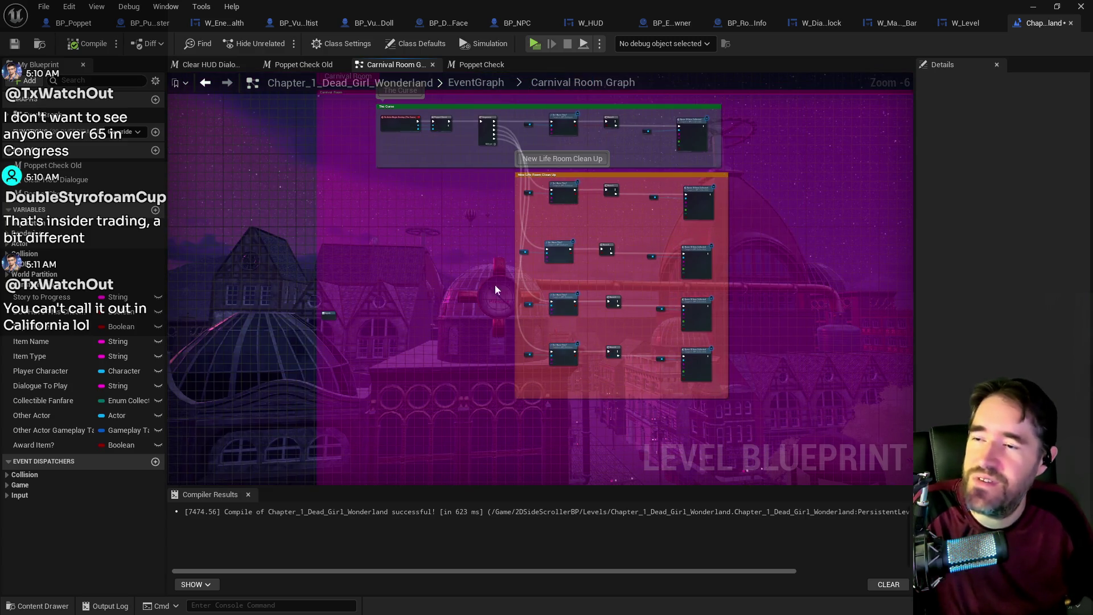
scroll(493, 255, "up", 4)
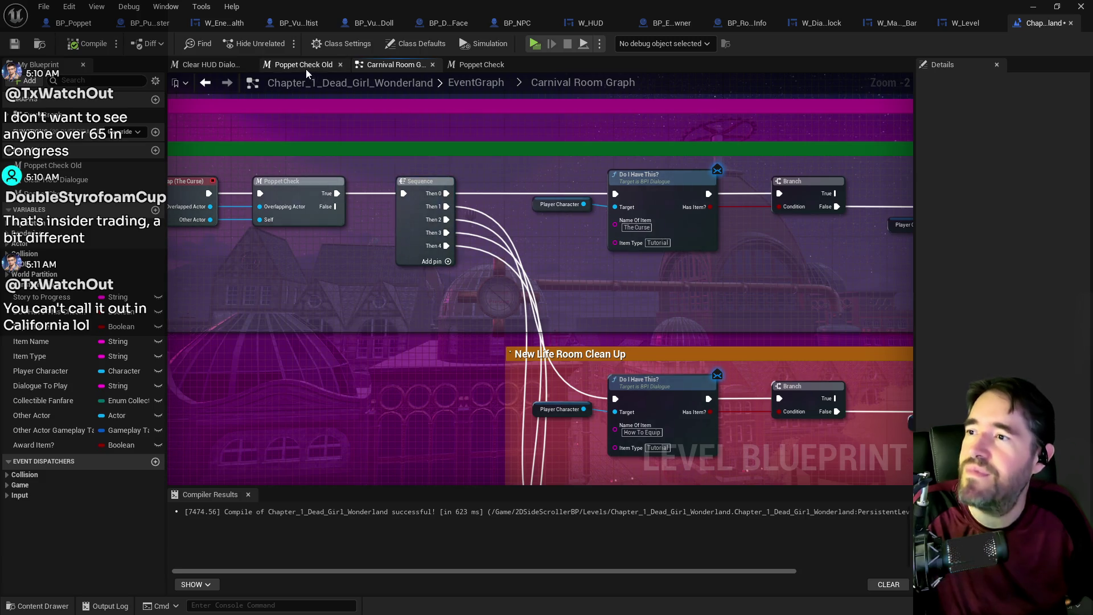
left_click(476, 83)
- Open the New Life Room Graph and move its lower and upper dialogue rows into line
scroll(244, 143, "up", 3)
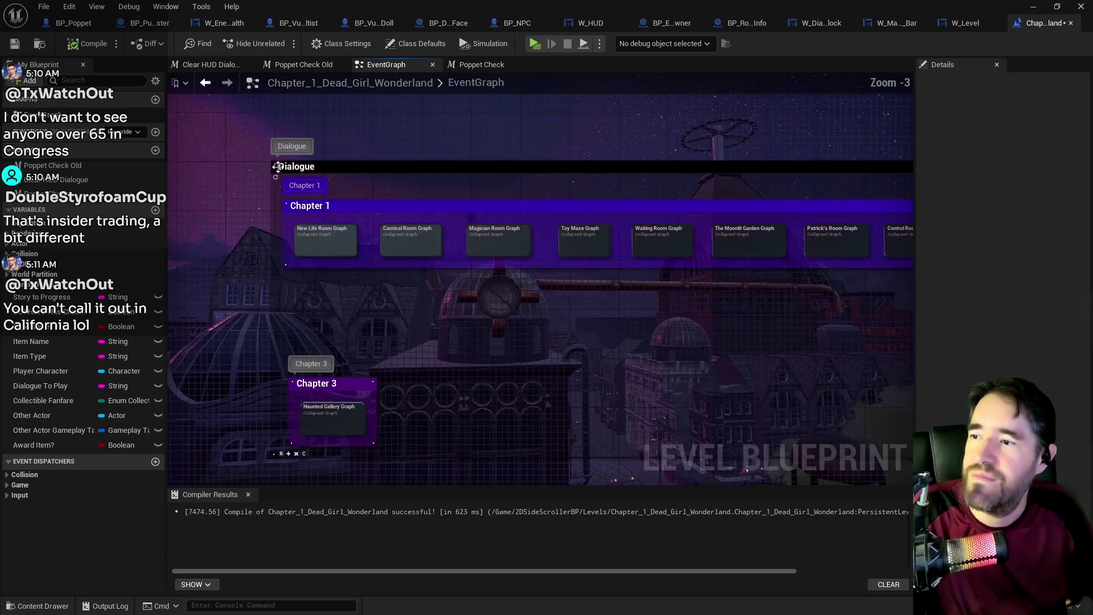
double_click(321, 255)
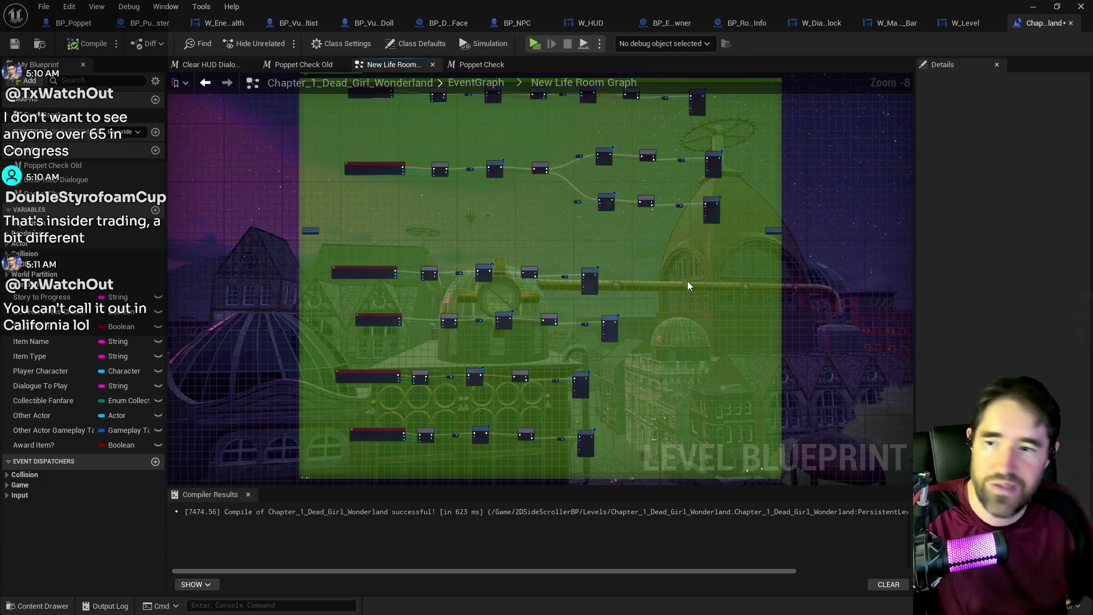
scroll(630, 227, "down", 1)
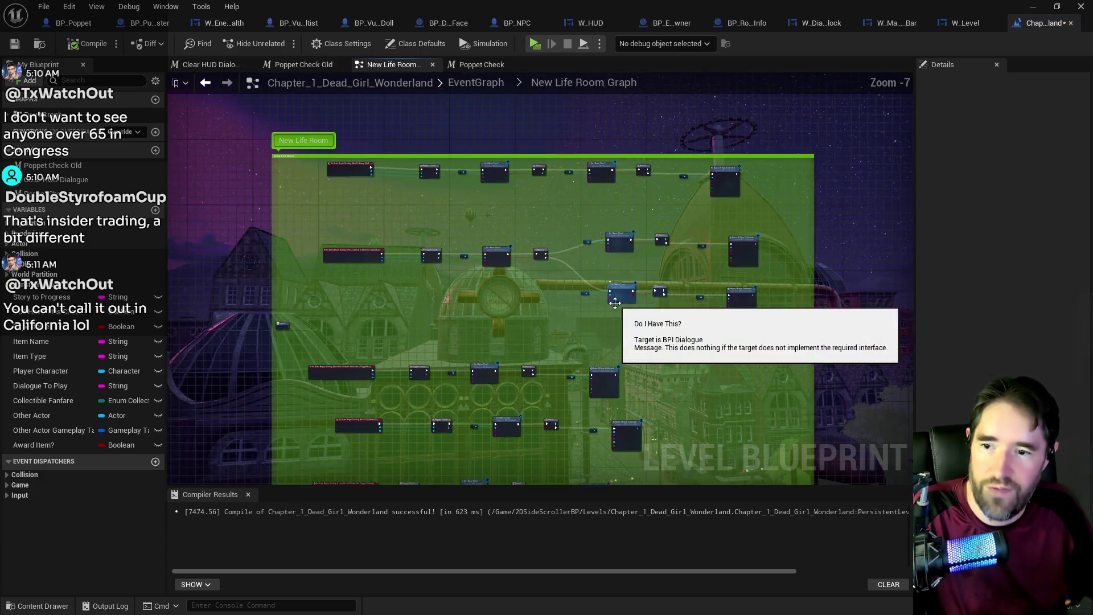
scroll(615, 303, "up", 4)
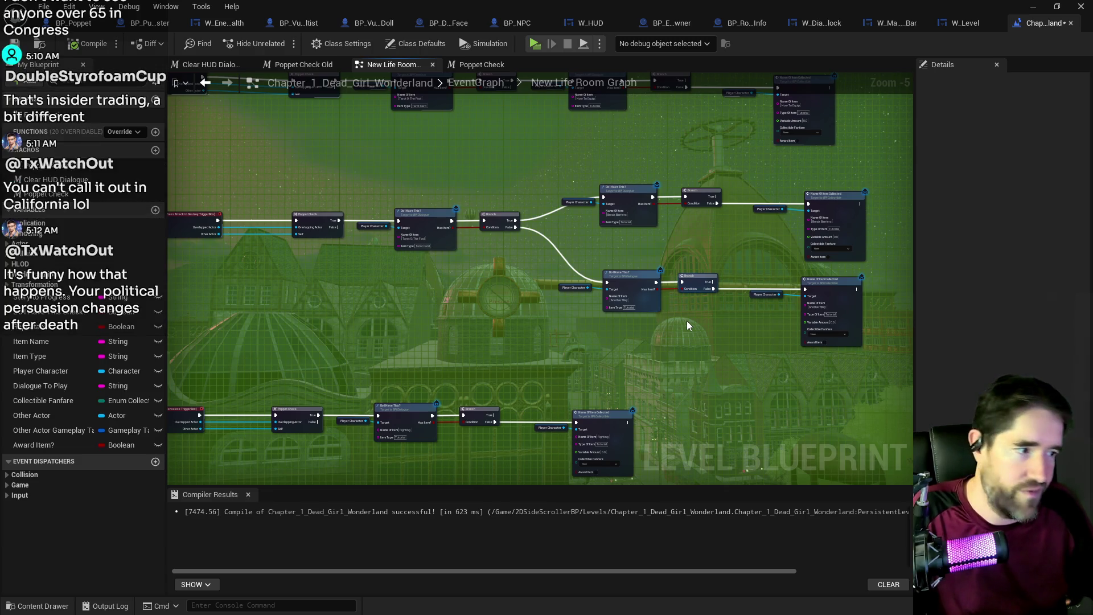
mouse_move(558, 277)
left_mouse_down()
mouse_move(836, 301)
mouse_move(836, 332)
left_mouse_up()
left_click_drag(874, 268, 558, 181)
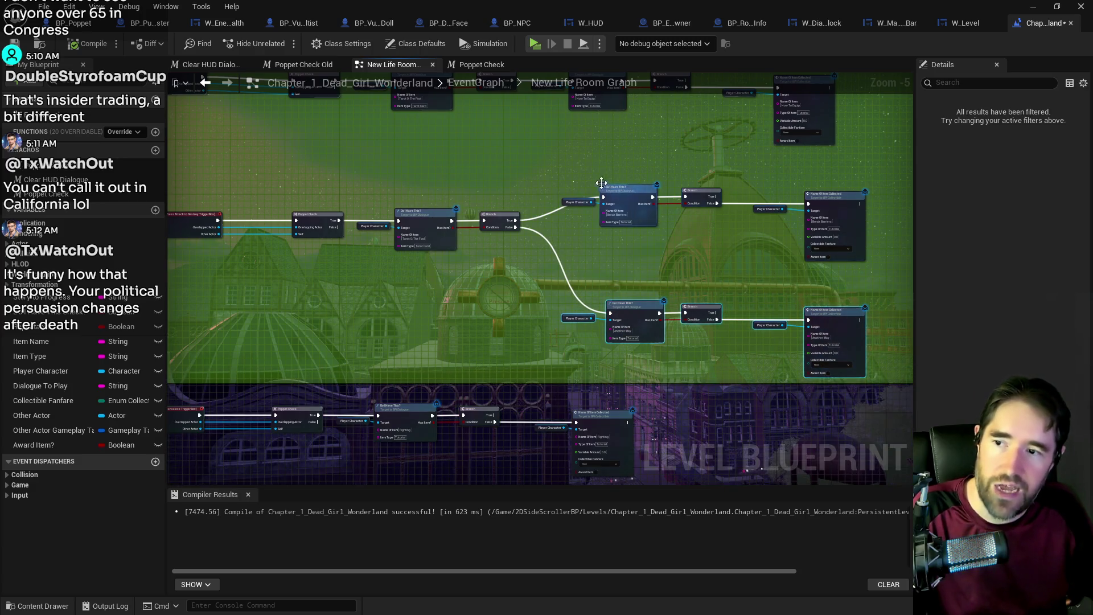
left_click_drag(835, 211, 837, 229)
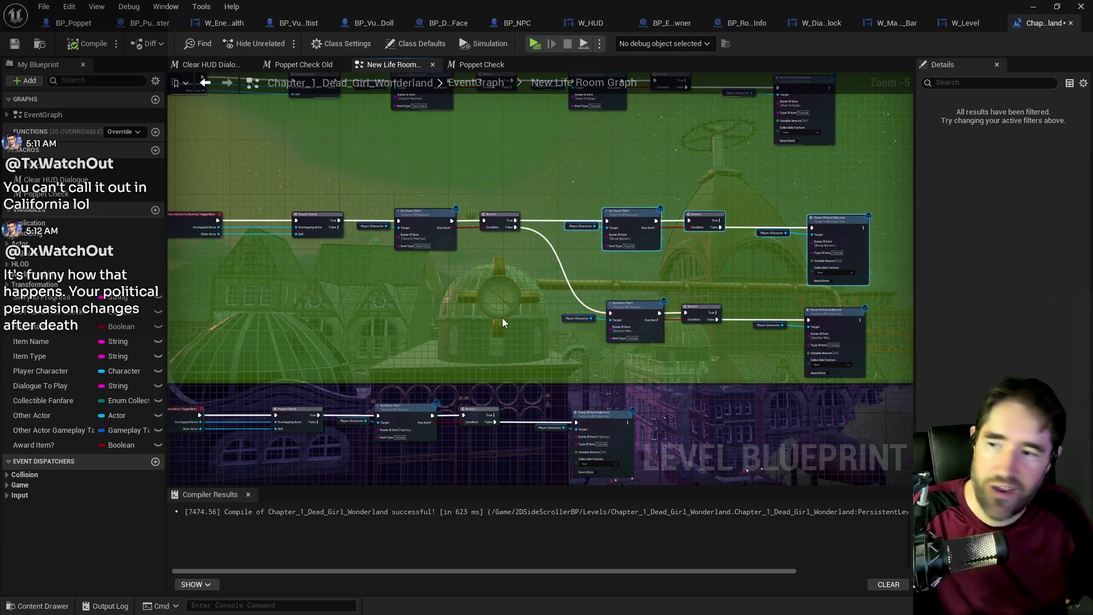
- Pan across the aligned rows from their starting event nodes to their right end
left_click_drag(502, 322, 587, 305)
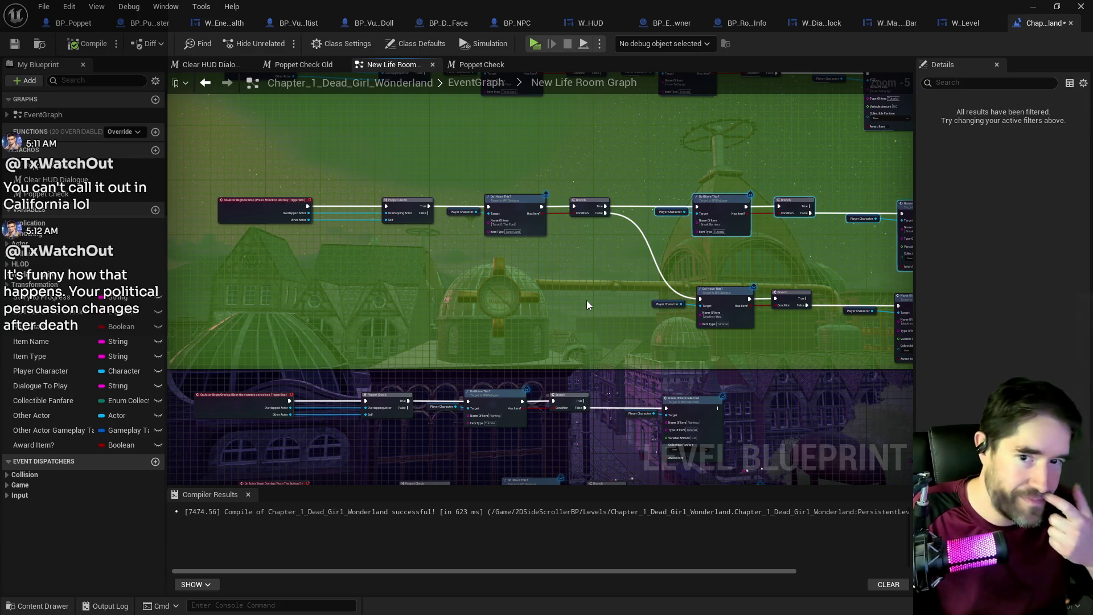
left_click_drag(597, 304, 471, 292)
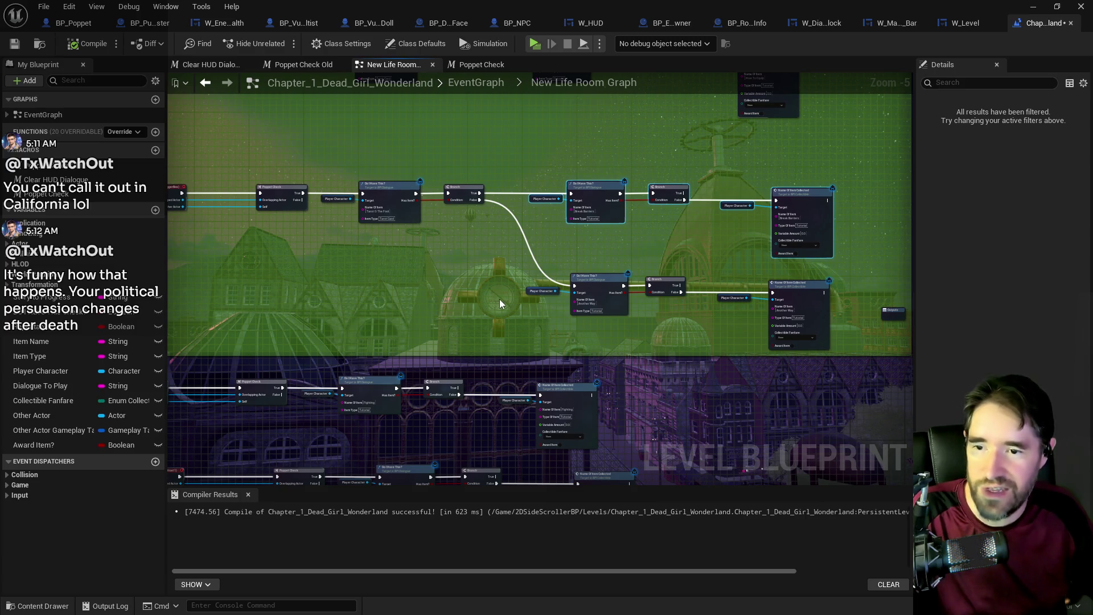
mouse_move(519, 290)
left_mouse_down()
mouse_move(600, 274)
mouse_move(521, 290)
mouse_move(559, 328)
left_mouse_up()
scroll(570, 230, "down", 2)
scroll(576, 323, "up", 3)
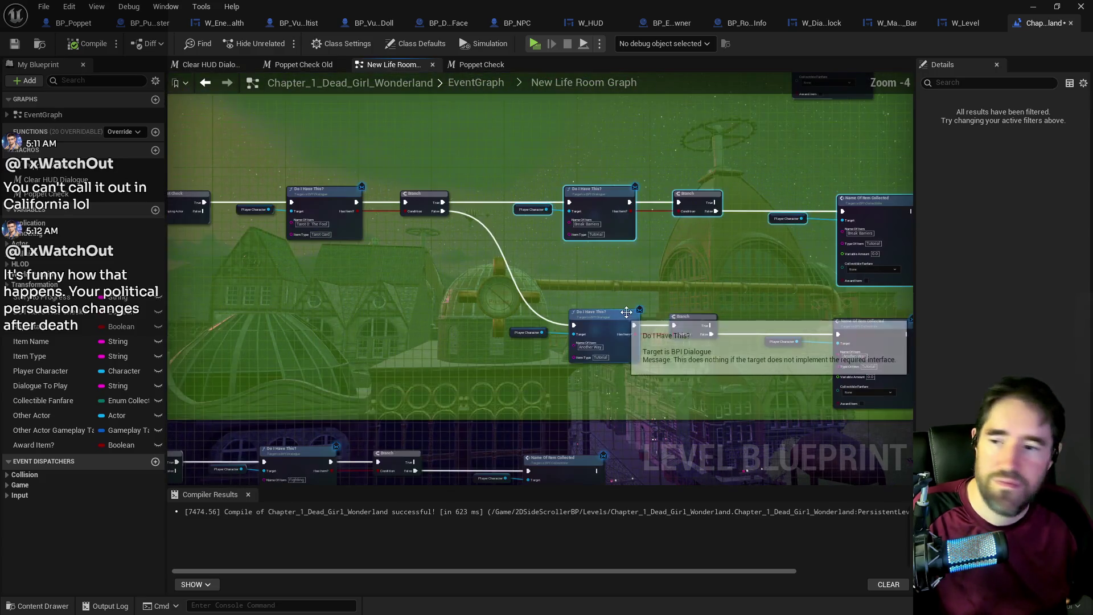
left_click_drag(700, 312, 646, 276)
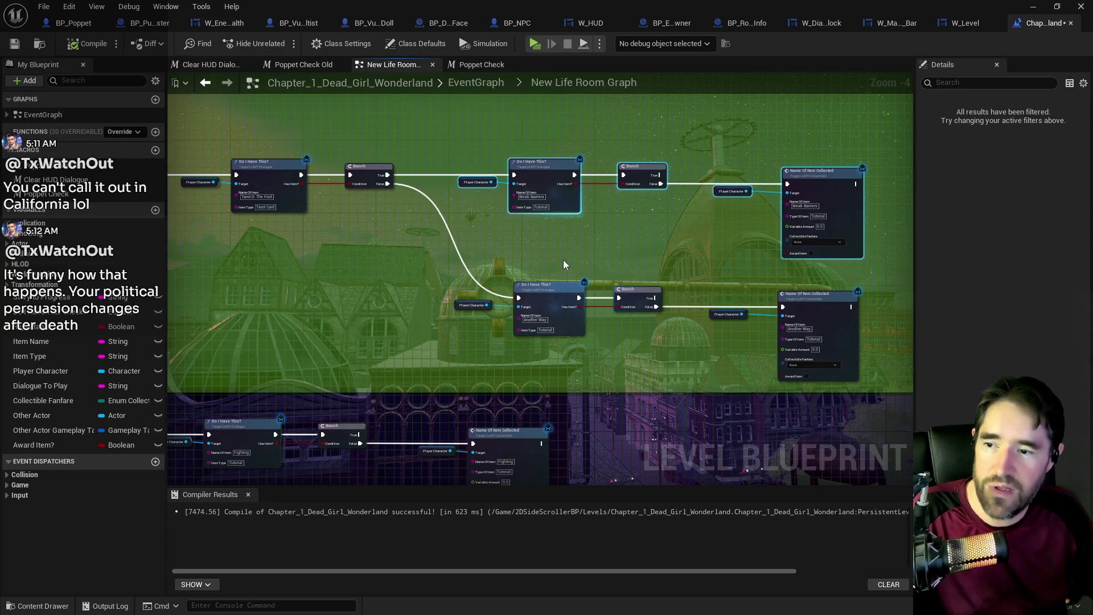
- Check the New Life Room header, lower row and Name Of Item Collected nodes, then return to EventGraph
scroll(569, 263, "down", 1)
mouse_move(418, 304)
left_mouse_down()
mouse_move(486, 279)
mouse_move(508, 296)
left_mouse_up()
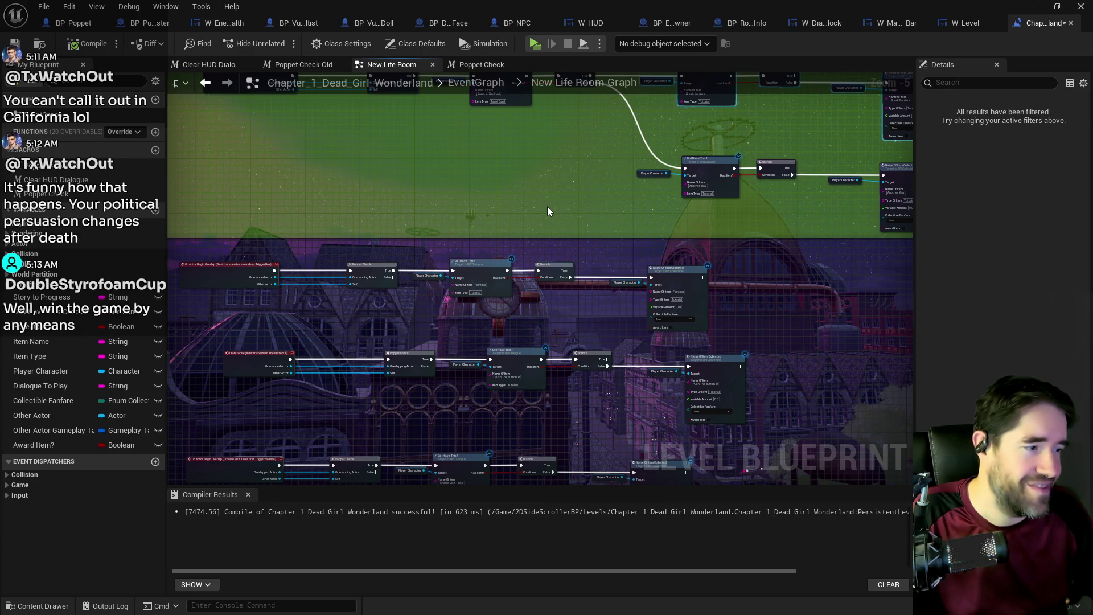
mouse_move(547, 207)
left_mouse_down()
mouse_move(524, 310)
mouse_move(668, 452)
left_mouse_up()
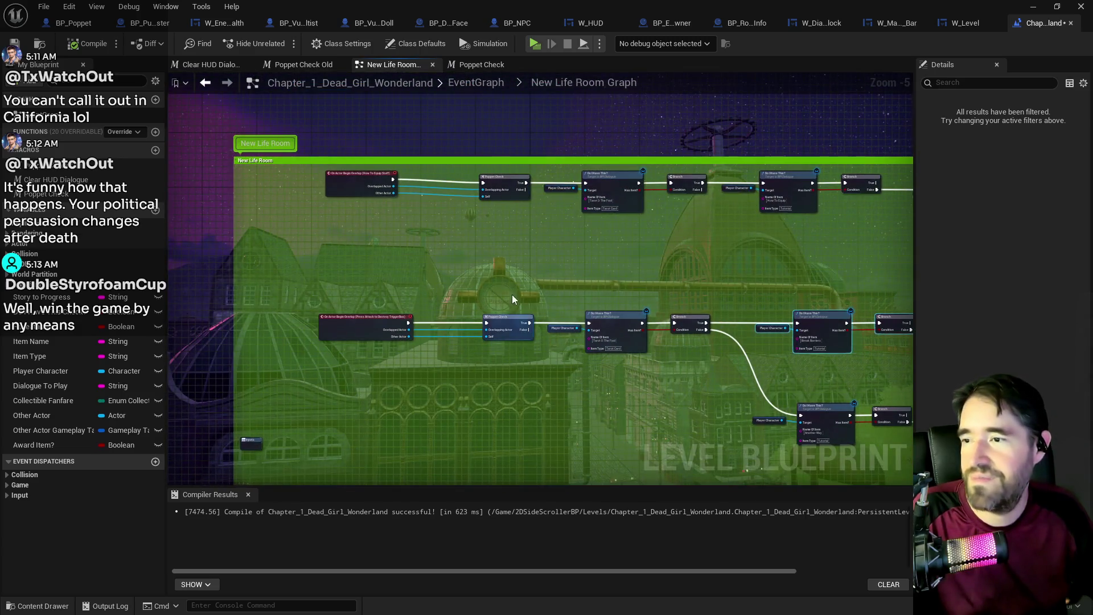
scroll(670, 261, "up", 1)
mouse_move(671, 262)
left_mouse_down()
mouse_move(520, 249)
mouse_move(544, 156)
left_mouse_up()
left_click_drag(703, 283, 575, 241)
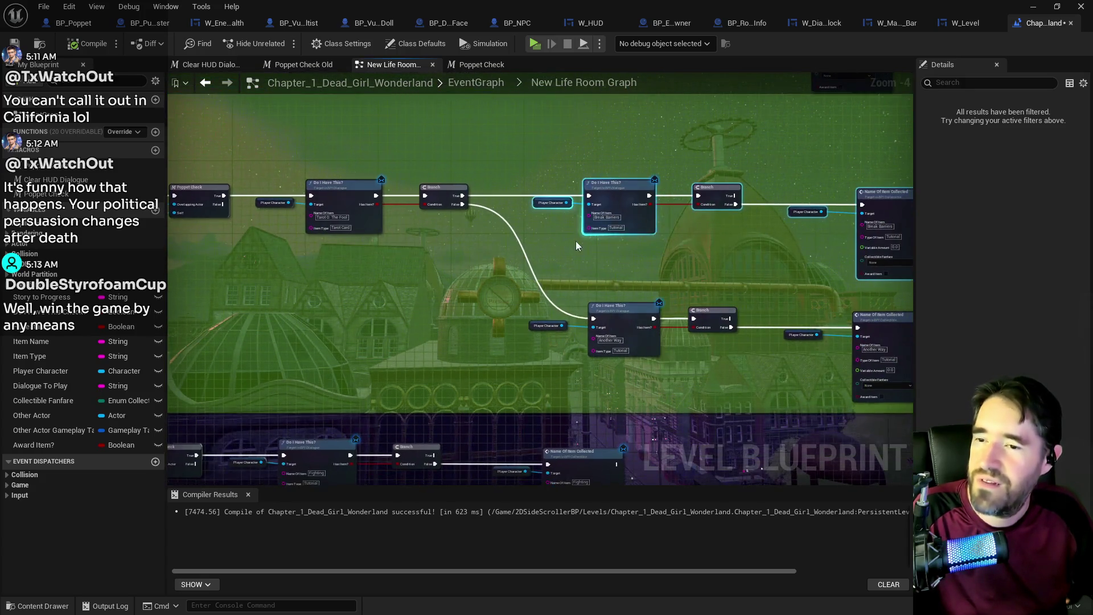
left_click(464, 84)
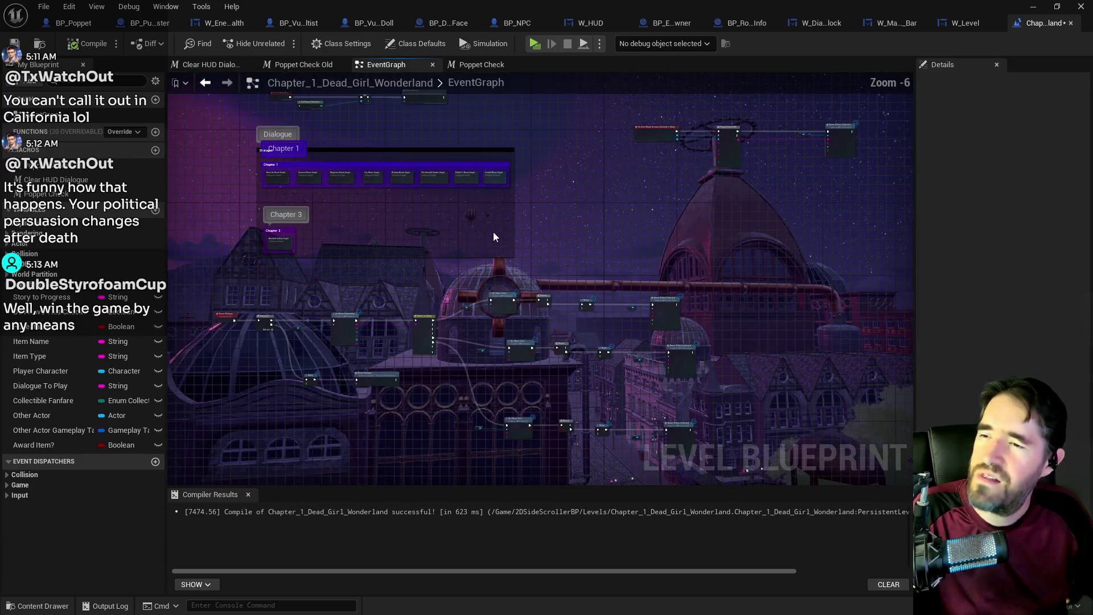
- Move the Blueprint window aside and select the Beat the enemies senseless TriggerBox in the New Life Room
left_click_drag(740, 5, 1092, 7)
mouse_move(364, 341)
left_mouse_down()
mouse_move(353, 336)
mouse_move(292, 451)
mouse_move(339, 324)
mouse_move(551, 276)
mouse_move(455, 353)
mouse_move(606, 429)
left_mouse_up()
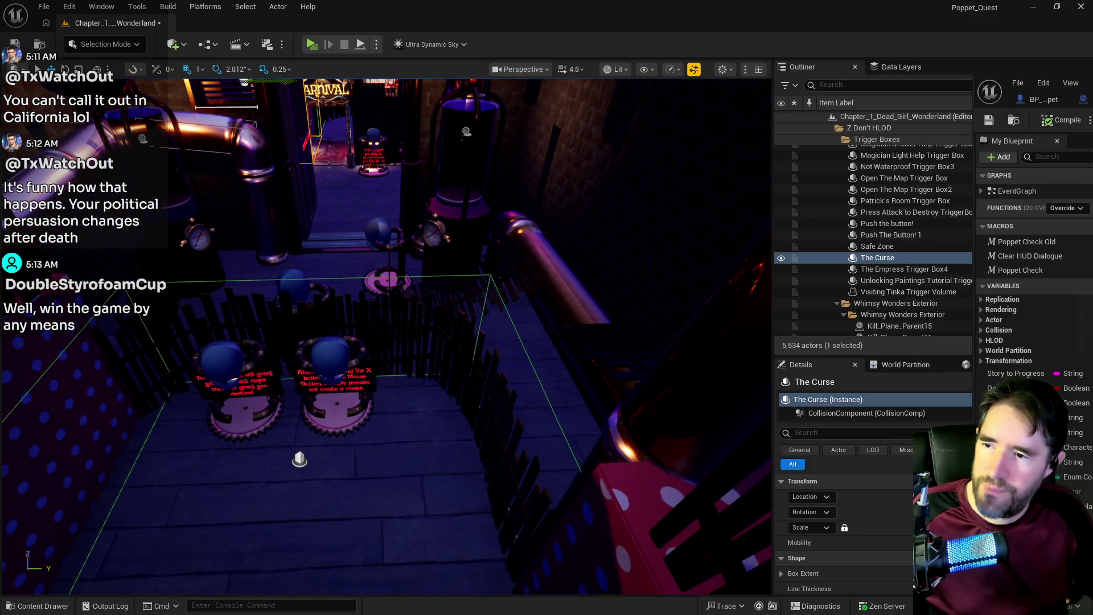
left_click(489, 276)
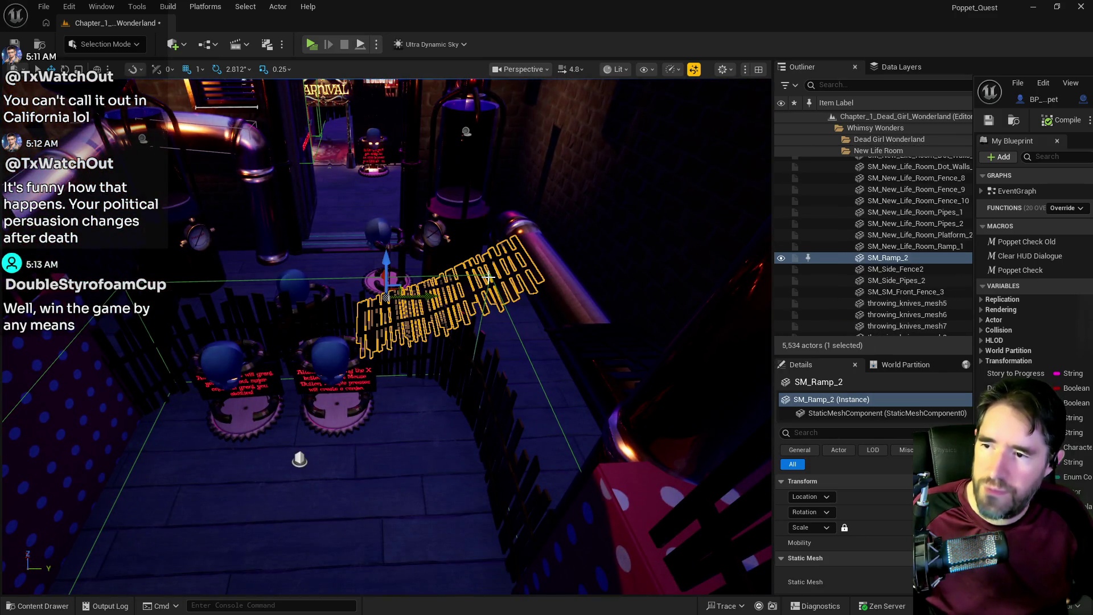
left_click(489, 277)
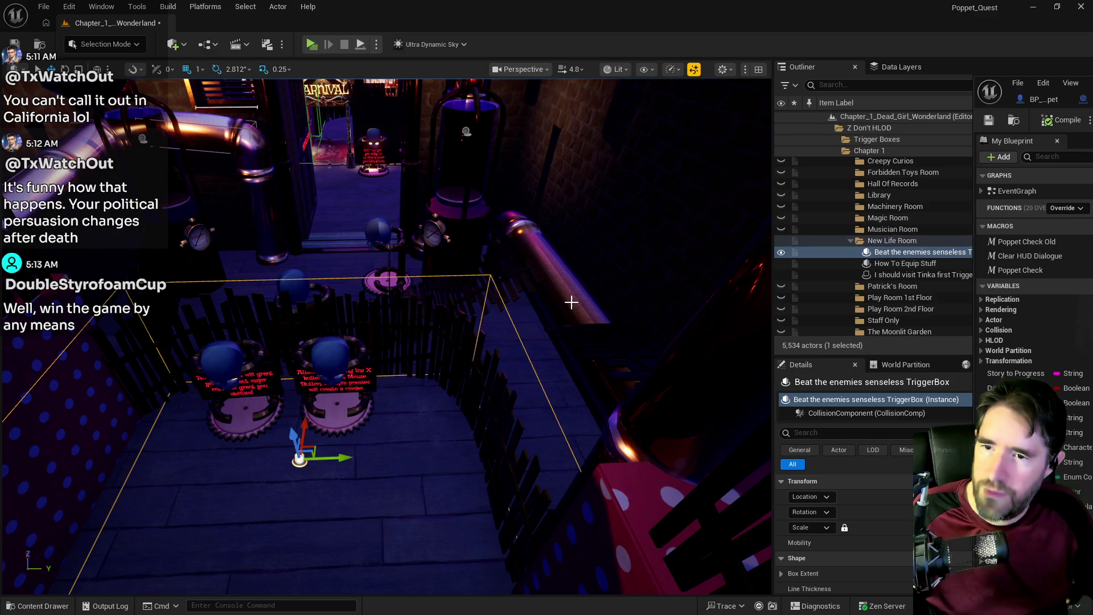
- Bring the level blueprint window back over the viewport and maximize it
mouse_move(1001, 82)
left_mouse_down()
mouse_move(386, 211)
mouse_move(346, 106)
left_mouse_up()
double_click(347, 106)
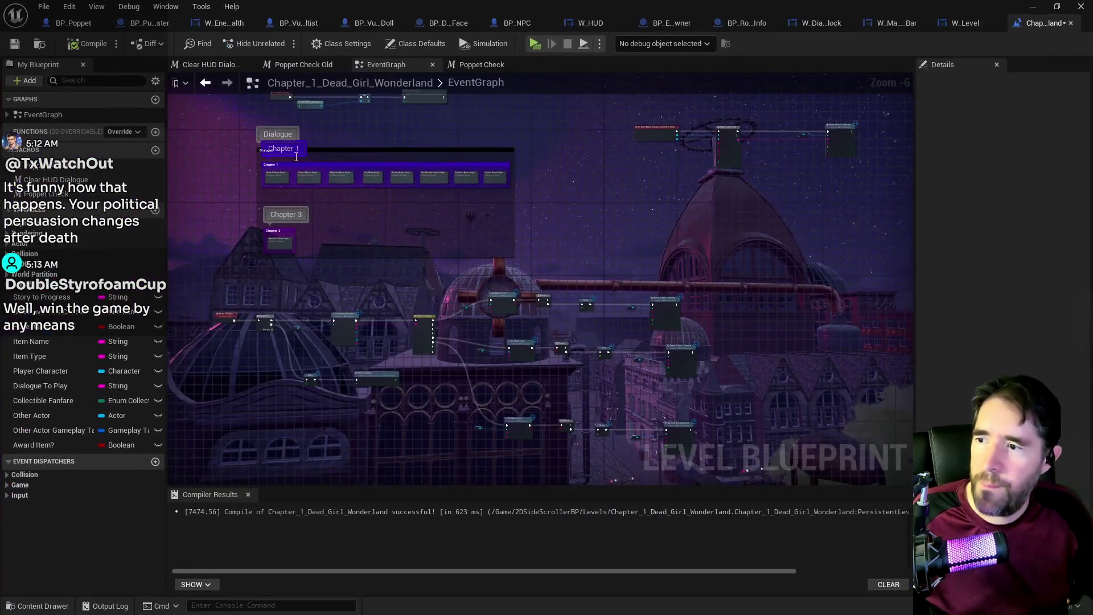
scroll(401, 342, "up", 3)
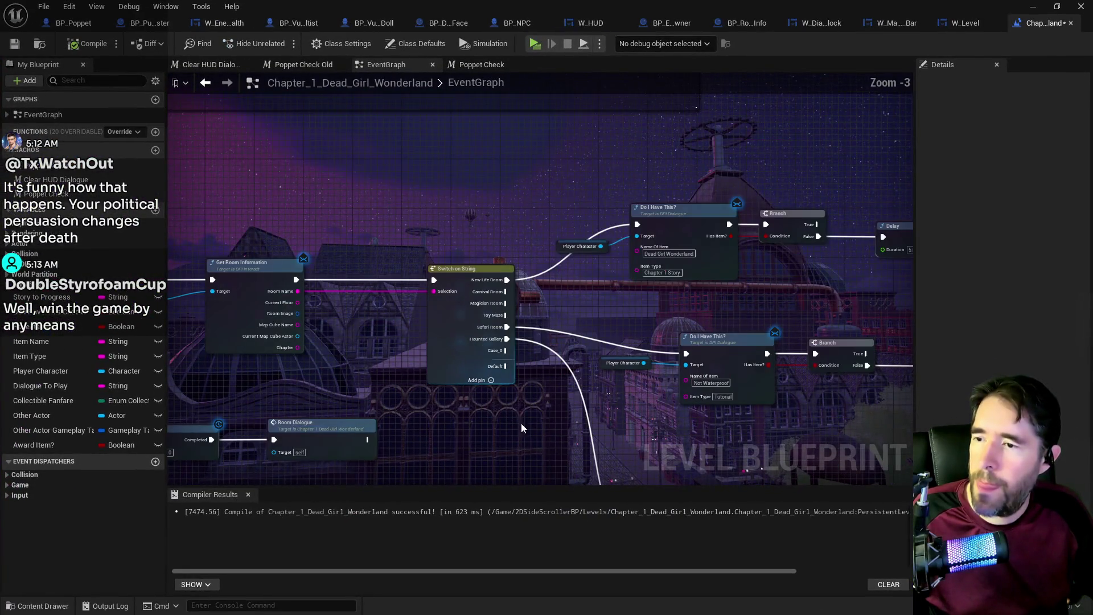
left_click(73, 23)
left_click(91, 362)
type("info bank")
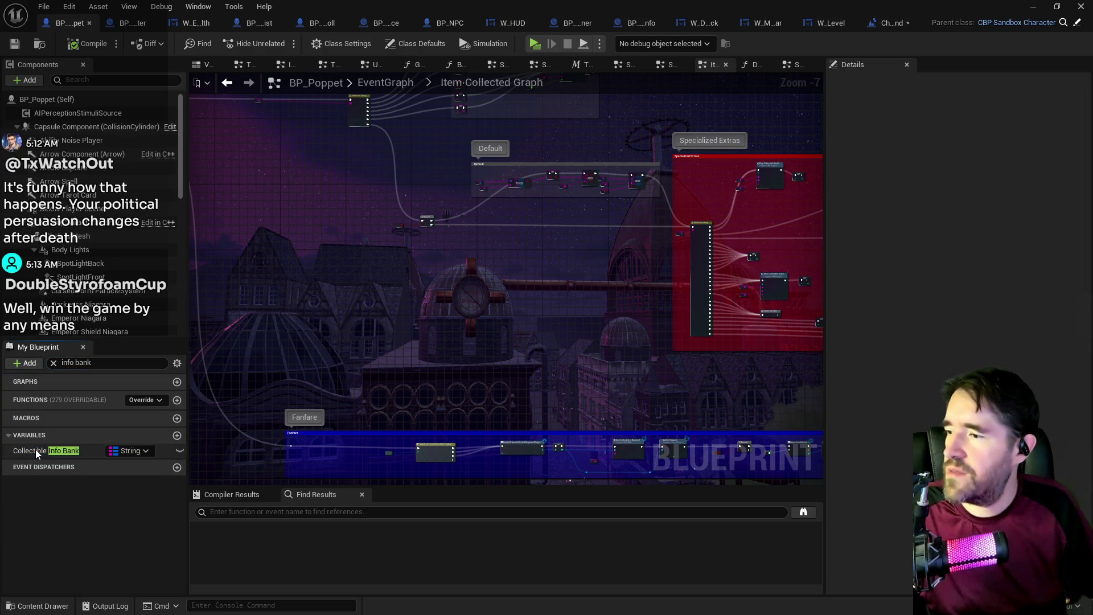
left_click(35, 450)
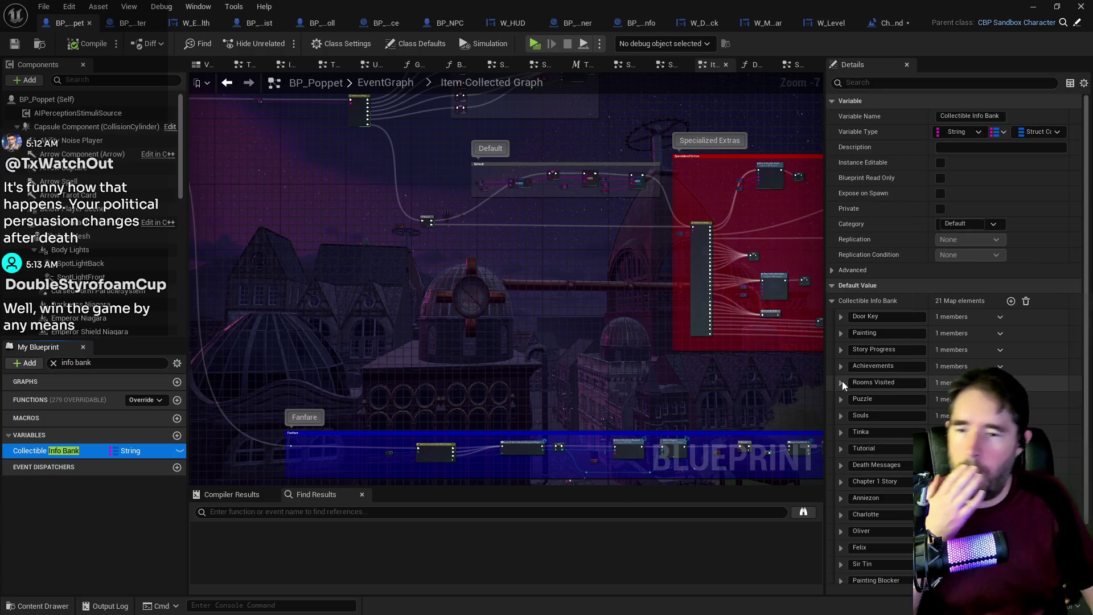
left_click(841, 449)
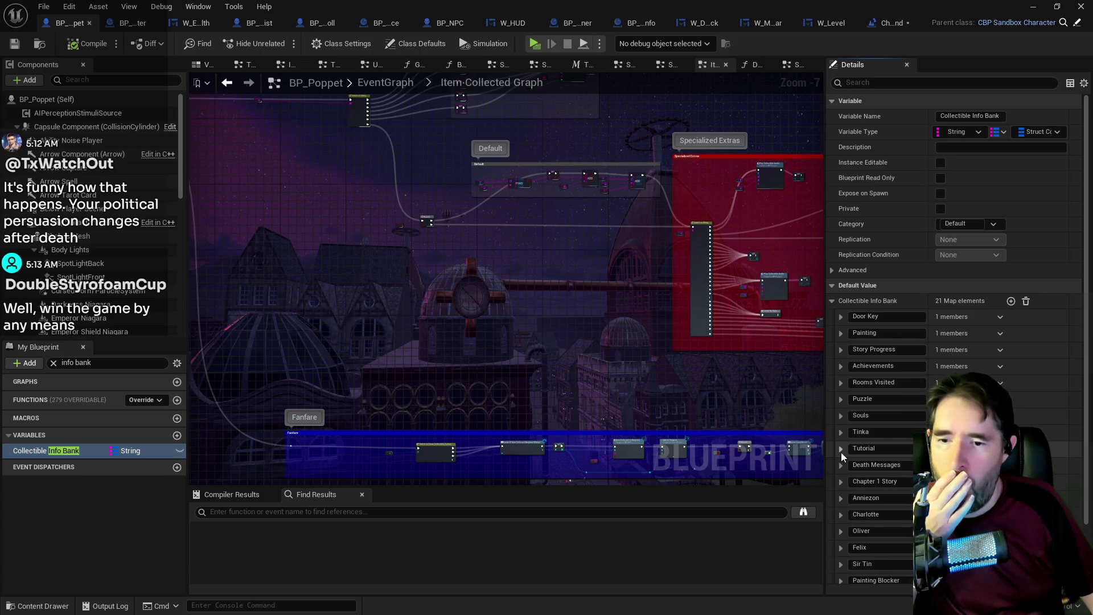
left_click(849, 465)
scroll(850, 466, "down", 3)
scroll(849, 466, "down", 1)
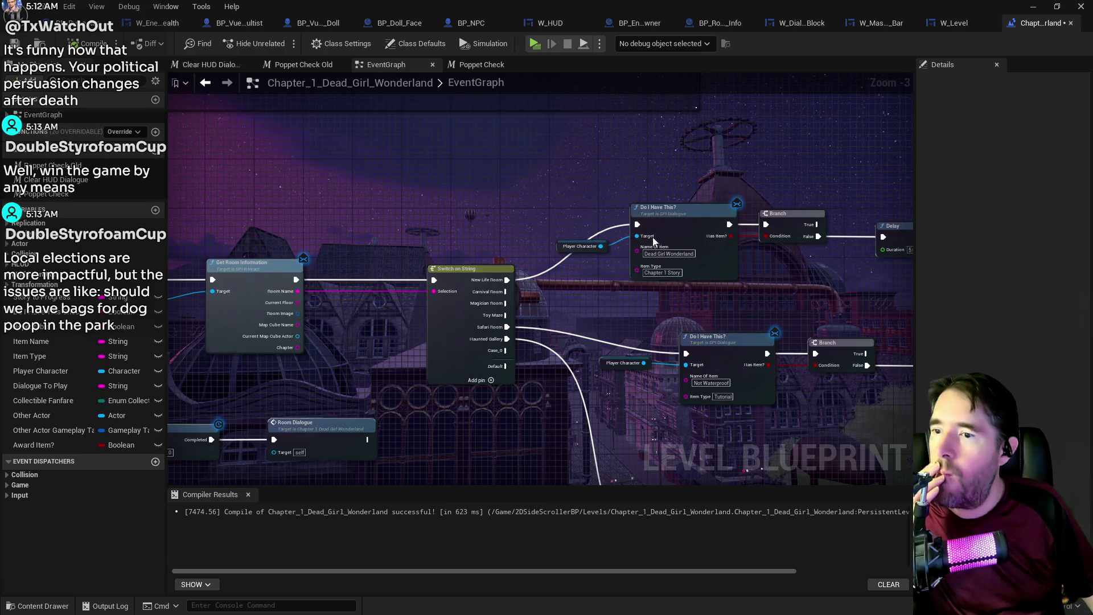
- Open the New Life Room Graph collapsed node from the EventGraph
scroll(630, 247, "down", 3)
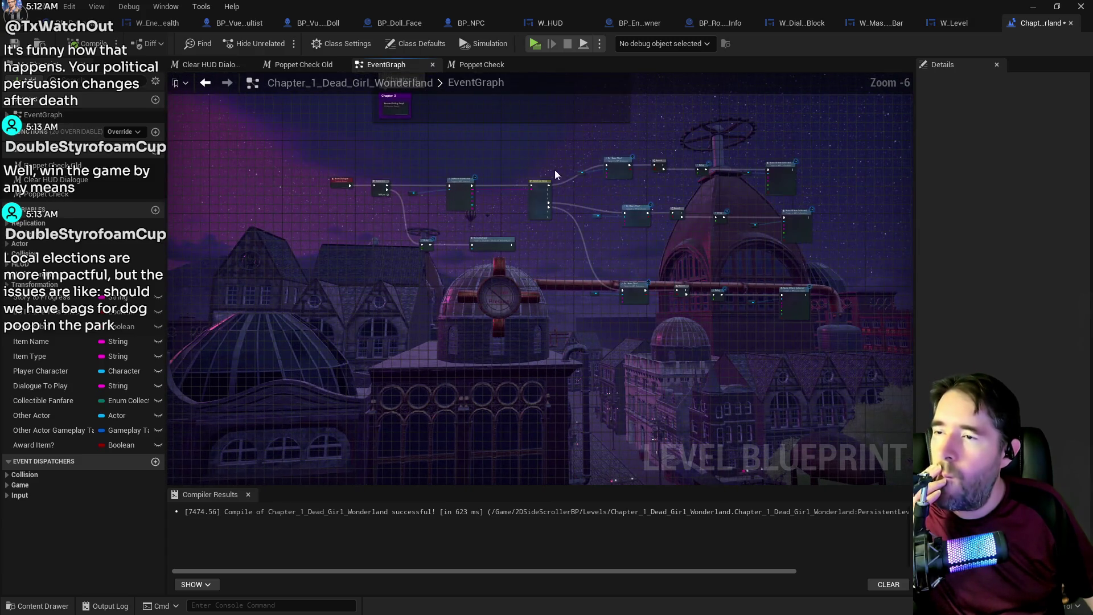
scroll(455, 279, "up", 7)
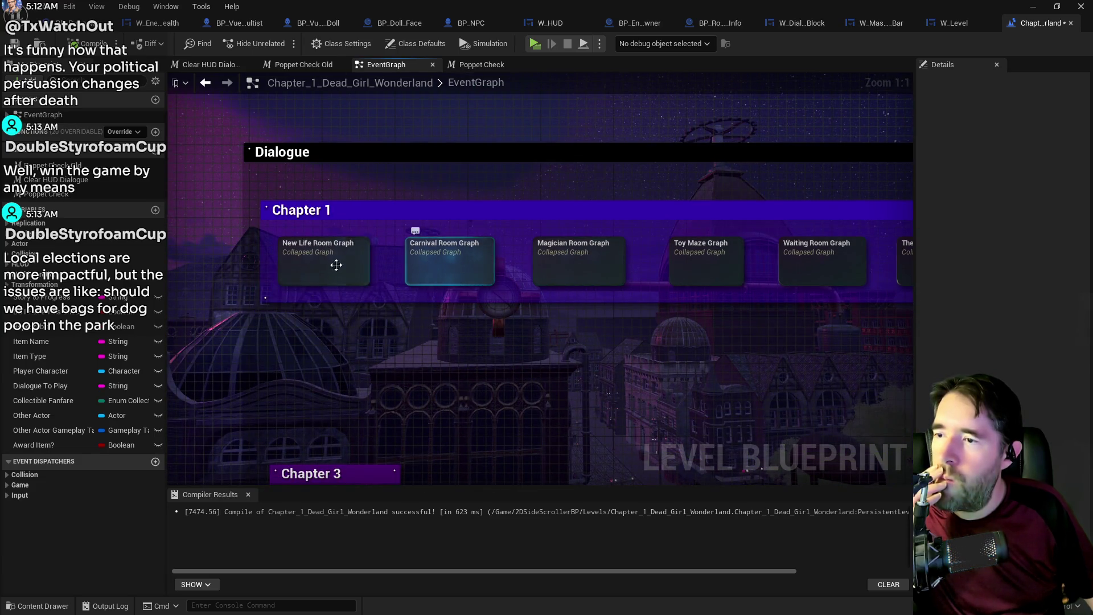
double_click(329, 263)
scroll(439, 203, "up", 4)
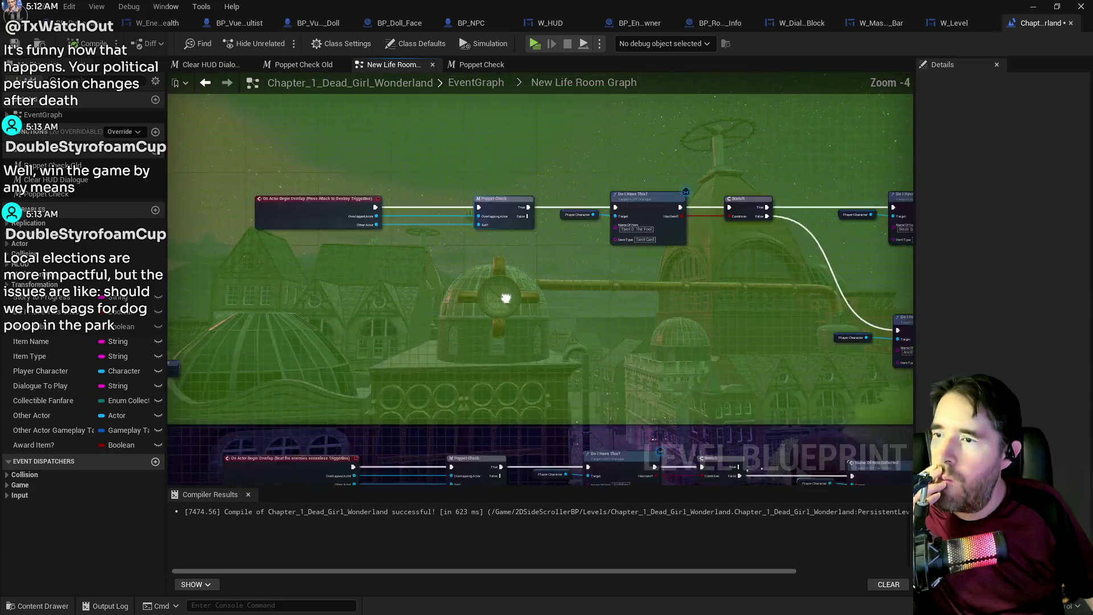
- Look through the lower overlap rows, then fly the level viewport to the Beat the enemies senseless trigger box
left_click_drag(424, 338, 451, 167)
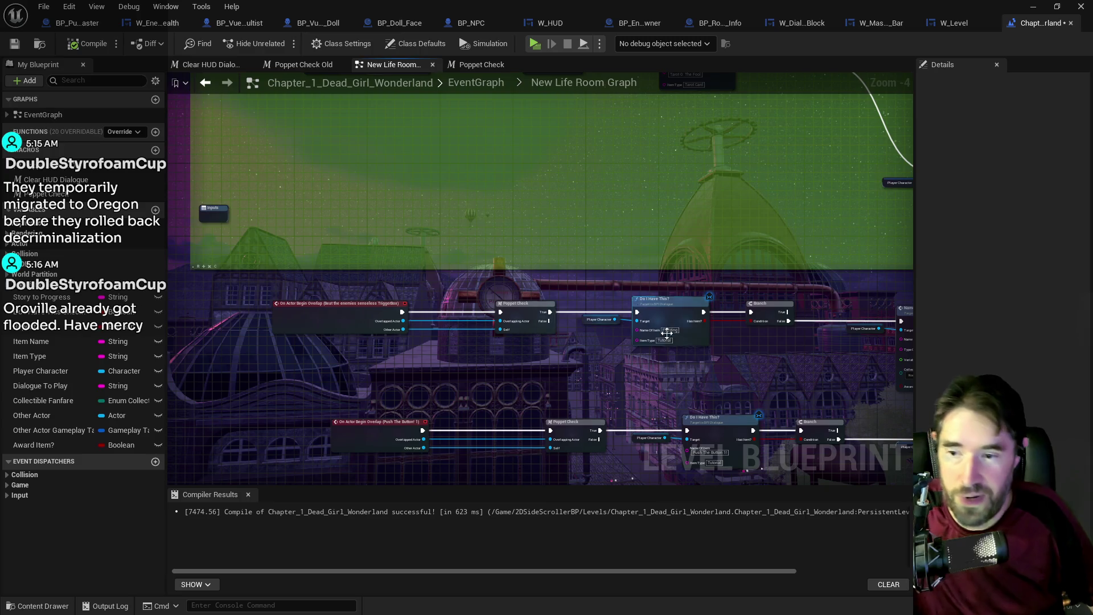
left_click_drag(835, 382, 628, 326)
scroll(714, 294, "up", 4)
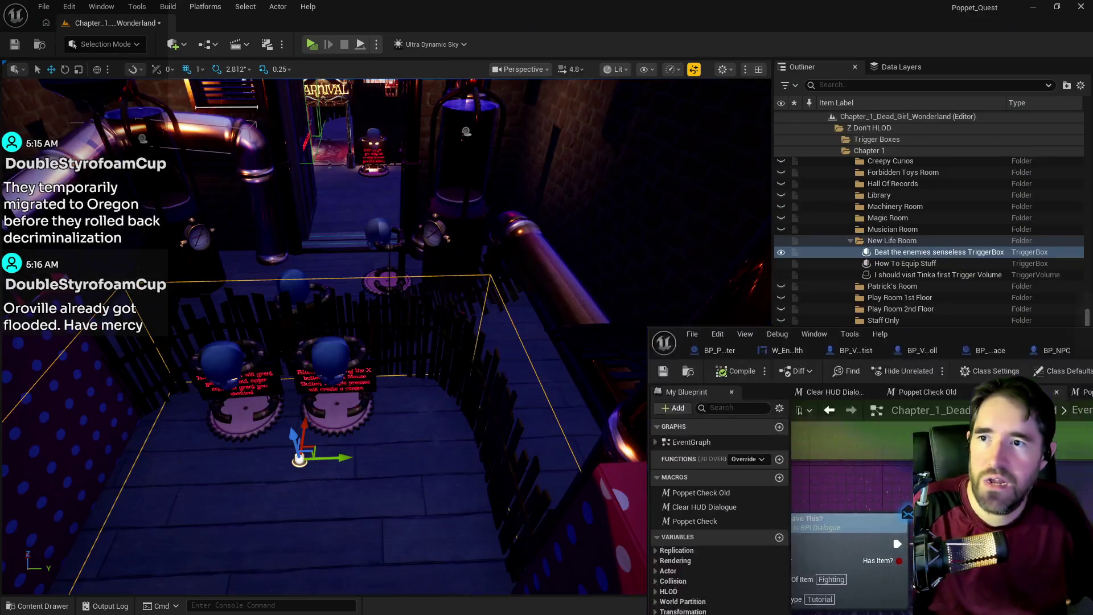
key("alt+Tab")
mouse_move(387, 336)
left_mouse_down()
mouse_move(376, 319)
mouse_move(398, 341)
mouse_move(422, 330)
mouse_move(393, 279)
mouse_move(308, 270)
left_mouse_up()
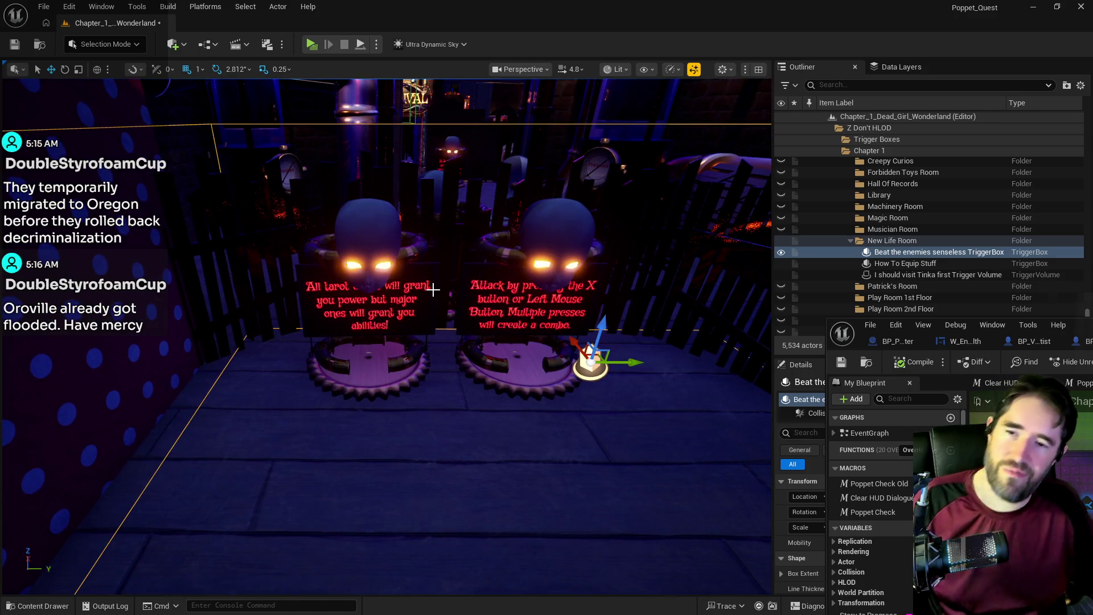
- Select the I should visit Tinka first Trigger Volume and frame it with F
mouse_move(514, 334)
left_mouse_down()
mouse_move(466, 325)
mouse_move(450, 307)
mouse_move(320, 385)
mouse_move(564, 339)
left_mouse_up()
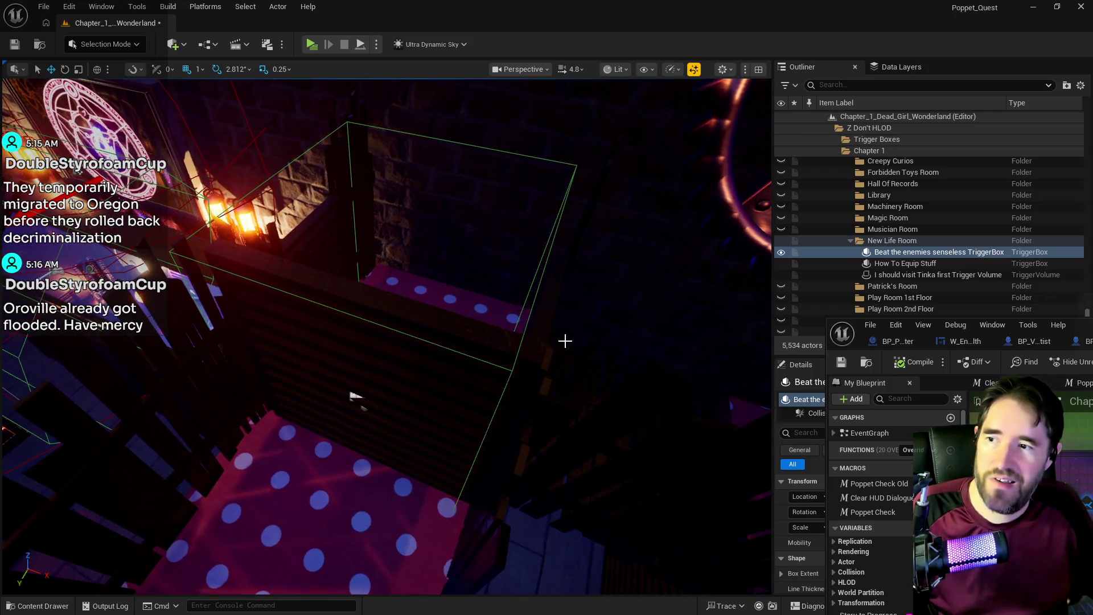
left_click(528, 322)
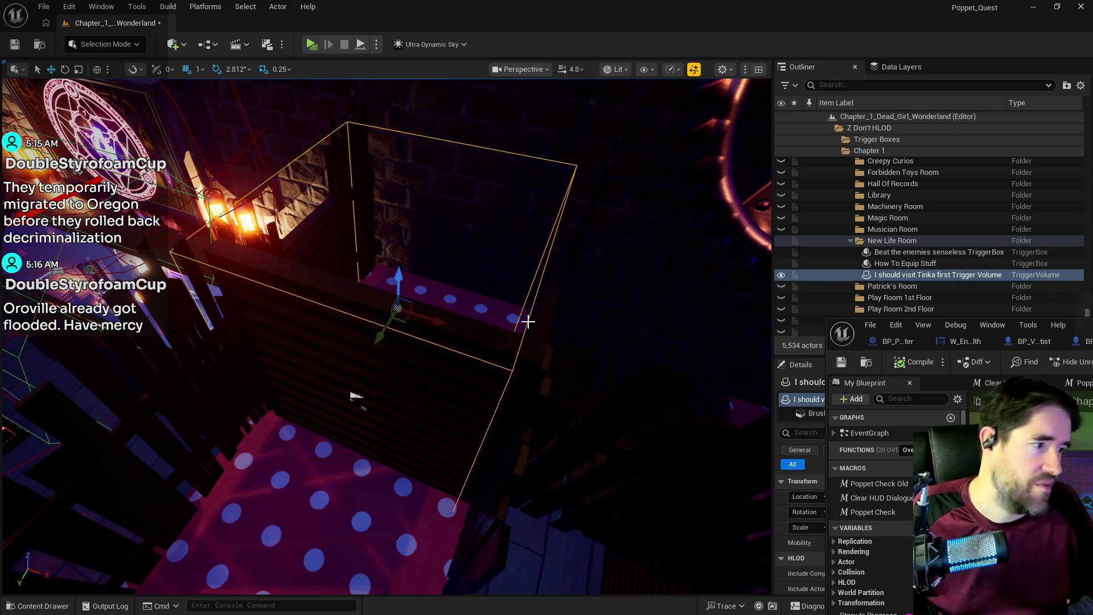
mouse_move(449, 323)
left_mouse_down()
mouse_move(421, 302)
mouse_move(390, 322)
left_mouse_up()
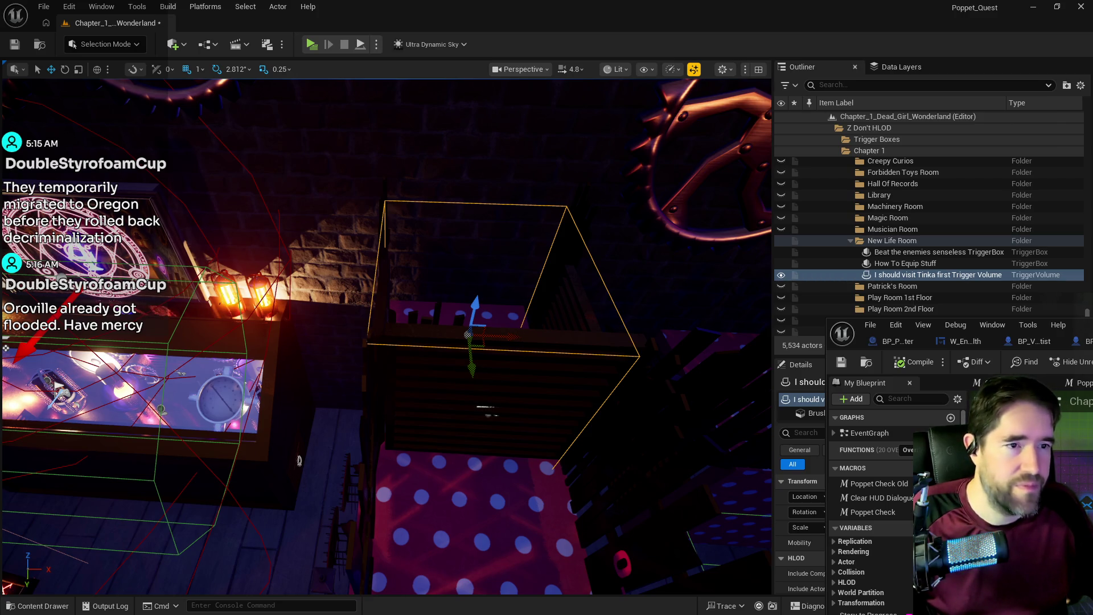
mouse_move(299, 460)
left_mouse_down()
mouse_move(313, 444)
mouse_move(313, 331)
left_mouse_up()
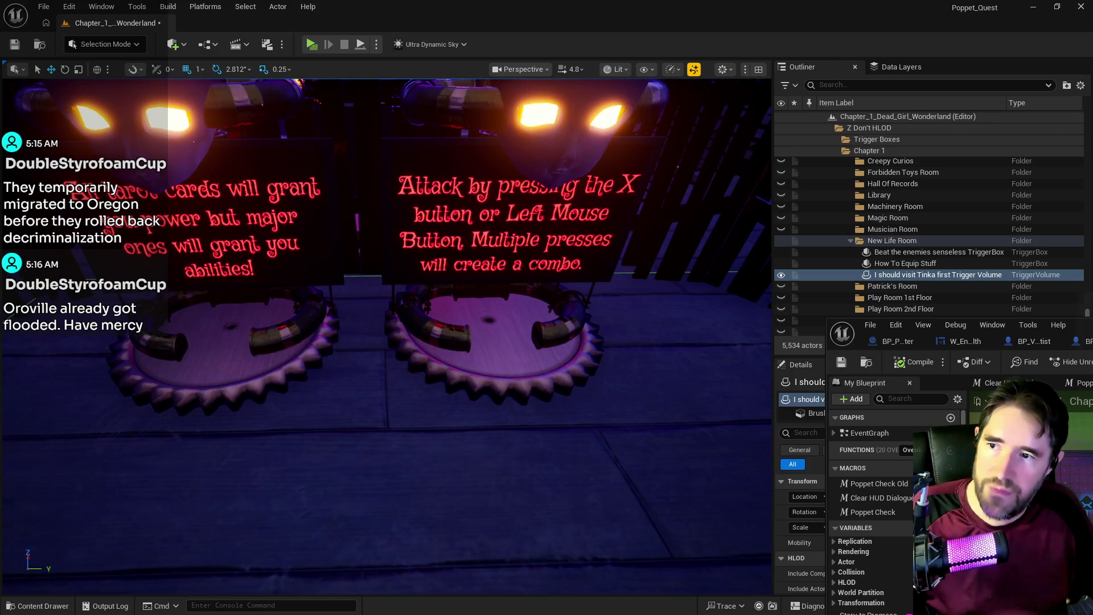
key("f")
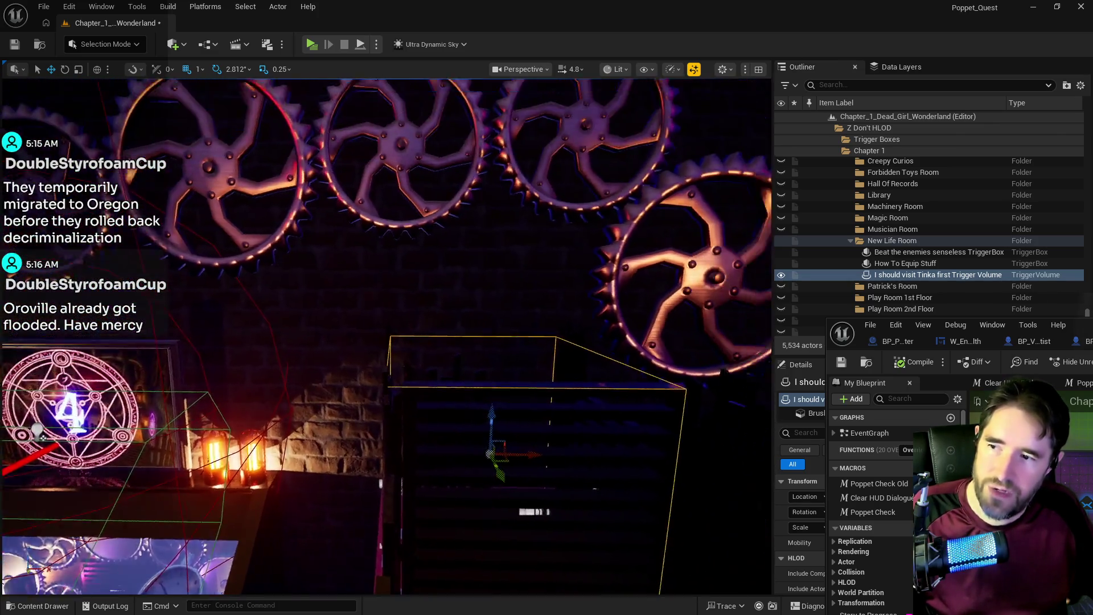
- Inspect the trigger volume from other angles, then bring the level blueprint window back
mouse_move(398, 341)
left_mouse_down()
mouse_move(399, 398)
mouse_move(421, 427)
left_mouse_up()
mouse_move(398, 342)
left_mouse_down()
mouse_move(398, 376)
mouse_move(398, 364)
left_mouse_up()
left_click_drag(586, 401, 588, 403)
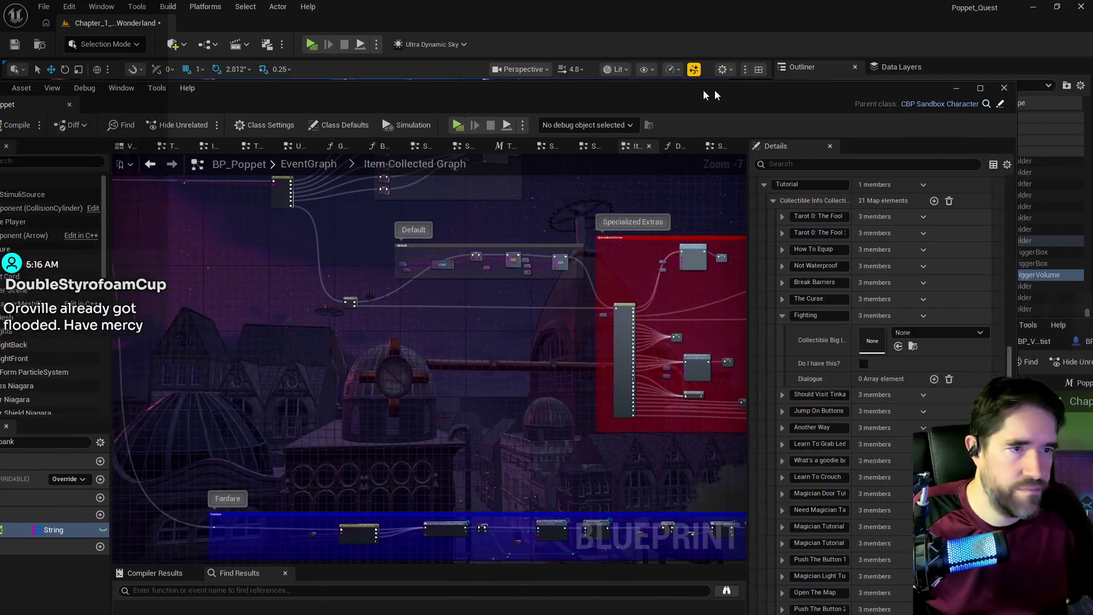
left_click(695, 90)
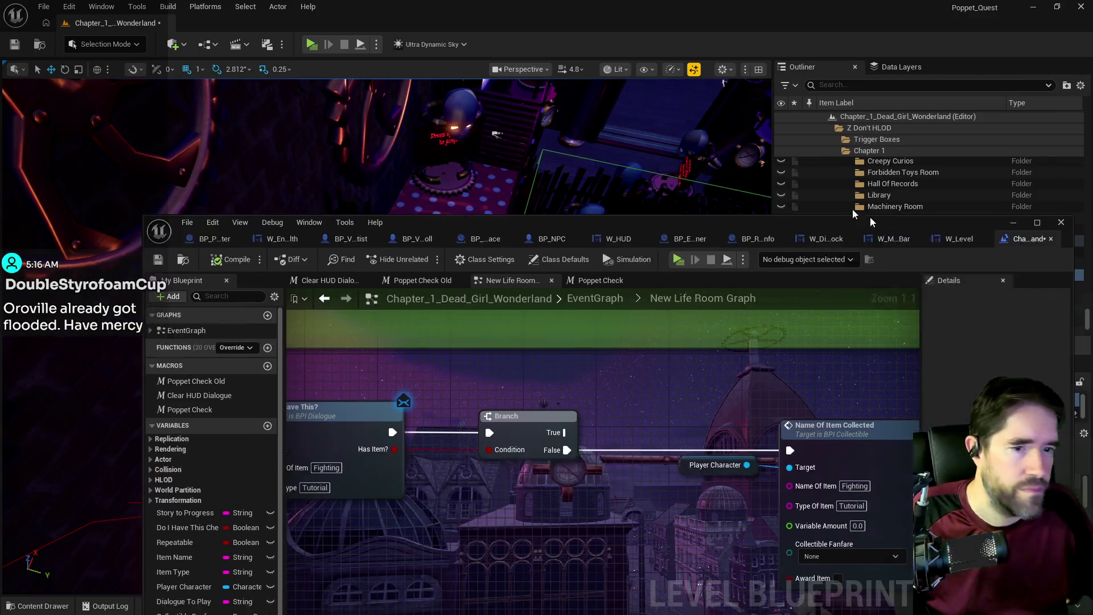
left_click_drag(852, 210, 787, 142)
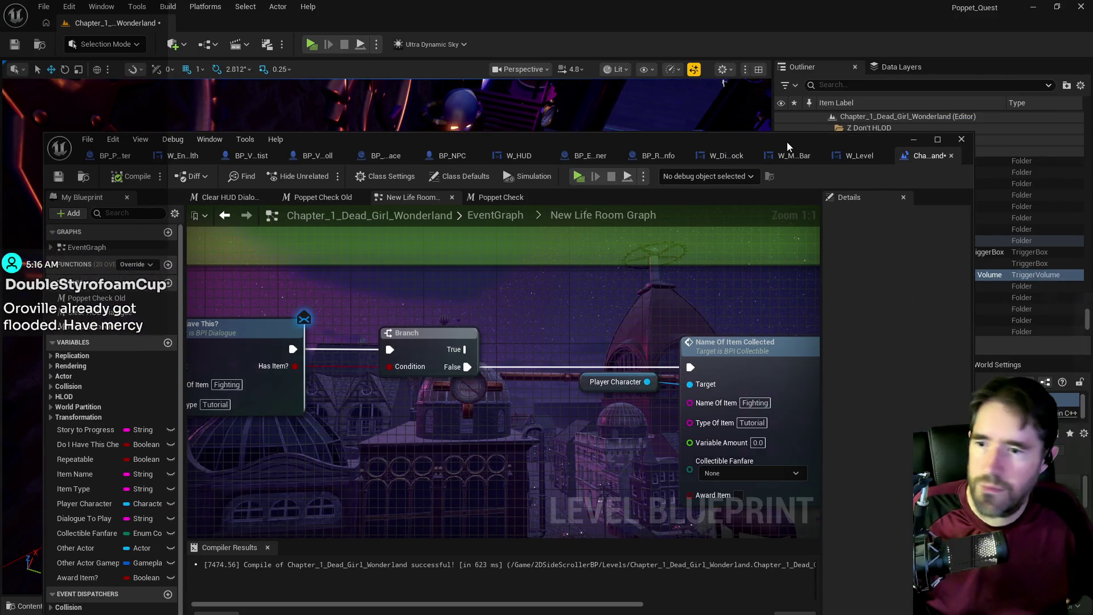
- Maximize the level blueprint and pan to the Tinka trigger overlap rows
double_click(787, 142)
scroll(477, 380, "down", 3)
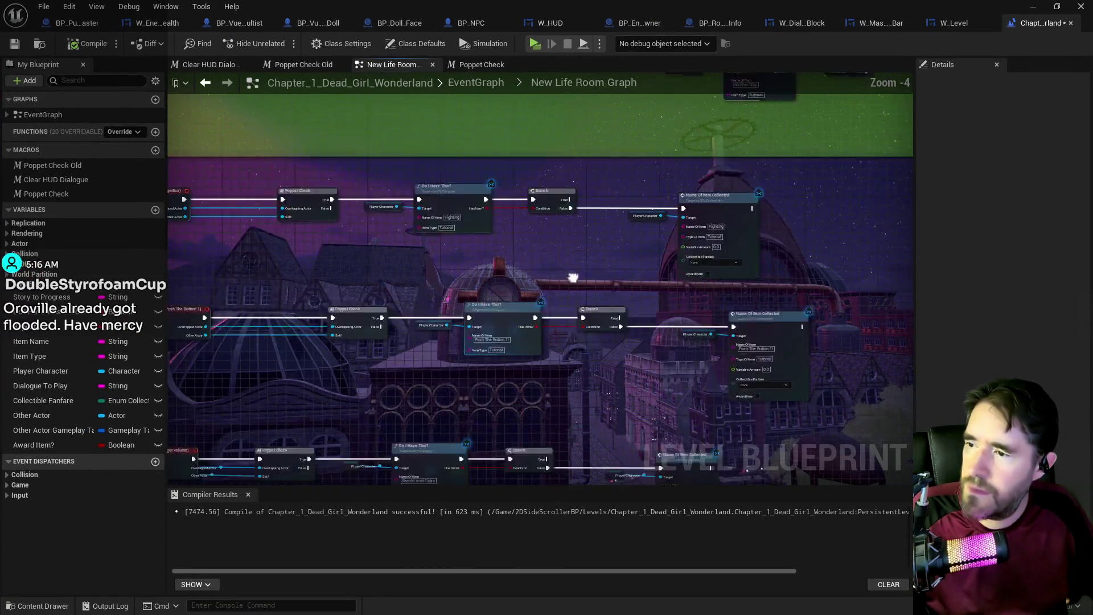
left_click_drag(466, 375, 504, 310)
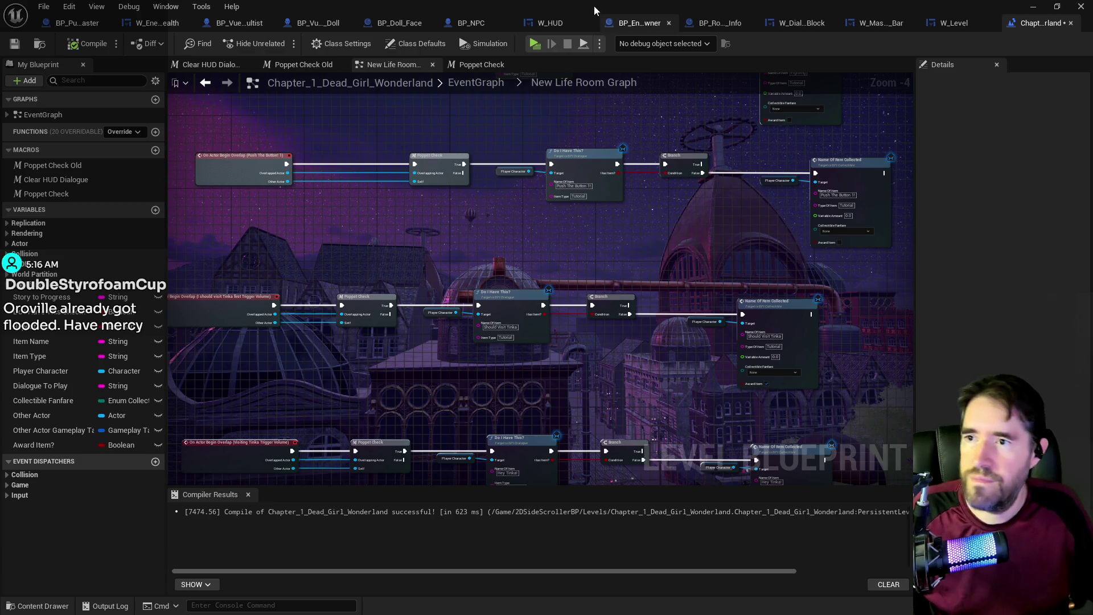
- Move the level viewport toward the Tinka trigger volume and the magic-circle table
key("alt+Tab")
mouse_move(387, 335)
left_mouse_down()
mouse_move(353, 325)
mouse_move(341, 342)
mouse_move(365, 353)
mouse_move(404, 324)
left_mouse_up()
mouse_move(461, 356)
left_mouse_down()
mouse_move(475, 438)
mouse_move(456, 441)
mouse_move(478, 442)
left_mouse_up()
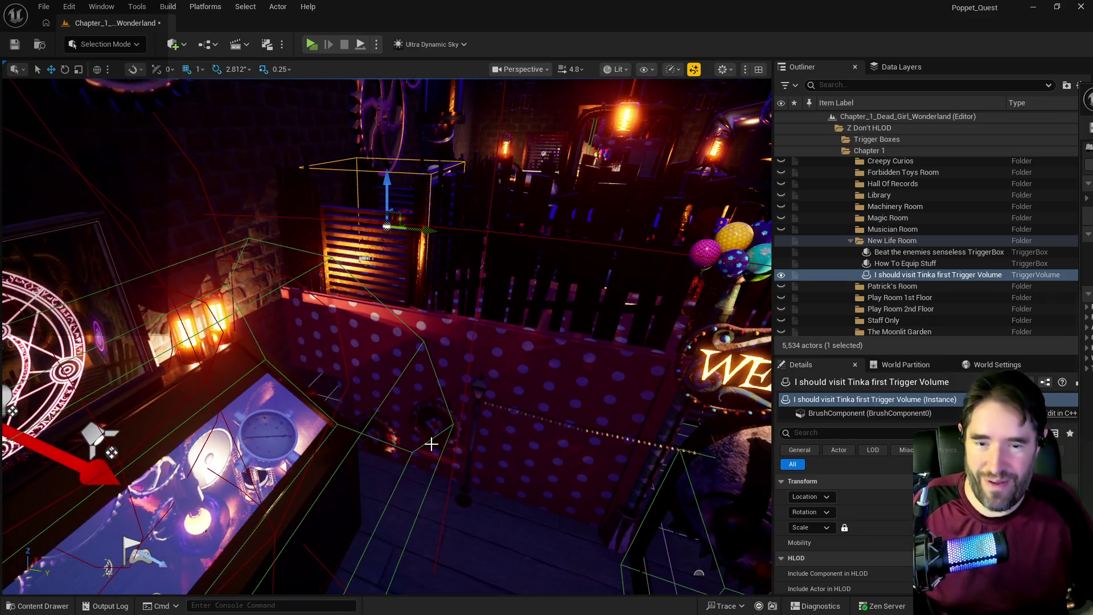